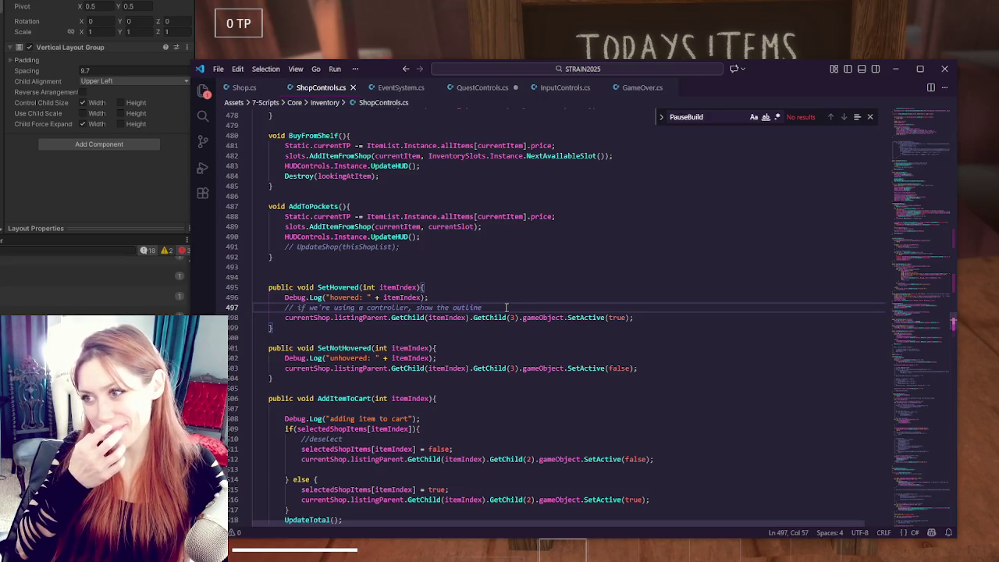
# Step: Type activeButtons over currentShop on line 498 and step through the file's activeButtons matches
pyautogui.doubleClick(305, 317)
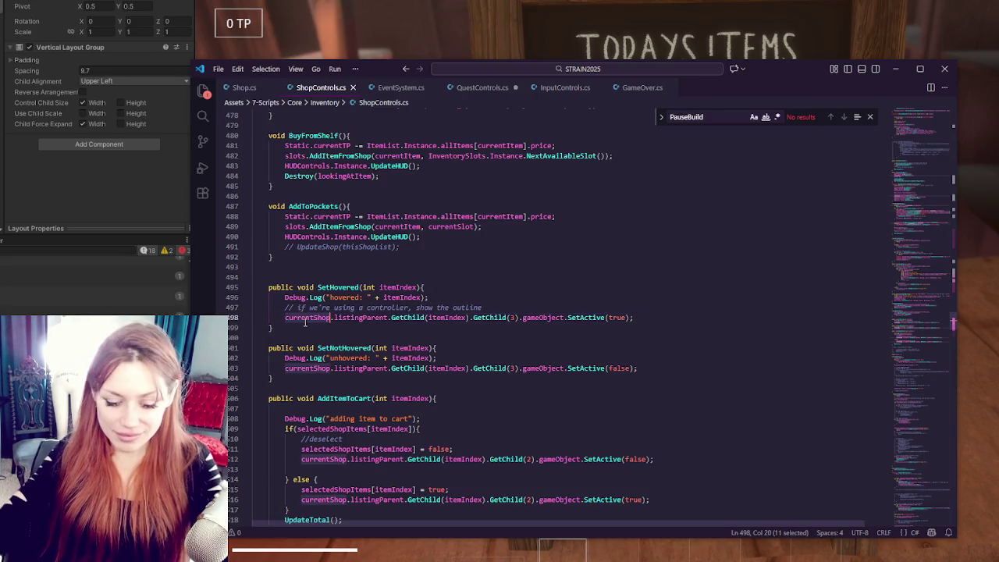
pyautogui.write('activeButtons')
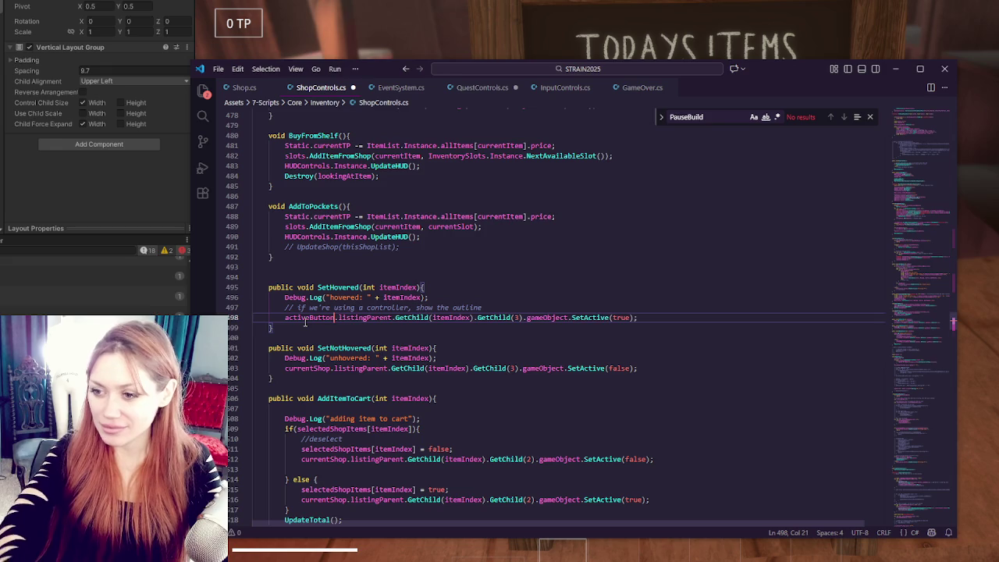
pyautogui.hotkey('ctrl', 't')
pyautogui.write('active')
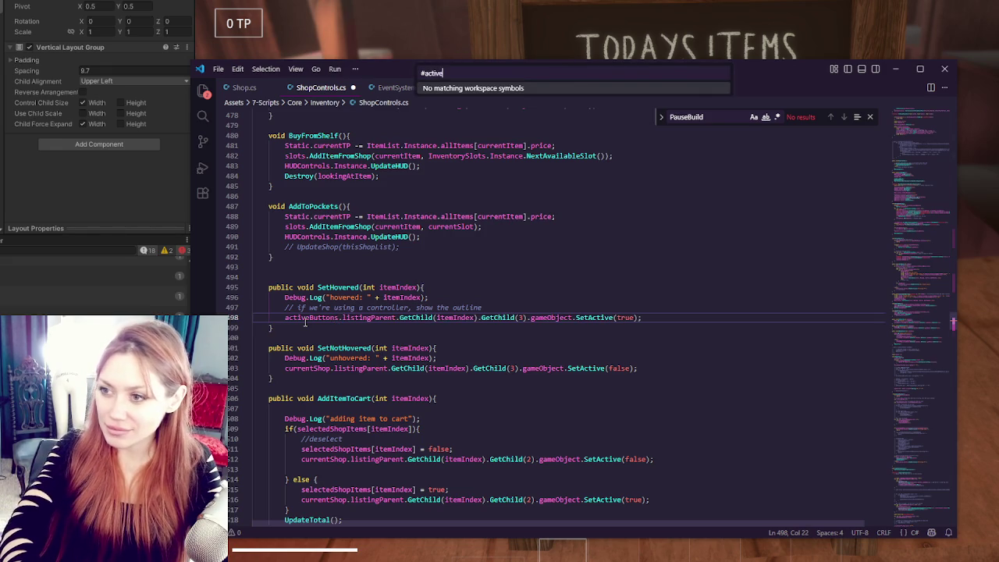
pyautogui.press('Escape')
pyautogui.hotkey('ctrl', 'f')
pyautogui.write('ac')
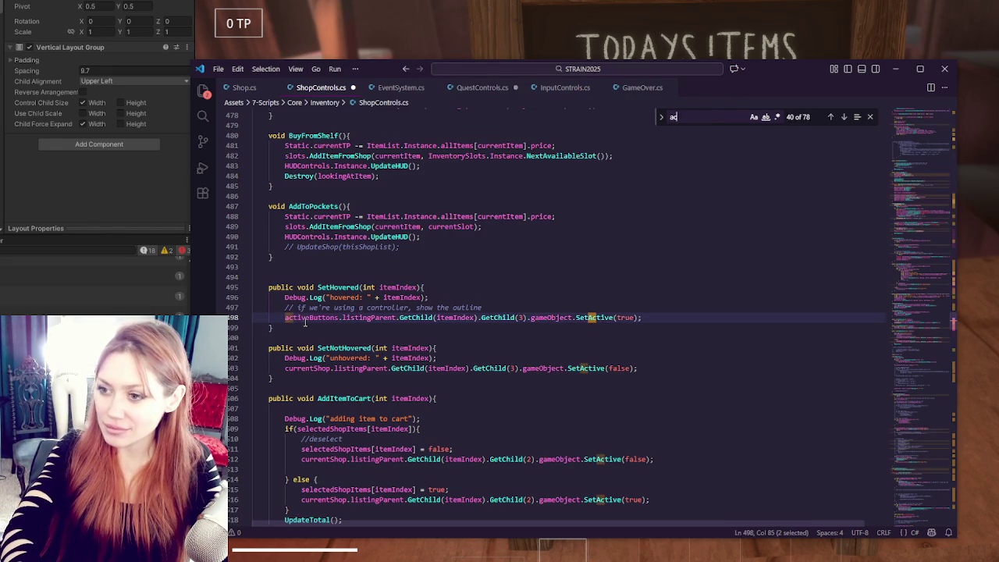
pyautogui.write('tivebutton')
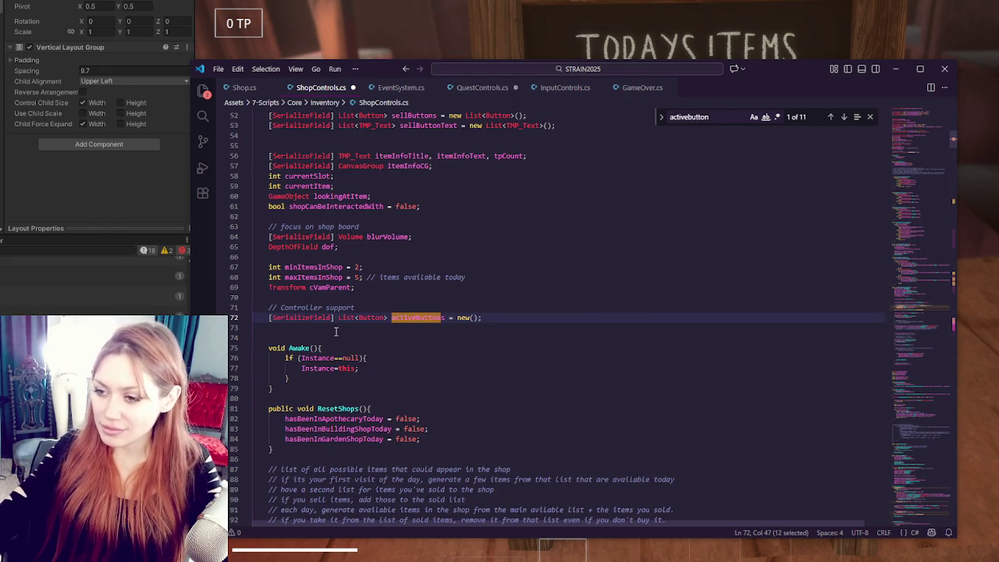
pyautogui.click(843, 117)
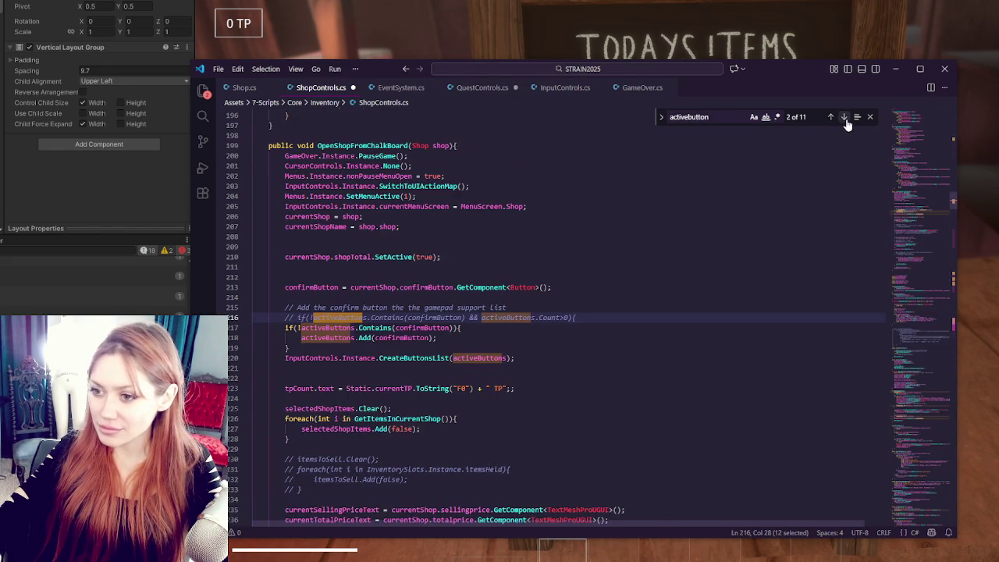
pyautogui.click(843, 117)
pyautogui.click(843, 117)
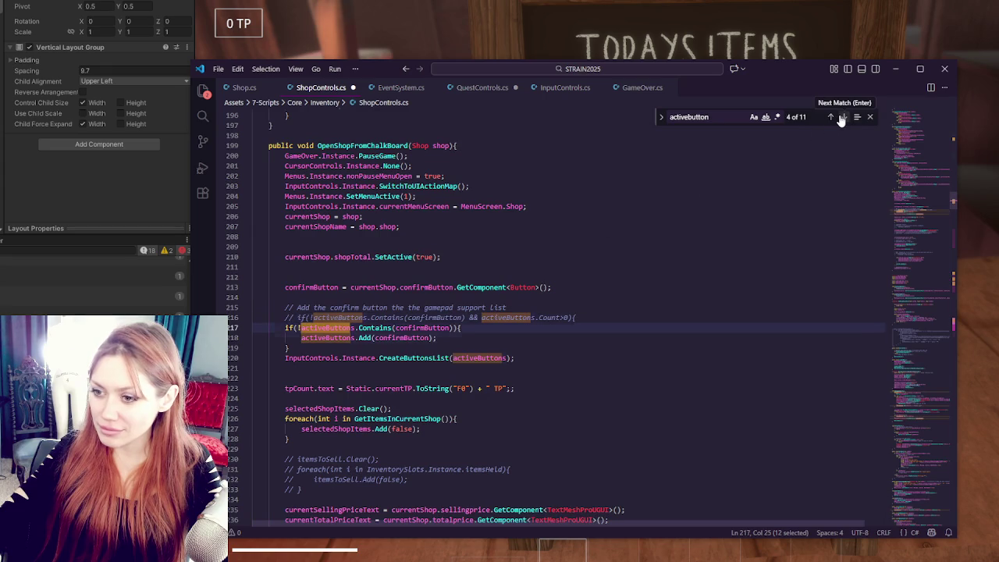
pyautogui.click(843, 117)
pyautogui.click(843, 117)
pyautogui.click(843, 117)
pyautogui.click(843, 117)
pyautogui.click(843, 117)
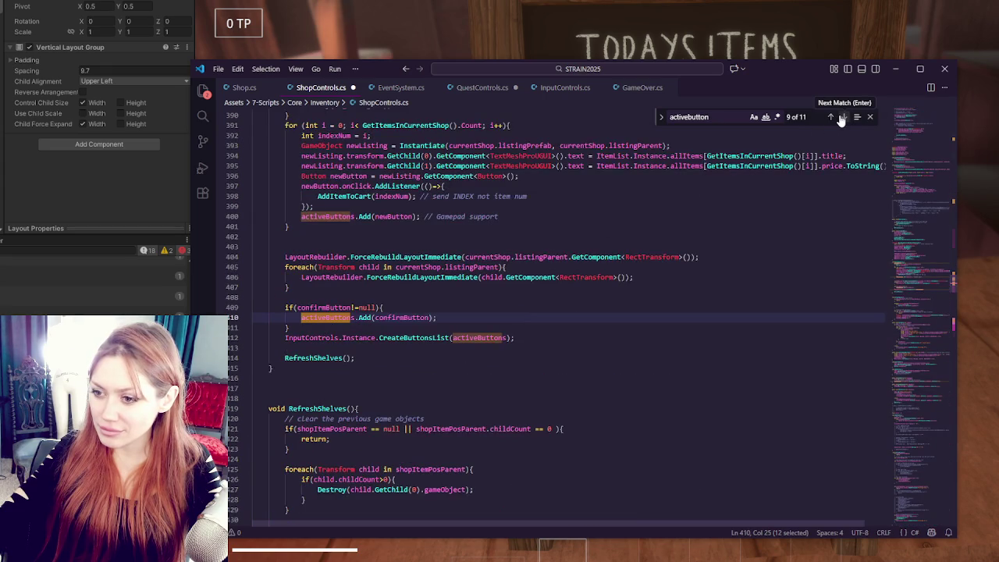
pyautogui.click(843, 117)
pyautogui.click(843, 117)
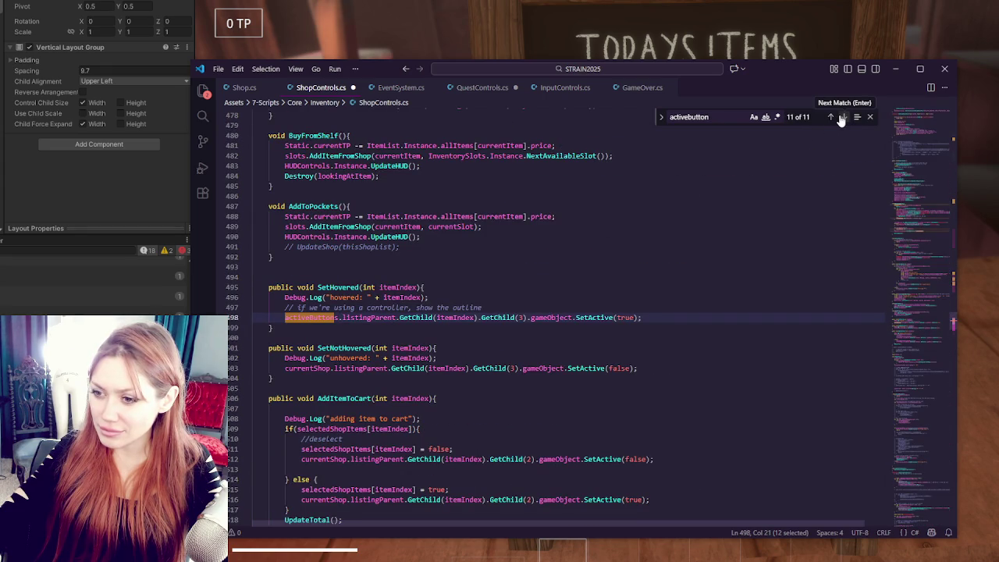
# Step: Rewrite line 498 to use activeButtons[itemIndex], pasting activeButtons into line 503 too
pyautogui.click(353, 318)
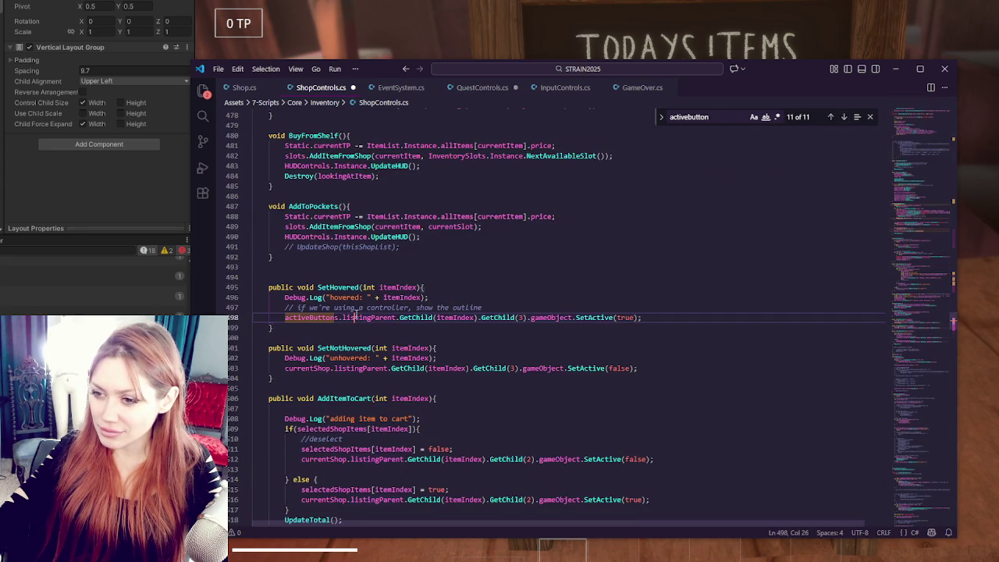
pyautogui.doubleClick(309, 367)
pyautogui.write('activeButtons')
pyautogui.click(370, 318)
pyautogui.hotkey('ctrl', 'Delete')
pyautogui.hotkey('ctrl', 'BackSpace')
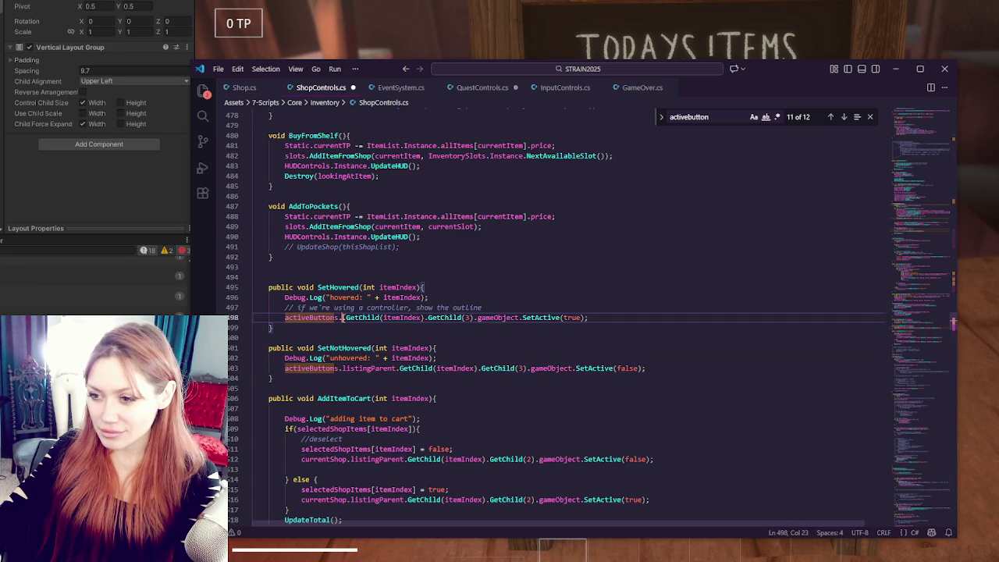
pyautogui.hotkey('ctrl', 'Delete')
pyautogui.hotkey('ctrl', 'Delete')
pyautogui.hotkey('ctrl', 'Delete')
pyautogui.write('[')
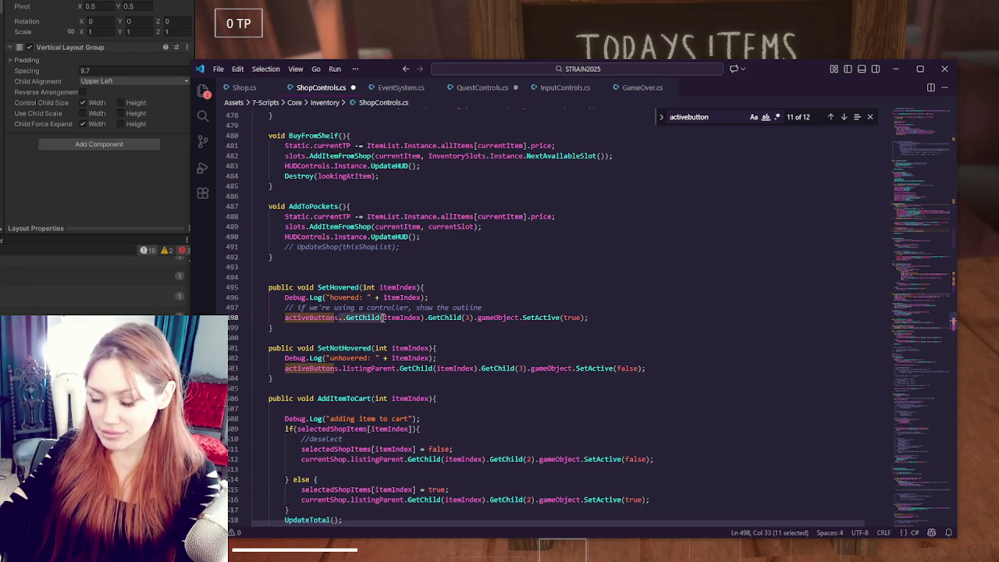
pyautogui.hotkey('ctrl', 'Right')
pyautogui.press('Delete')
pyautogui.write(']')
pyautogui.press('Delete')
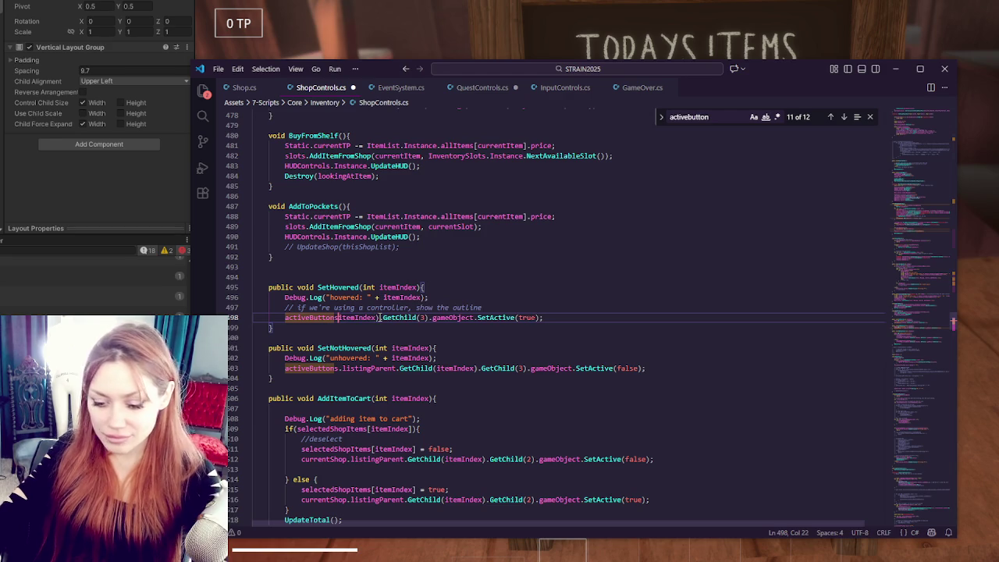
pyautogui.write('.')
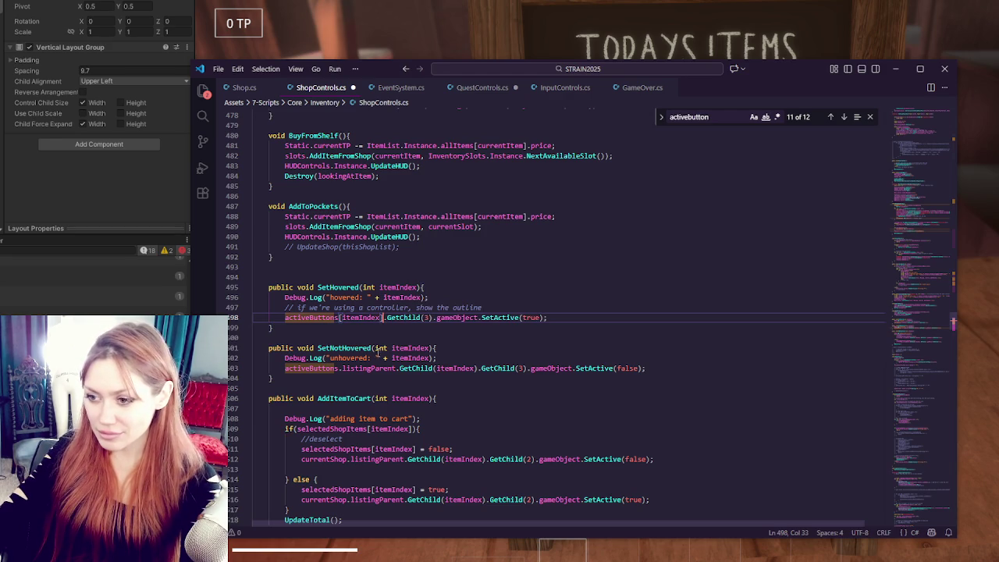
# Step: Convert line 503 to activeButtons[itemIndex] and save ShopControls.cs
pyautogui.moveTo(341, 368); pyautogui.dragTo(434, 367)
pyautogui.write('[')
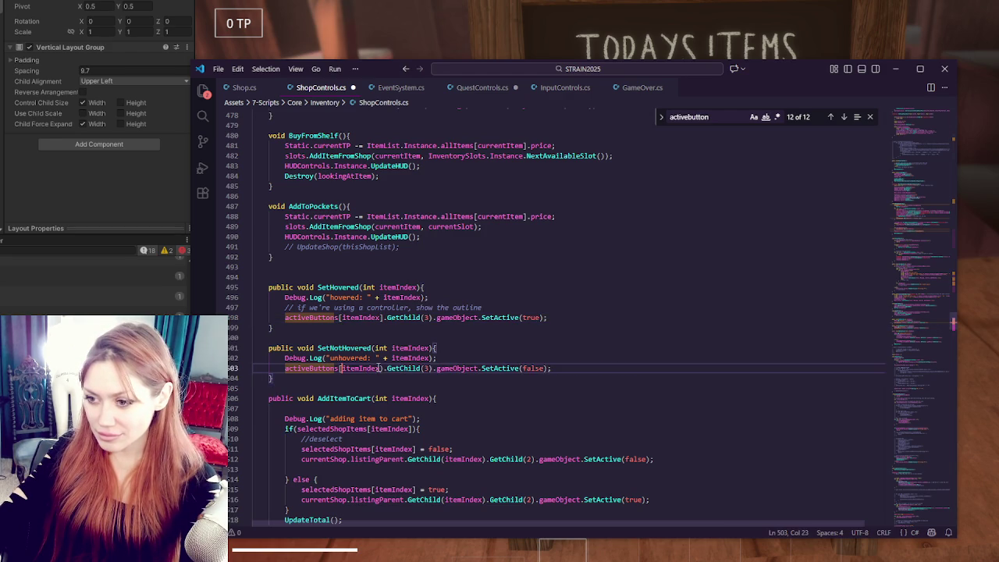
pyautogui.click(380, 367)
pyautogui.hotkey('shift', 'Right')
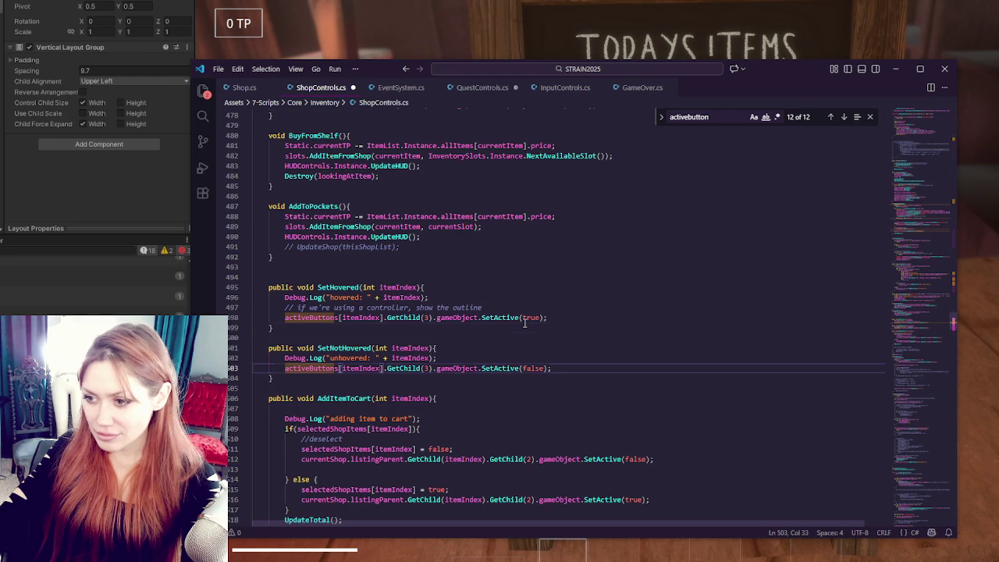
pyautogui.click(525, 326)
pyautogui.hotkey('ctrl', 's')
pyautogui.click(611, 313)
pyautogui.scroll(-3, 600, 324)
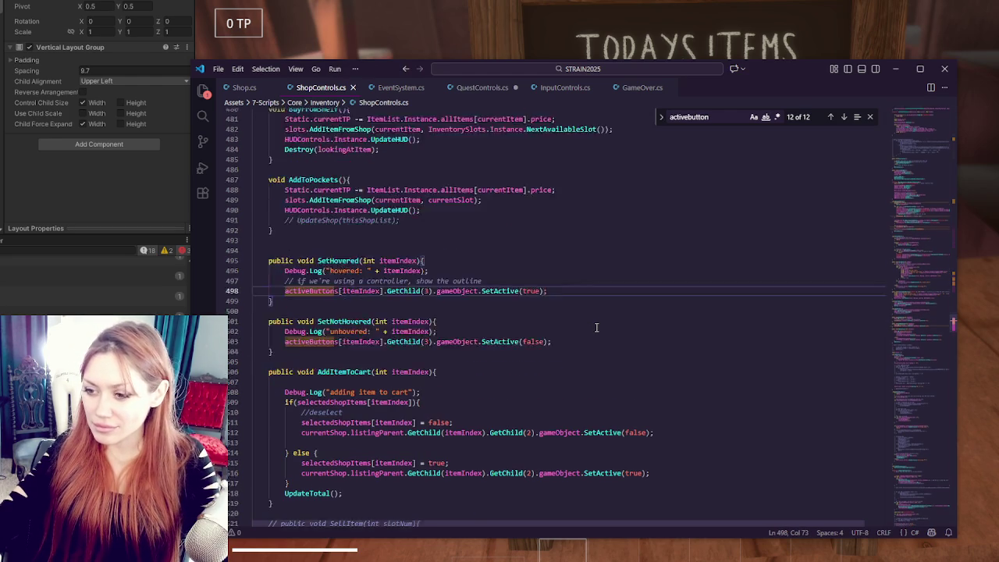
# Step: Highlight the uses of selectedShopItems and AddItemToCart, then switch to InputControls.cs
pyautogui.click(596, 327)
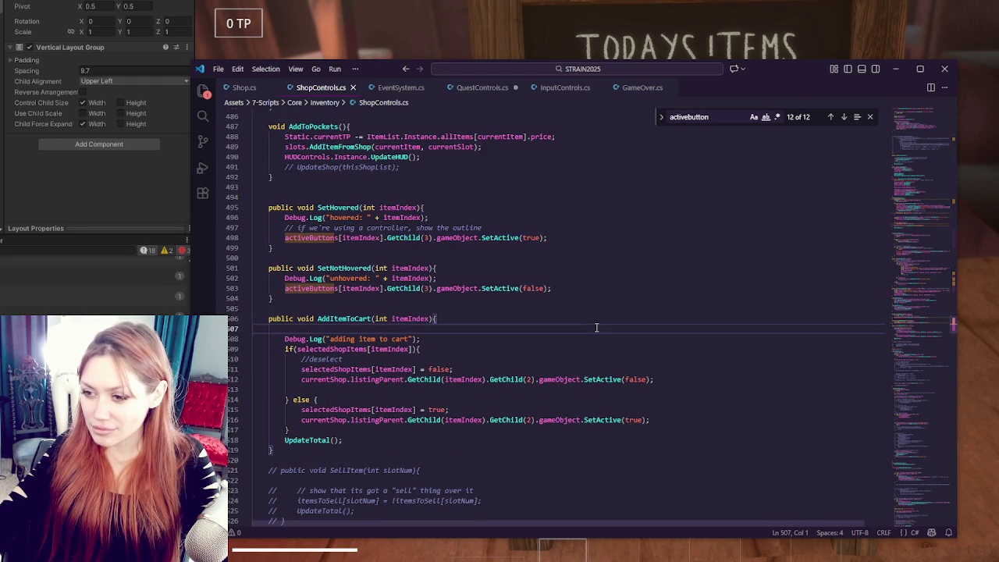
pyautogui.doubleClick(355, 369)
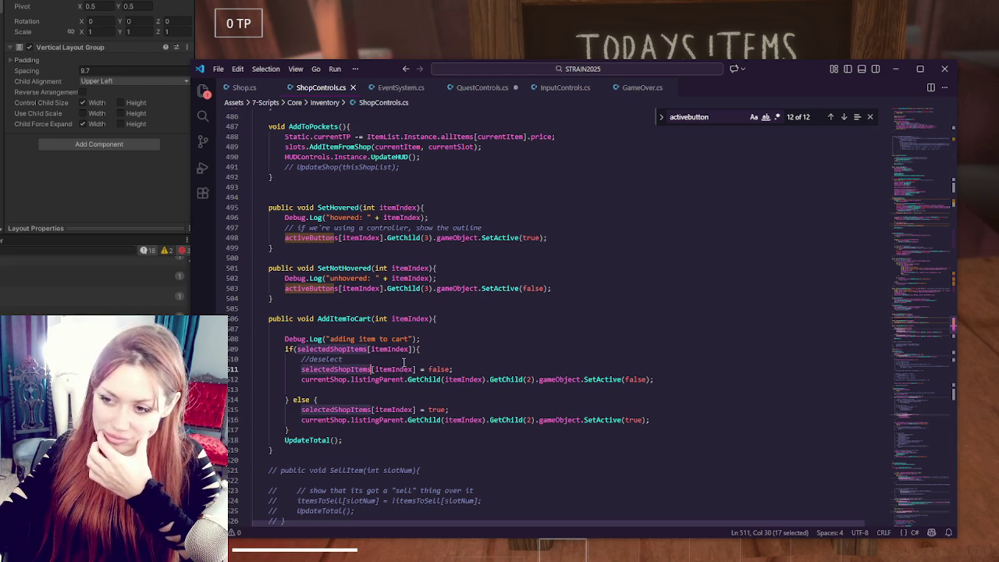
pyautogui.click(370, 318)
pyautogui.doubleClick(371, 319)
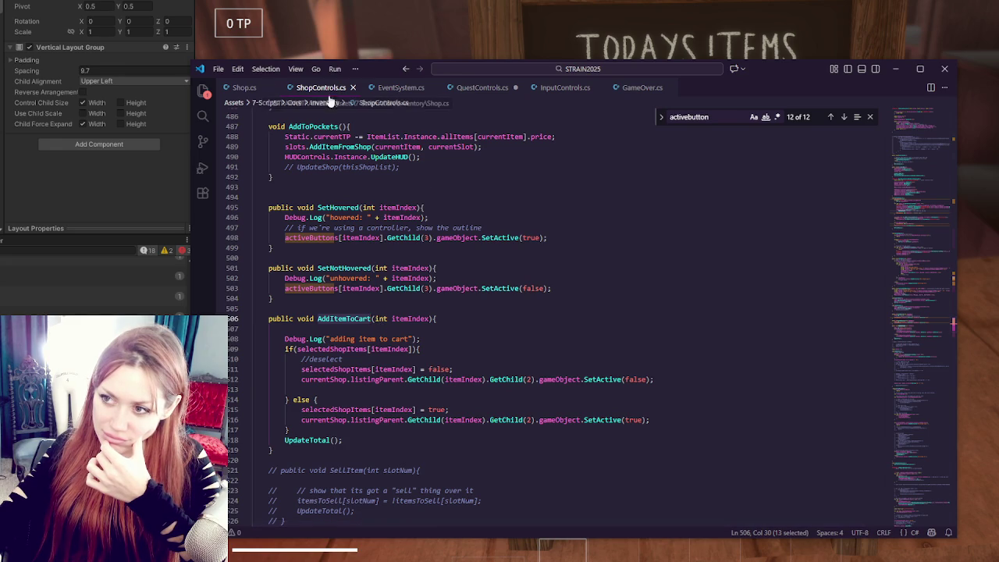
pyautogui.click(550, 90)
# Step: Look through InputControls.cs around SelectNext and select the PauseBuild case block
pyautogui.doubleClick(351, 451)
pyautogui.scroll(-9, 493, 408)
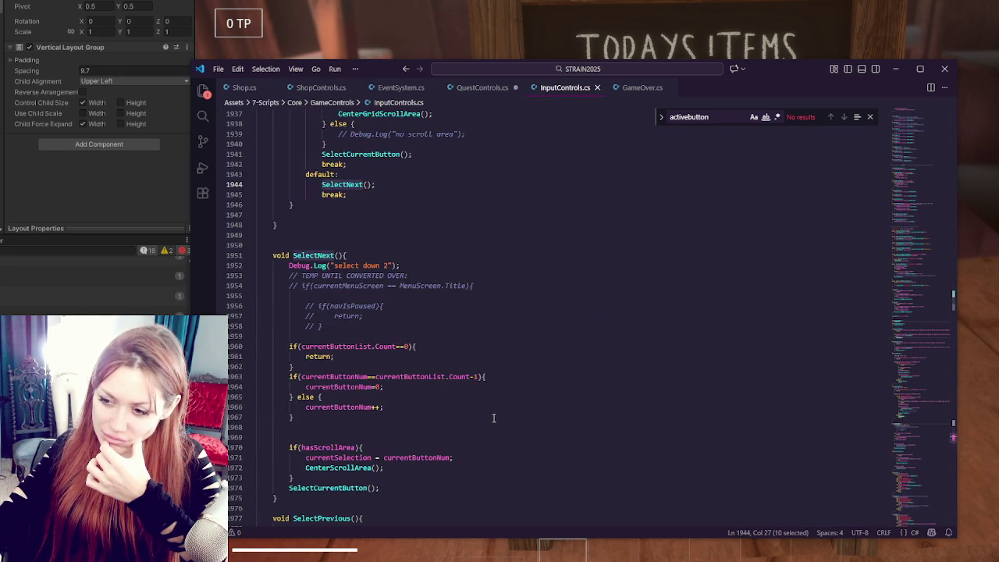
pyautogui.scroll(-3, 493, 419)
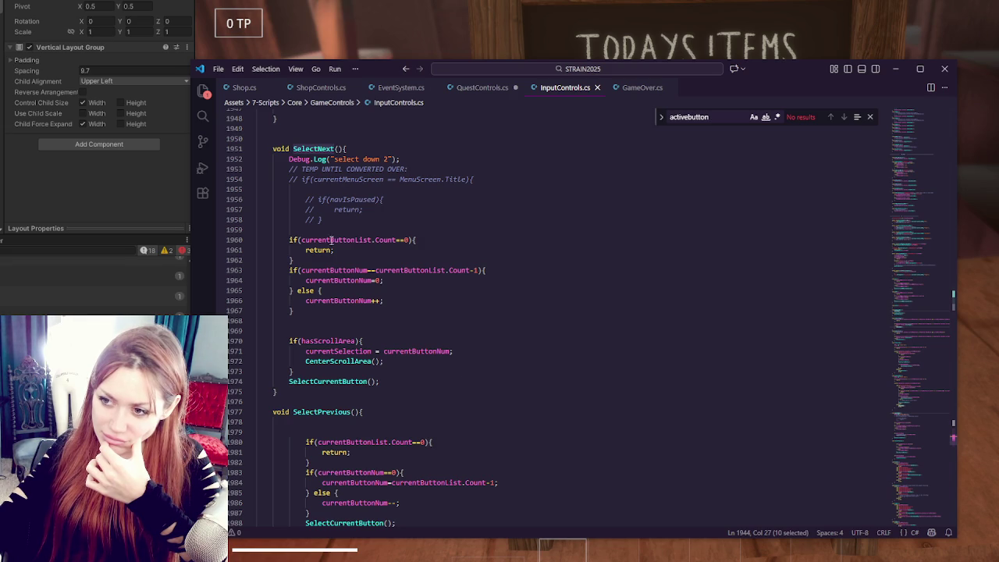
pyautogui.scroll(-3, 330, 250)
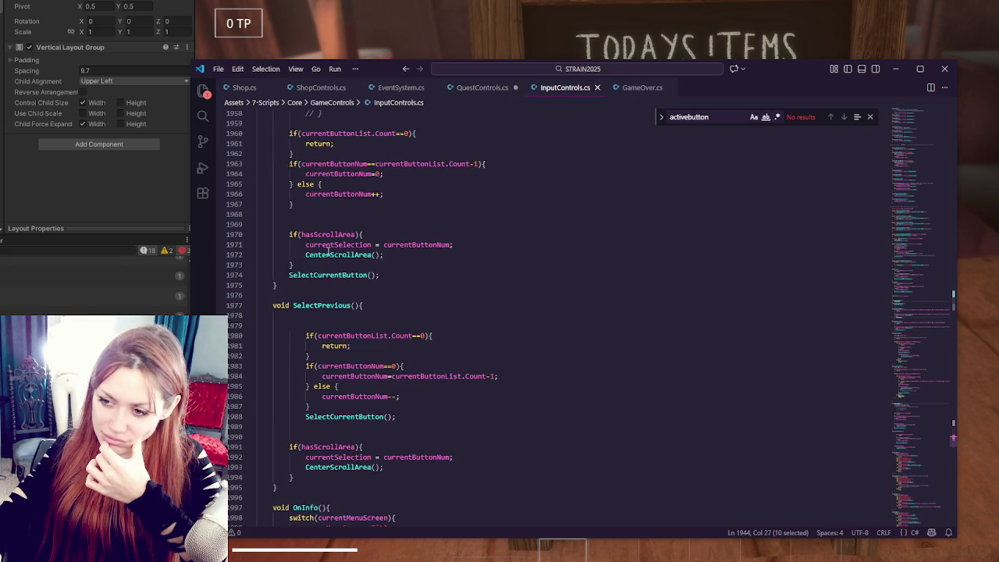
pyautogui.scroll(12, 327, 252)
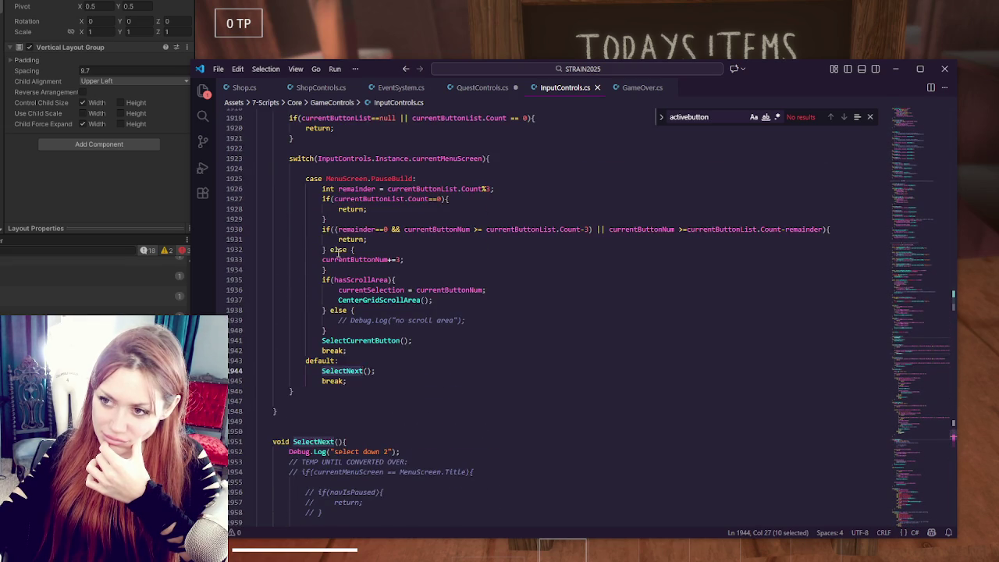
pyautogui.scroll(3, 337, 253)
pyautogui.scroll(-4, 362, 288)
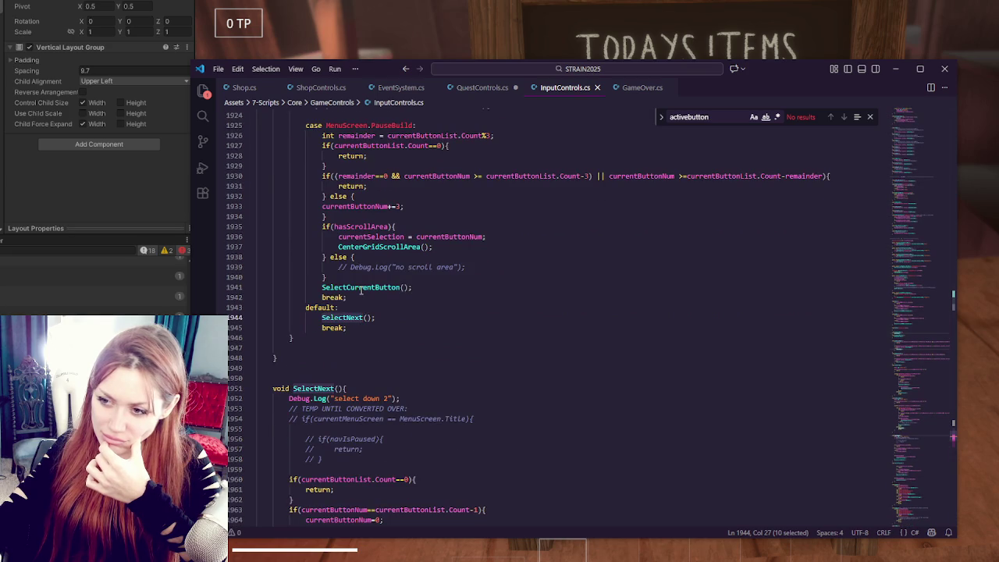
pyautogui.scroll(-3, 361, 291)
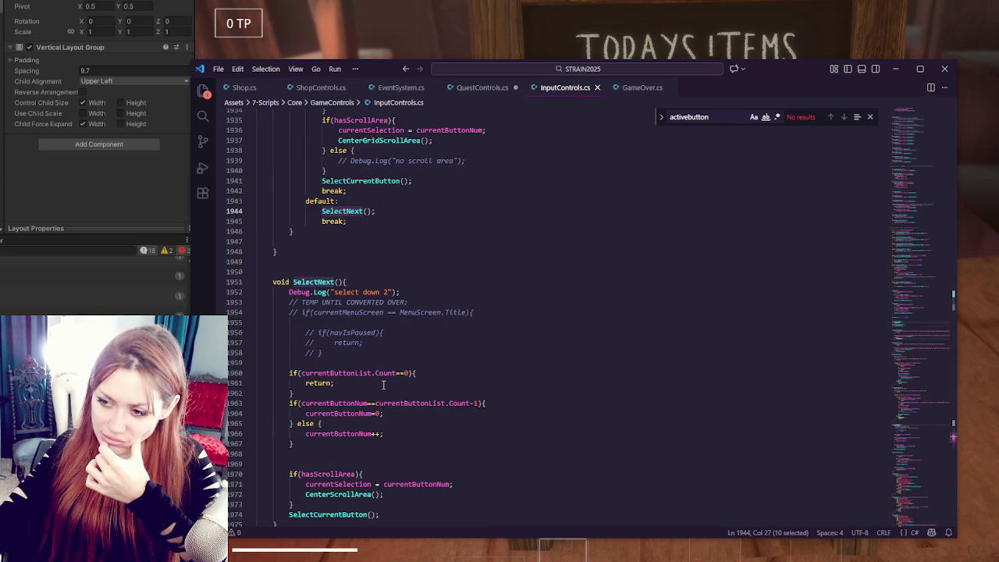
pyautogui.scroll(6, 347, 414)
pyautogui.click(343, 356)
pyautogui.moveTo(306, 206)
pyautogui.mouseDown()
pyautogui.moveTo(367, 266)
pyautogui.moveTo(403, 378)
pyautogui.mouseUp()
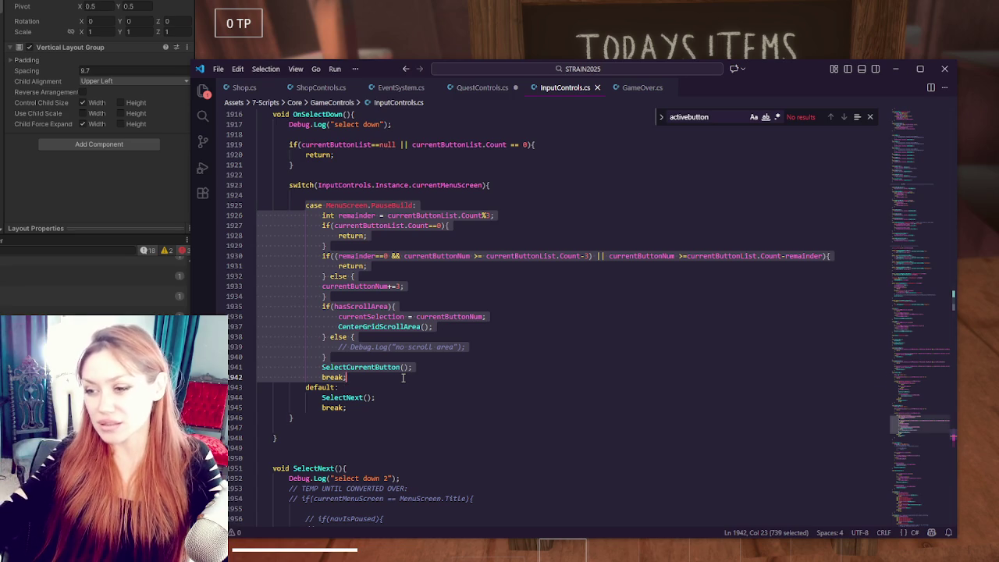
pyautogui.click(403, 378)
pyautogui.scroll(-4, 354, 301)
# Step: Highlight SelectNext and SelectCurrentButton, then search the file for SelectCurrentButton
pyautogui.doubleClick(343, 290)
pyautogui.scroll(-2, 388, 266)
pyautogui.scroll(-3, 389, 266)
pyautogui.scroll(-3, 389, 266)
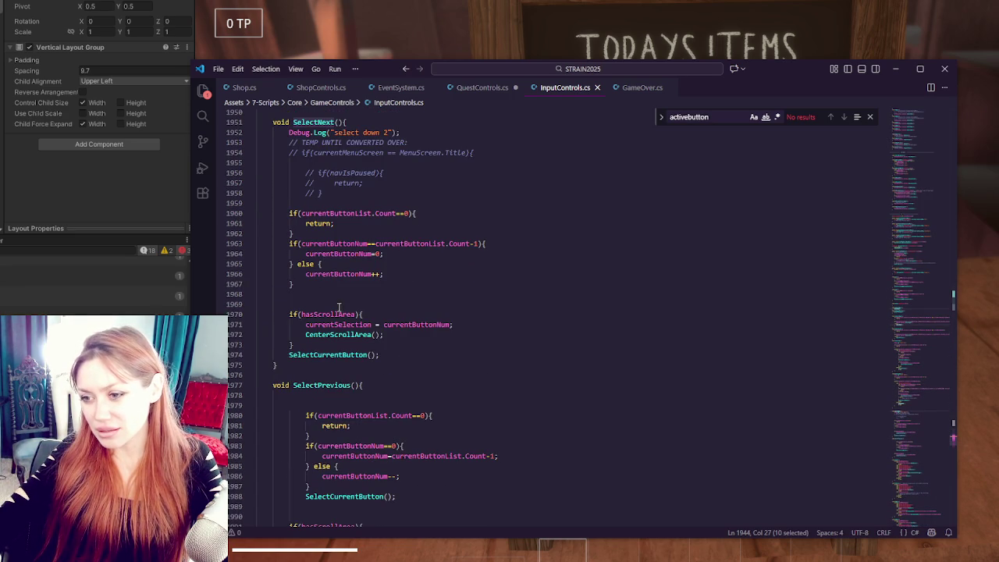
pyautogui.doubleClick(322, 354)
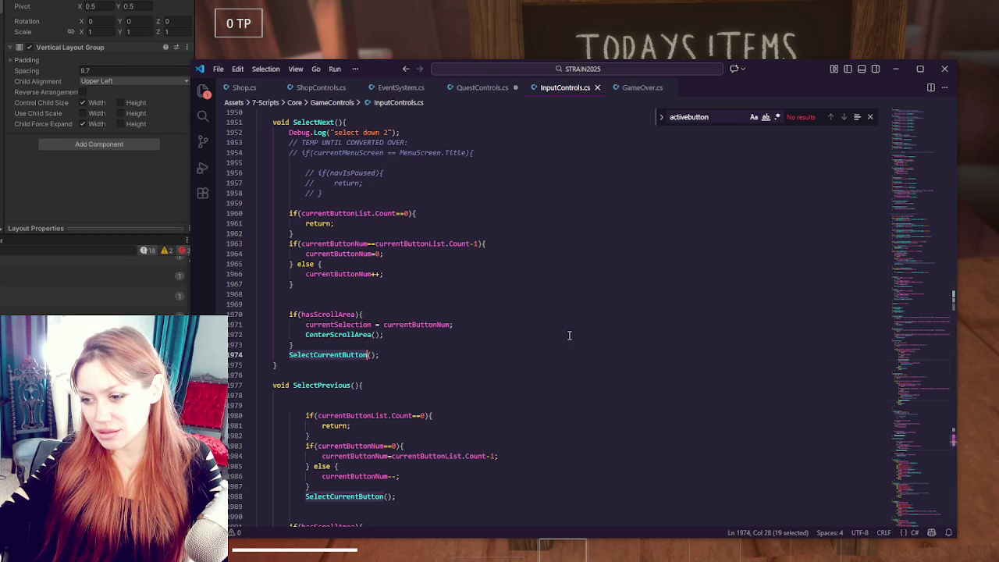
pyautogui.hotkey('ctrl', 'f')
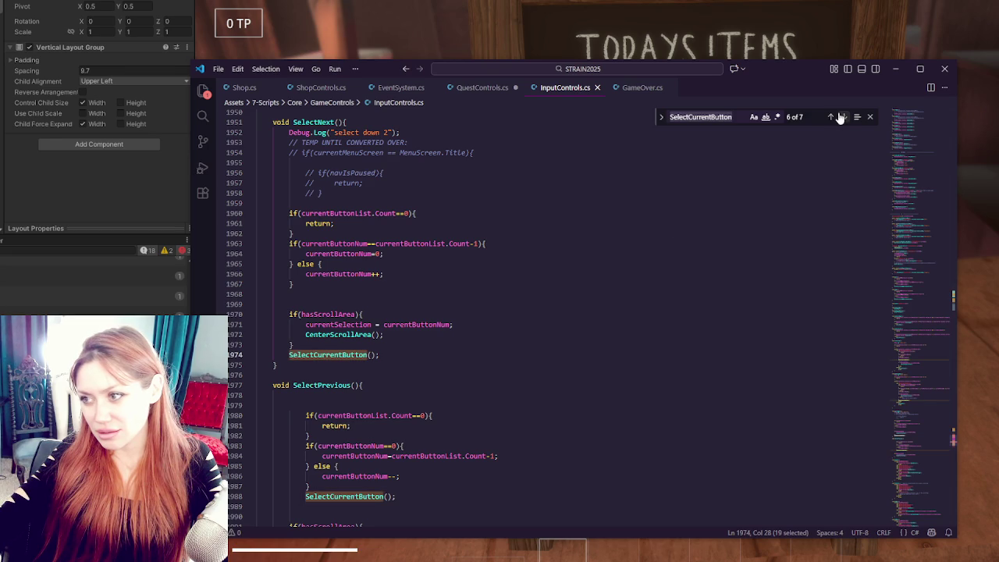
# Step: Step through the SelectCurrentButton matches to reach its method definition
pyautogui.click(844, 118)
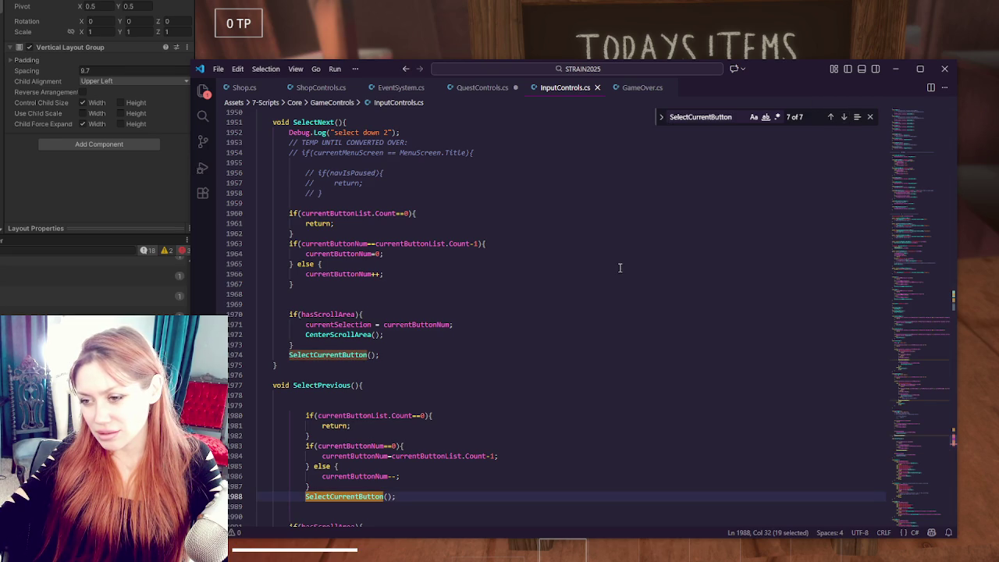
pyautogui.scroll(-5, 620, 268)
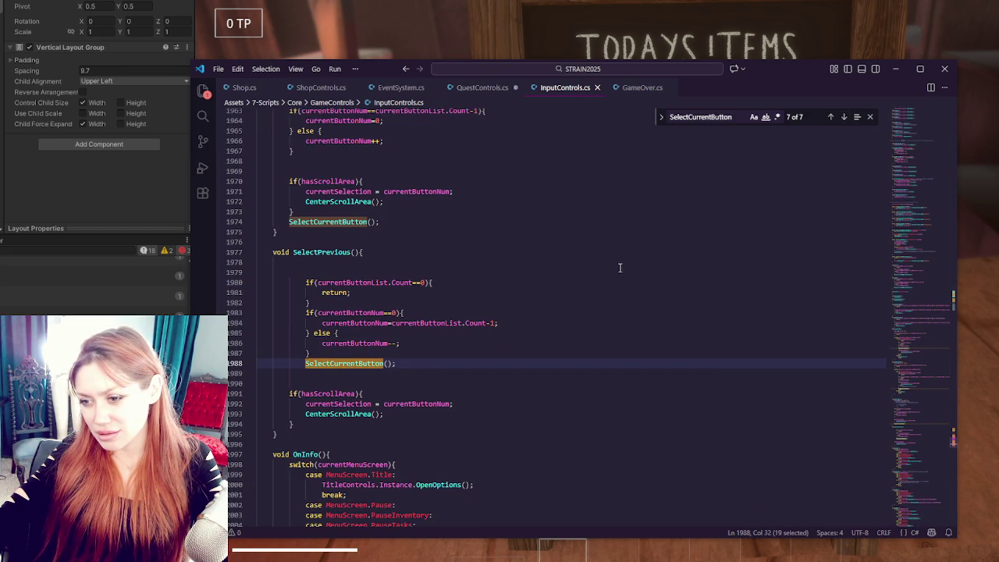
pyautogui.scroll(-4, 620, 268)
pyautogui.click(843, 118)
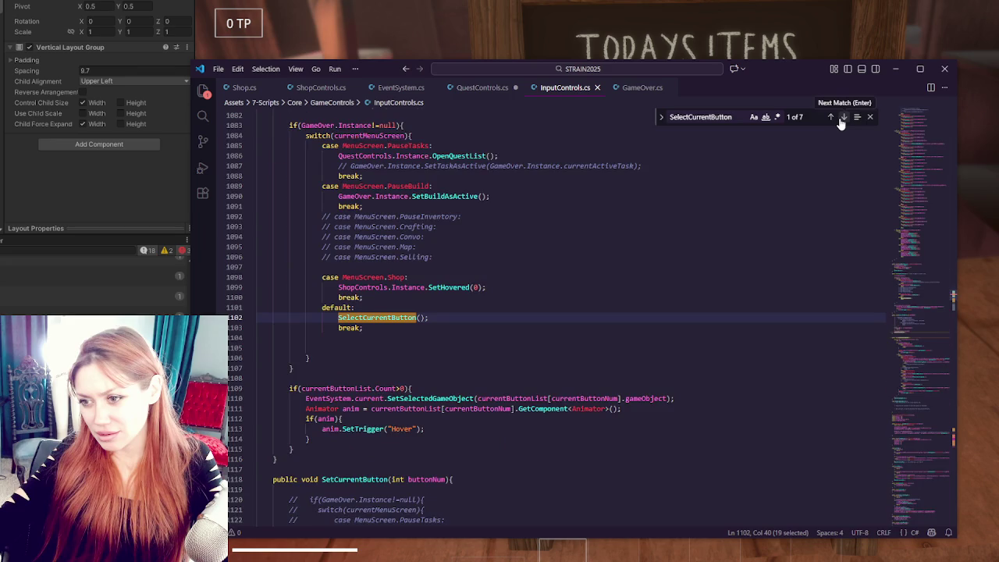
pyautogui.click(843, 118)
pyautogui.click(843, 118)
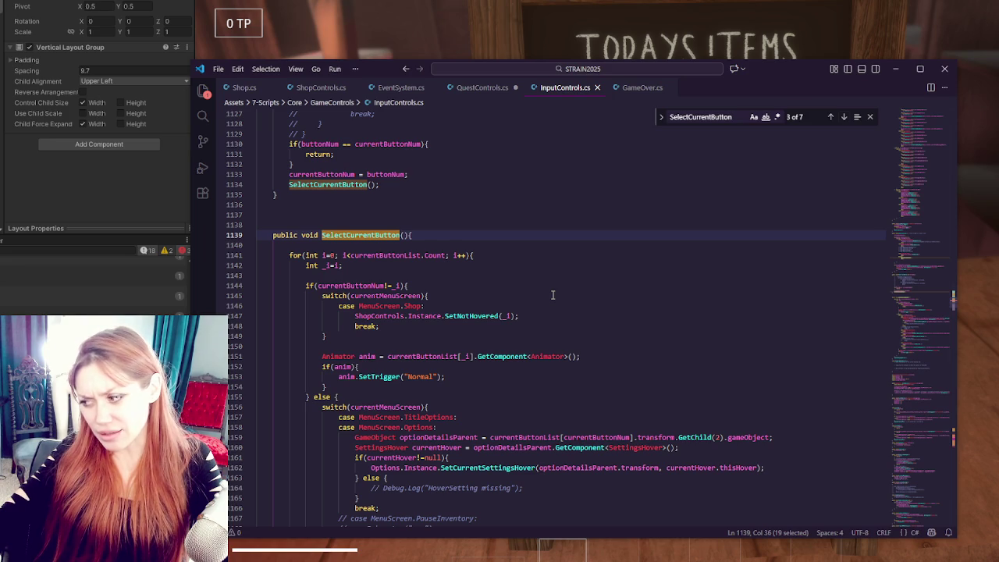
pyautogui.click(553, 295)
pyautogui.scroll(4, 552, 295)
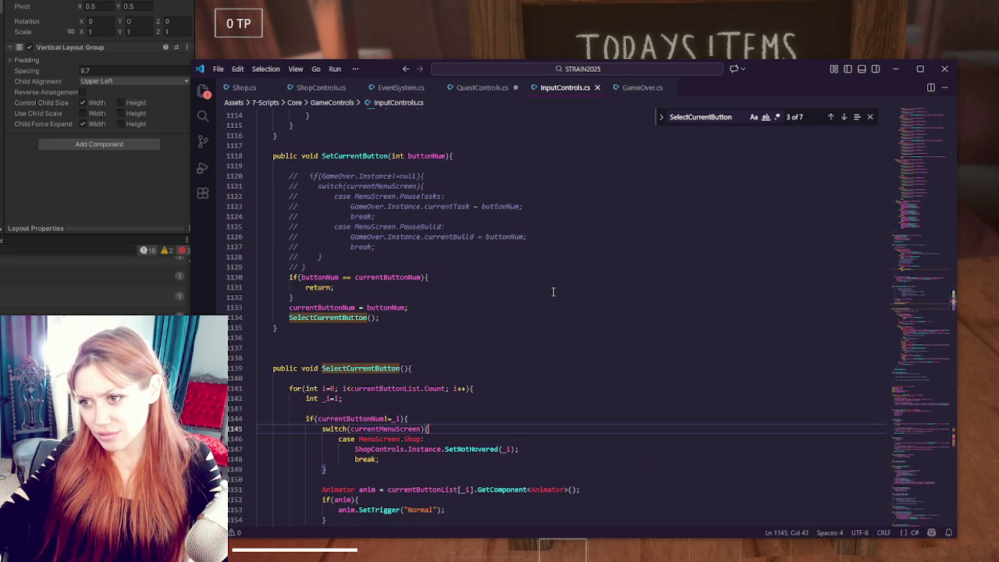
pyautogui.scroll(4, 552, 292)
pyautogui.click(552, 292)
# Step: Search InputControls.cs for 'oninteraction', then switch over to Unity
pyautogui.hotkey('ctrl', 'f')
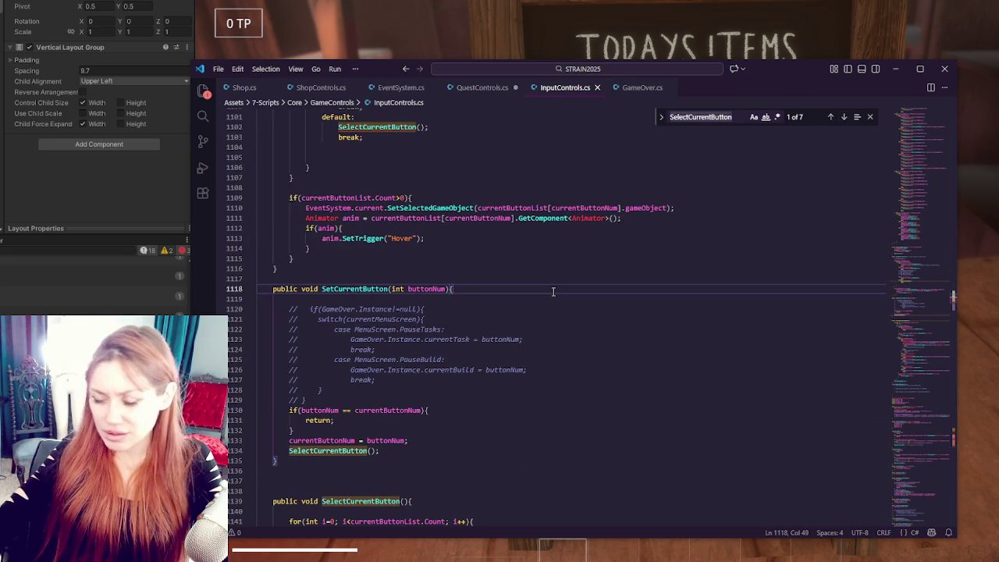
pyautogui.write('oninteraction')
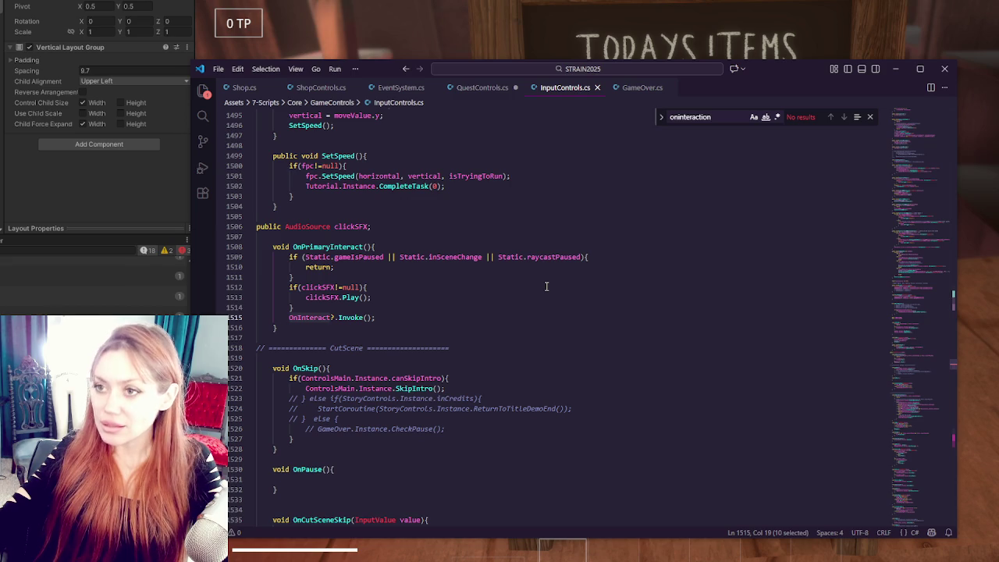
pyautogui.hotkey('alt', 'Tab')
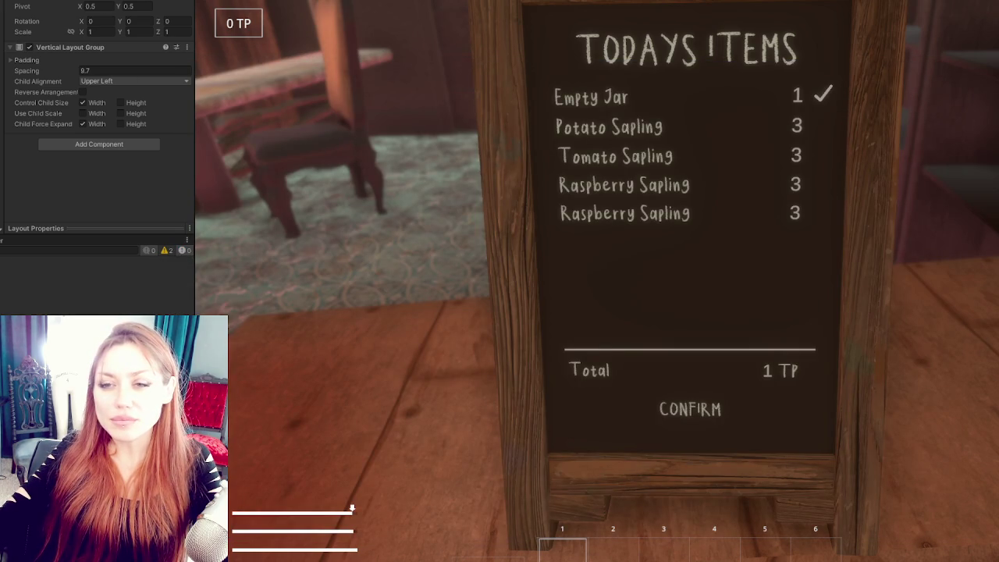
# Step: Open the inputs action asset from Player Input and inspect the UI map's Select action bindings
pyautogui.scroll(-5, 89, 99)
pyautogui.click(63, 26)
pyautogui.scroll(-3, 71, 46)
pyautogui.click(75, 134)
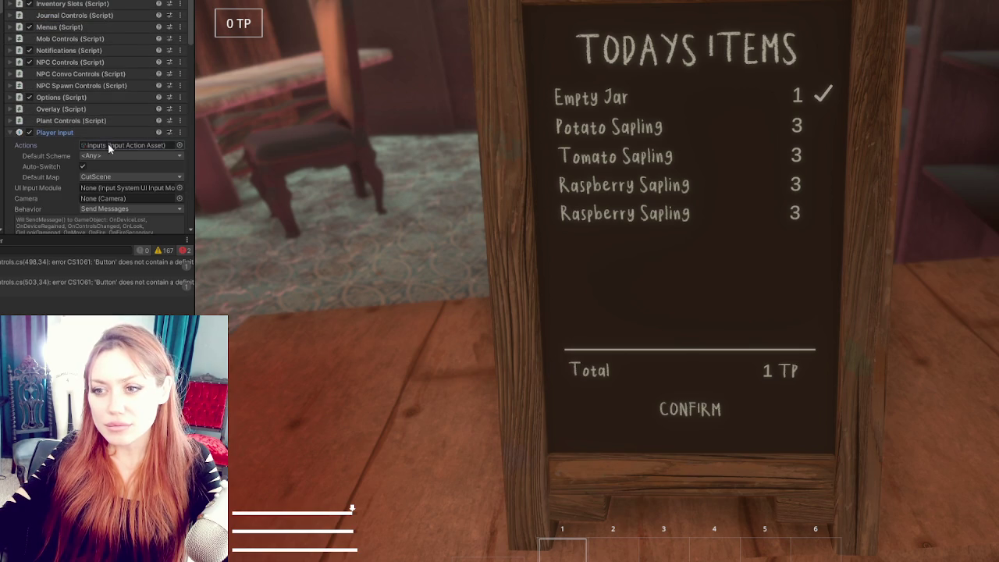
pyautogui.doubleClick(109, 146)
pyautogui.click(244, 79)
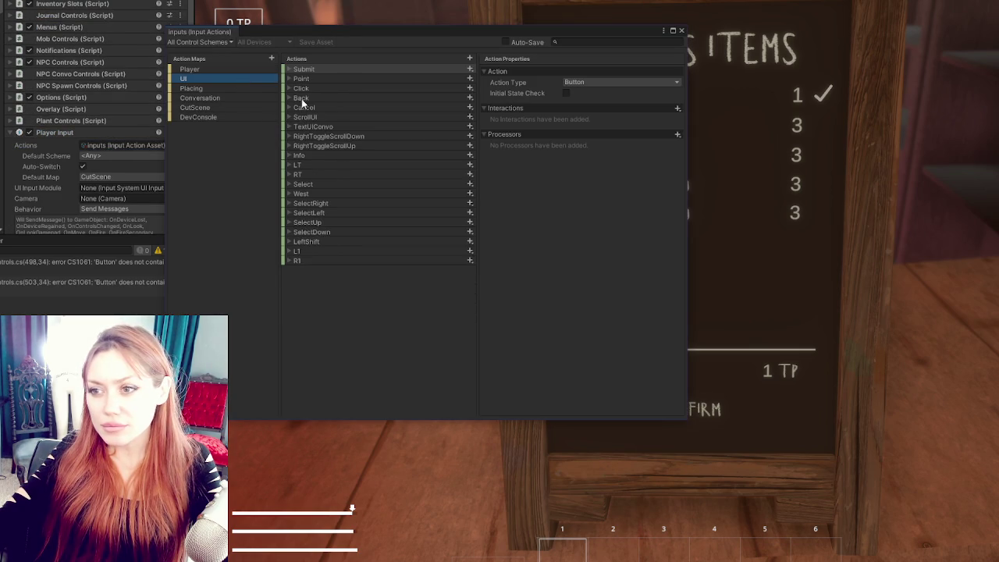
pyautogui.click(303, 184)
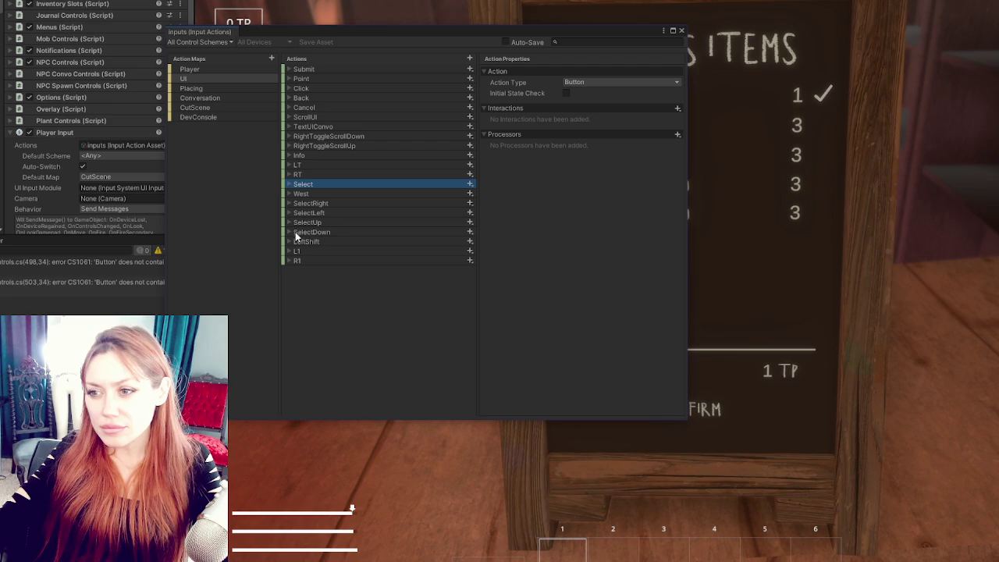
pyautogui.click(287, 184)
pyautogui.click(287, 181)
# Step: Return to Visual Studio Code and open the in-file Find box
pyautogui.hotkey('alt', 'Tab')
pyautogui.click(419, 299)
pyautogui.hotkey('ctrl', 'f')
# Step: Search 'onselect' and step to the OnSelect method at line 2019, then return to Unity
pyautogui.write('onselect')
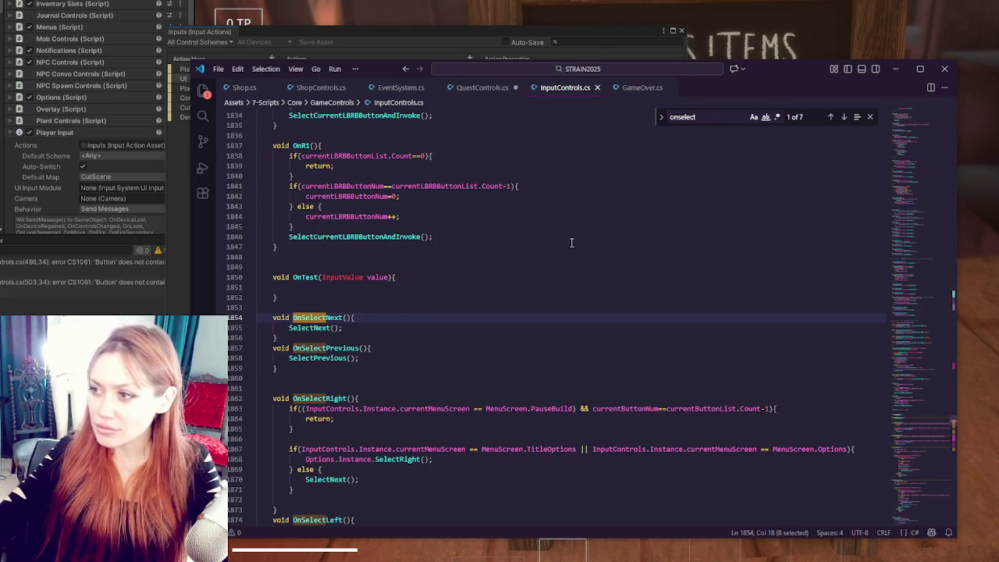
pyautogui.click(843, 117)
pyautogui.doubleClick(843, 117)
pyautogui.click(844, 117)
pyautogui.click(844, 117)
pyautogui.click(843, 117)
pyautogui.scroll(-3, 435, 277)
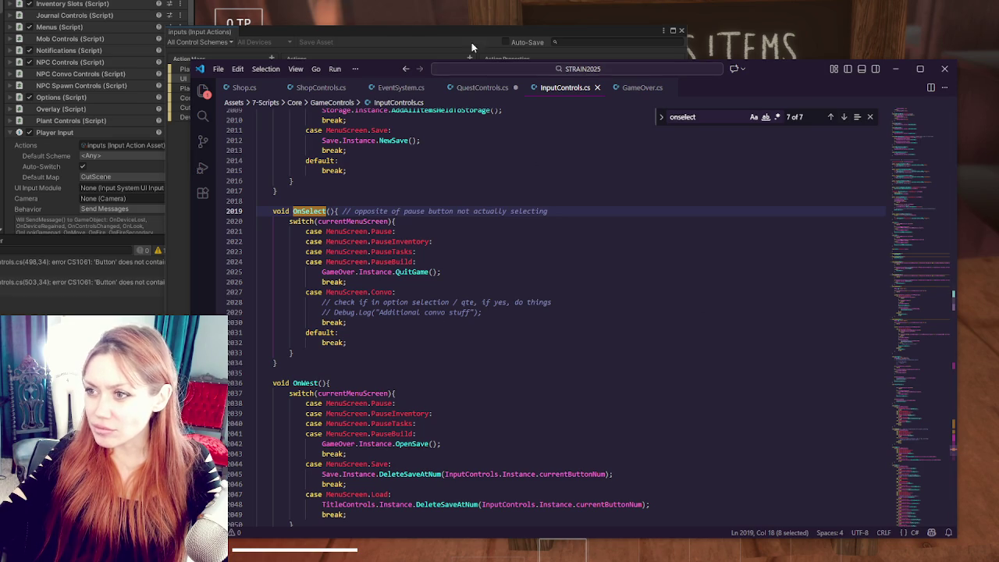
pyautogui.hotkey('alt', 'Tab')
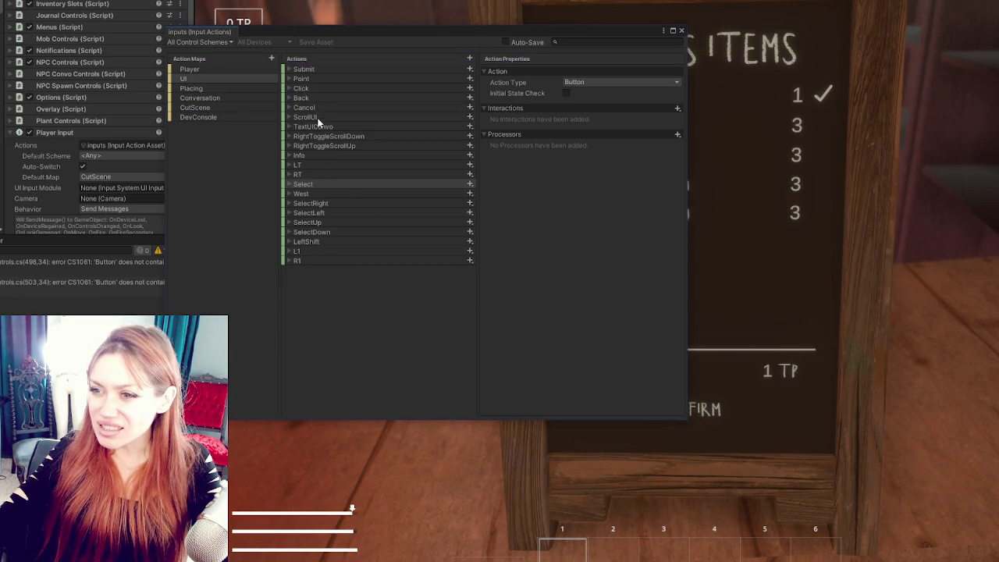
# Step: Inspect the SelectDown and Submit action bindings in the UI action map
pyautogui.click(288, 232)
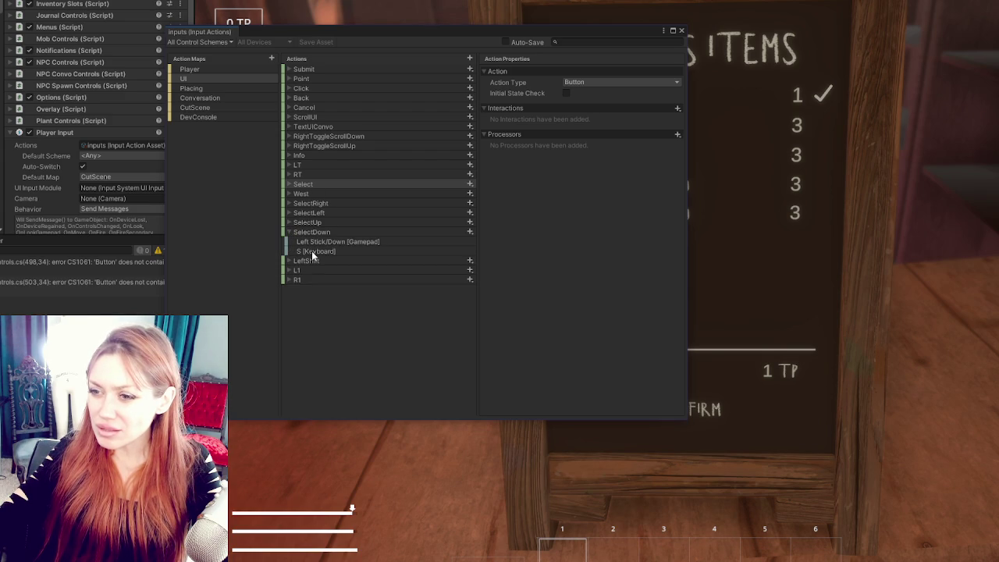
pyautogui.click(289, 234)
pyautogui.hotkey('alt', 'Tab')
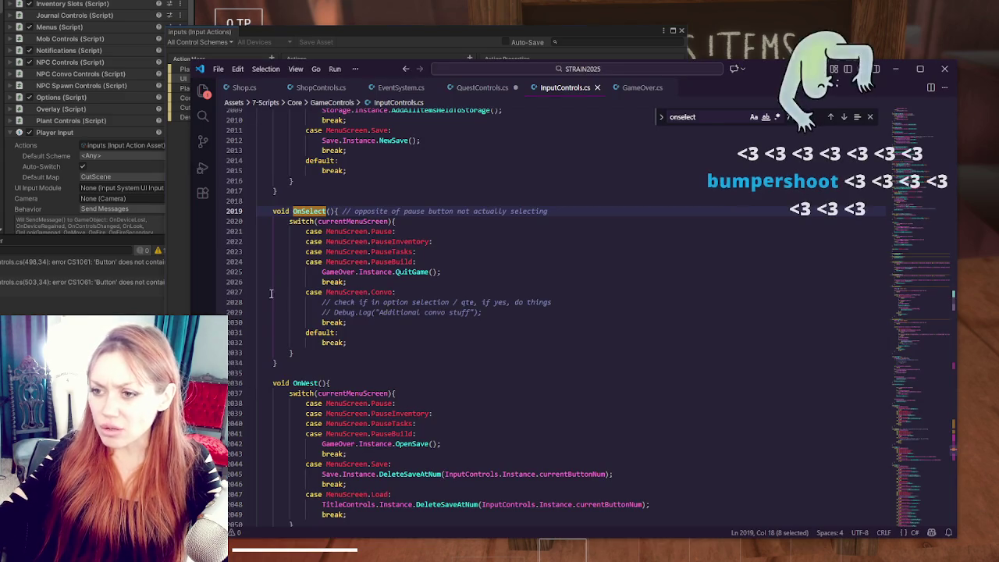
pyautogui.click(168, 305)
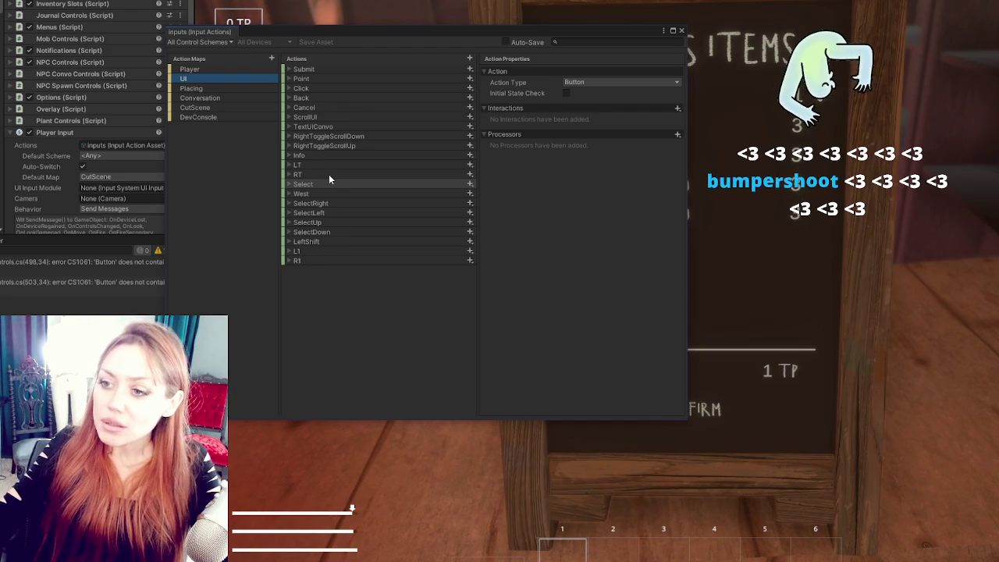
pyautogui.click(317, 194)
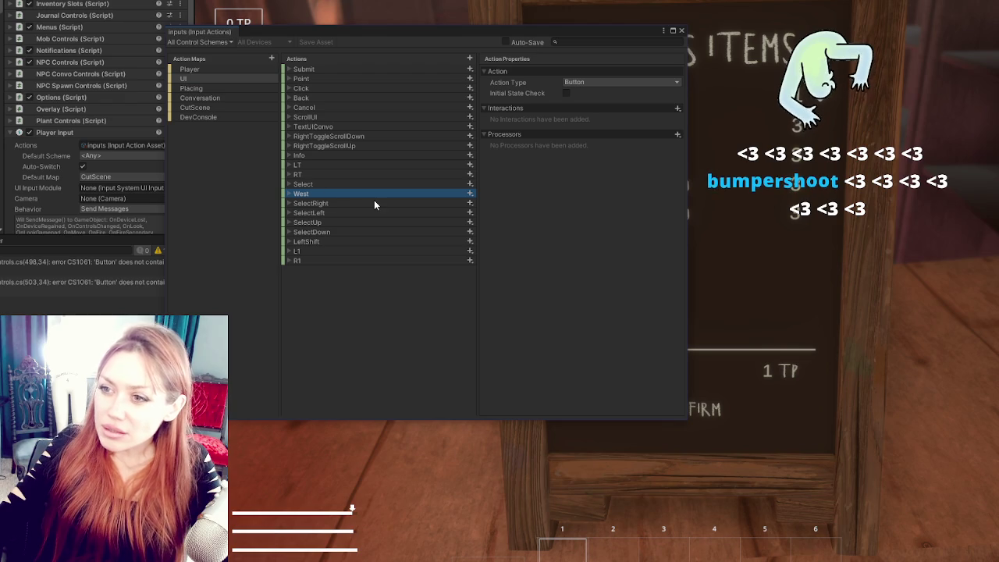
pyautogui.click(302, 70)
pyautogui.click(290, 70)
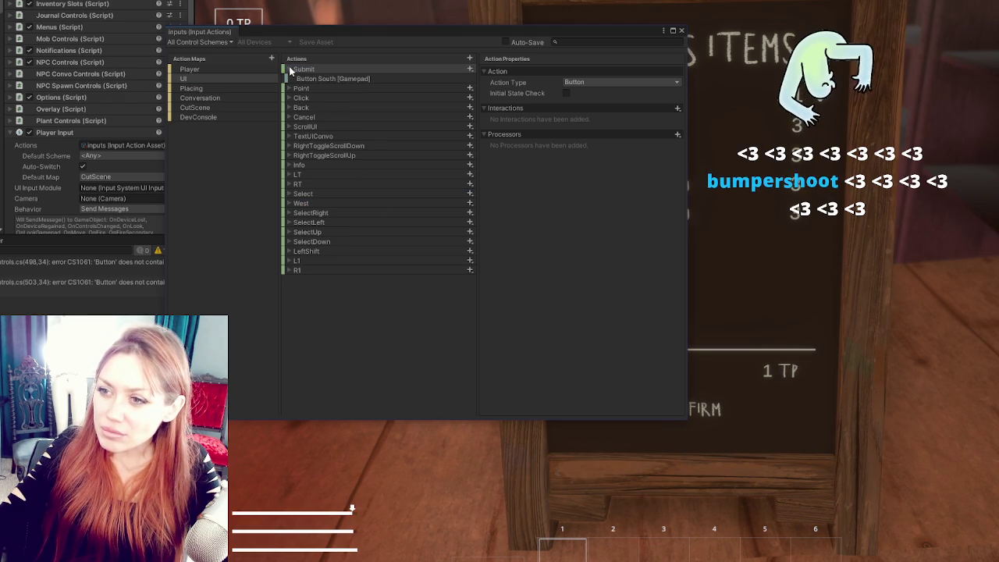
pyautogui.click(289, 70)
# Step: Search the code, check Submit's Button South [Gamepad] binding, then open QuestControls.cs
pyautogui.hotkey('alt', 'Tab')
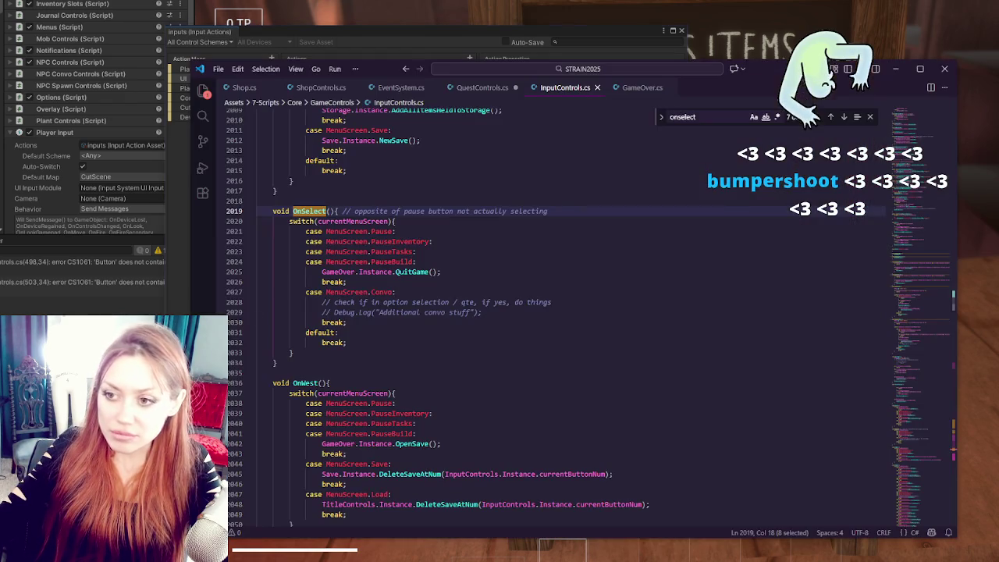
pyautogui.write('con')
pyautogui.write('mit')
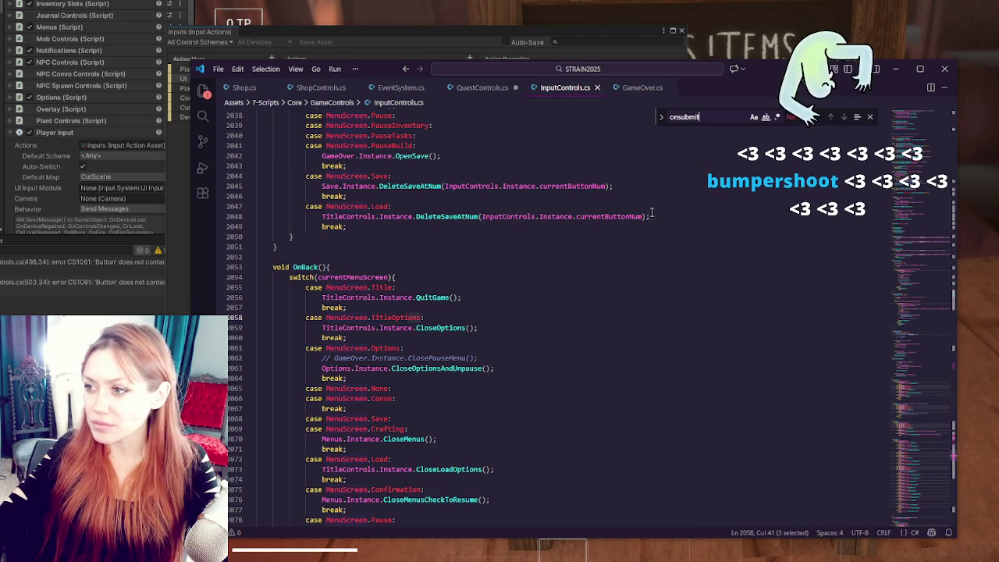
pyautogui.click(476, 33)
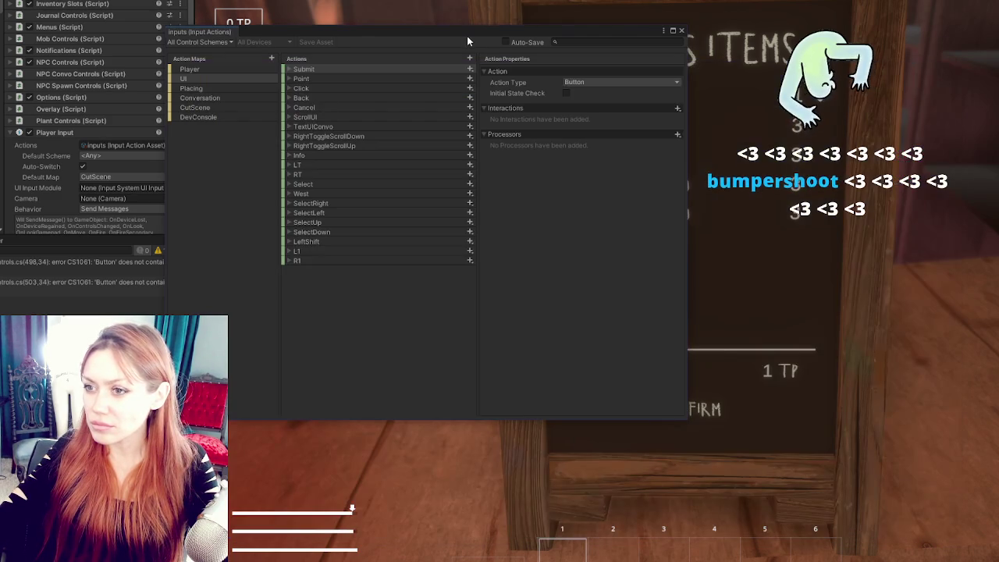
pyautogui.click(288, 70)
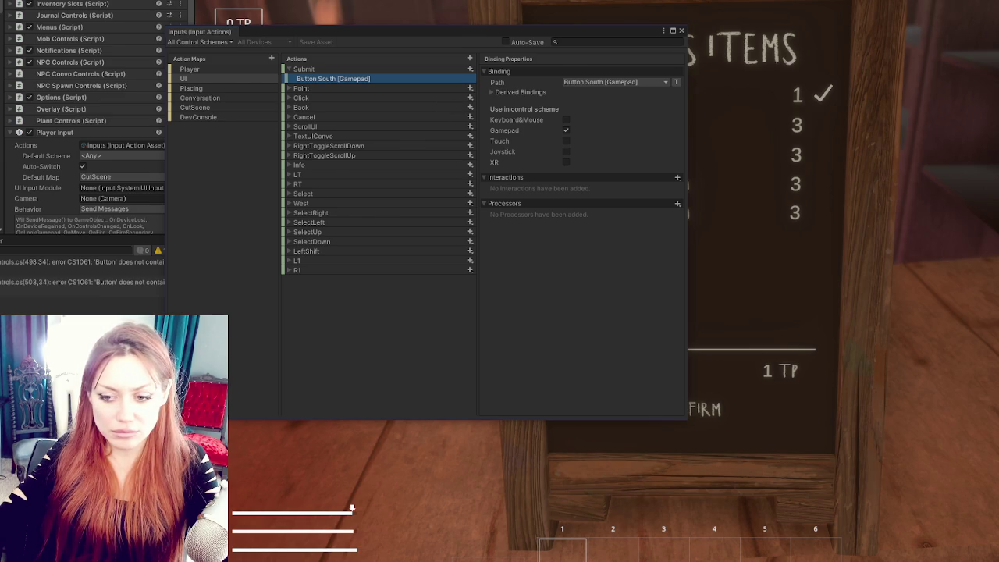
pyautogui.hotkey('alt', 'Tab')
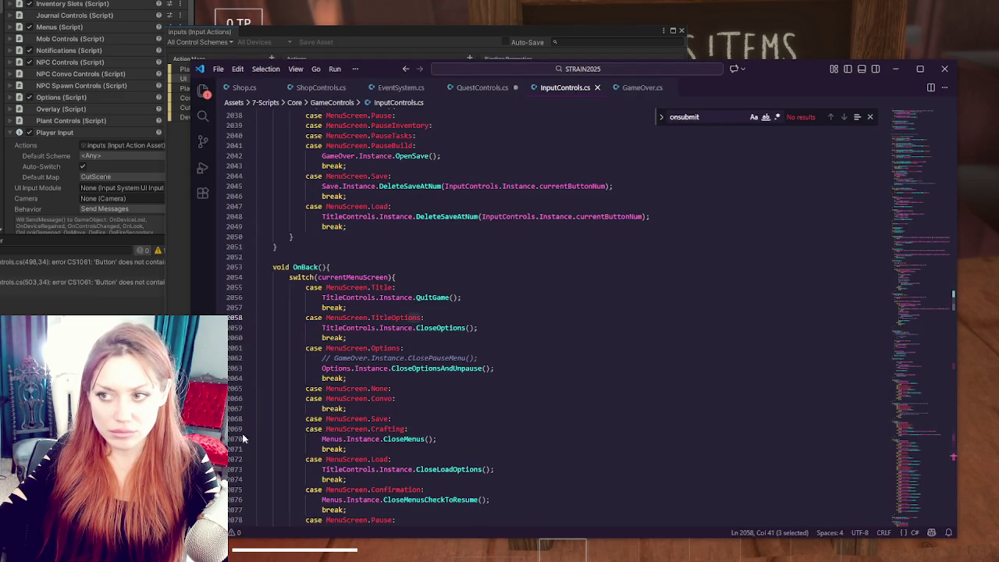
pyautogui.click(476, 88)
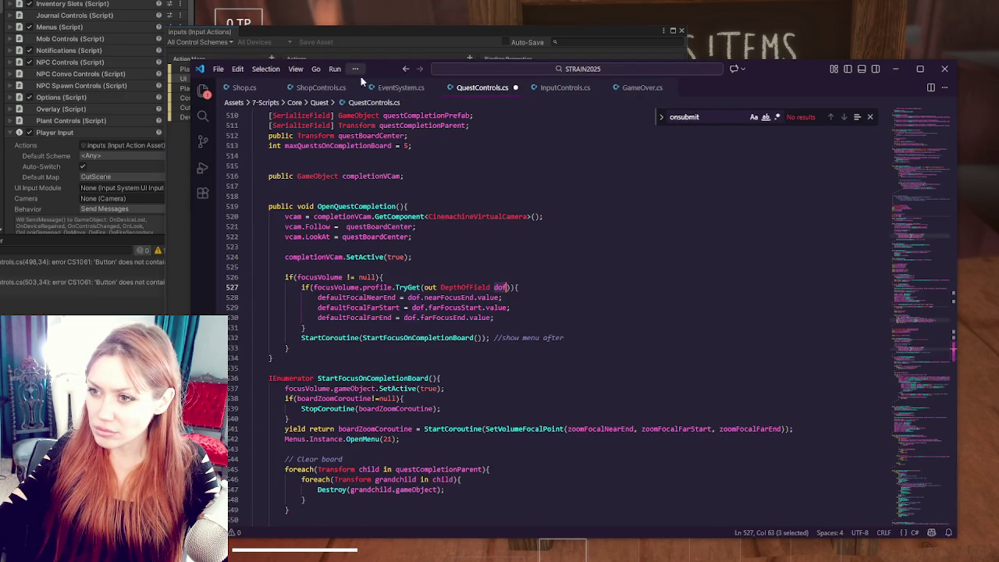
# Step: In ShopControls.cs, change the AddItemToCart log to "adding item to cart: " + itemIndex
pyautogui.click(314, 87)
pyautogui.click(410, 319)
pyautogui.scroll(-3, 468, 312)
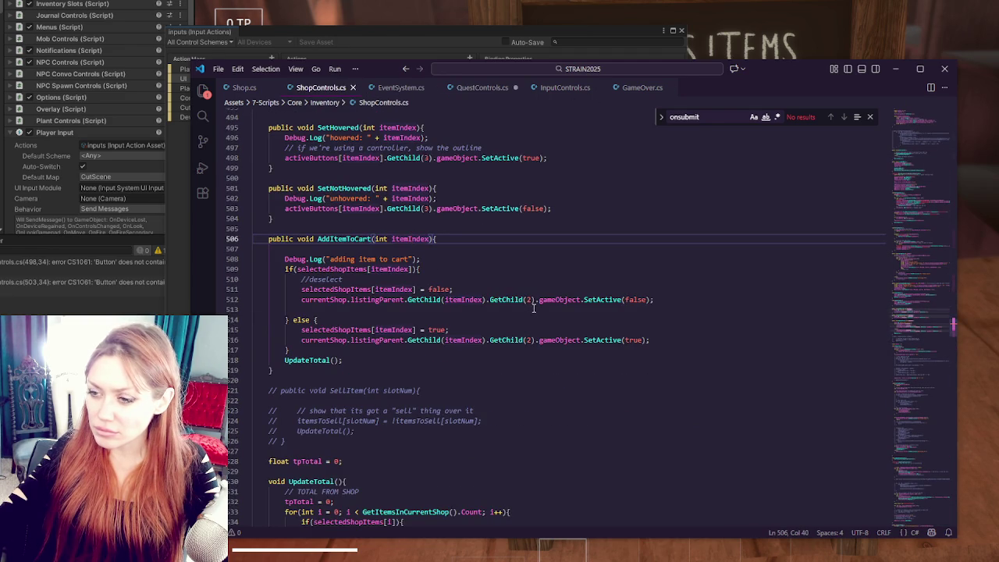
pyautogui.doubleClick(416, 238)
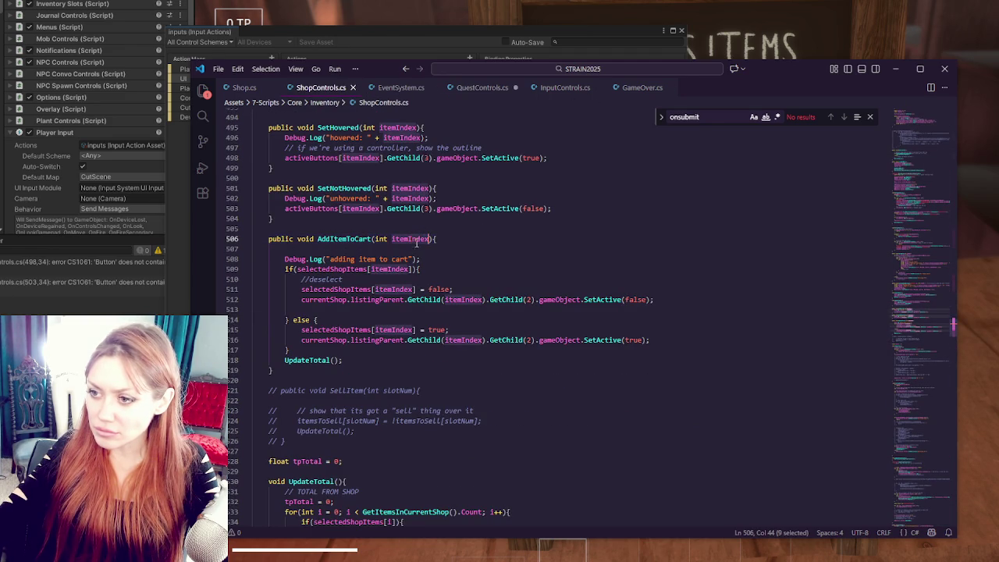
pyautogui.click(411, 258)
pyautogui.write('+')
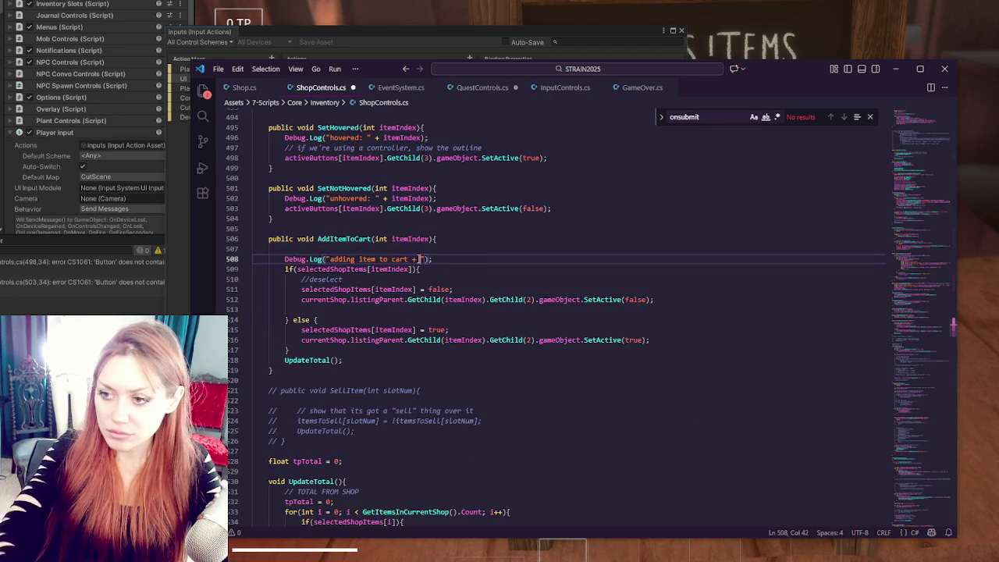
pyautogui.press('BackSpace')
pyautogui.write(':')
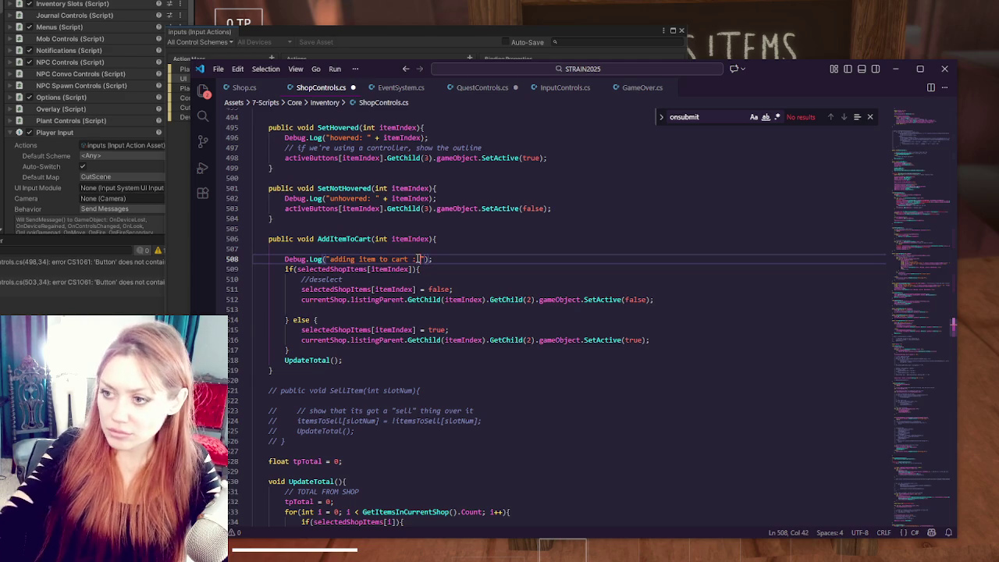
pyautogui.write(' " + itemIndex')
pyautogui.click(422, 259)
pyautogui.click(412, 259)
pyautogui.press('BackSpace')
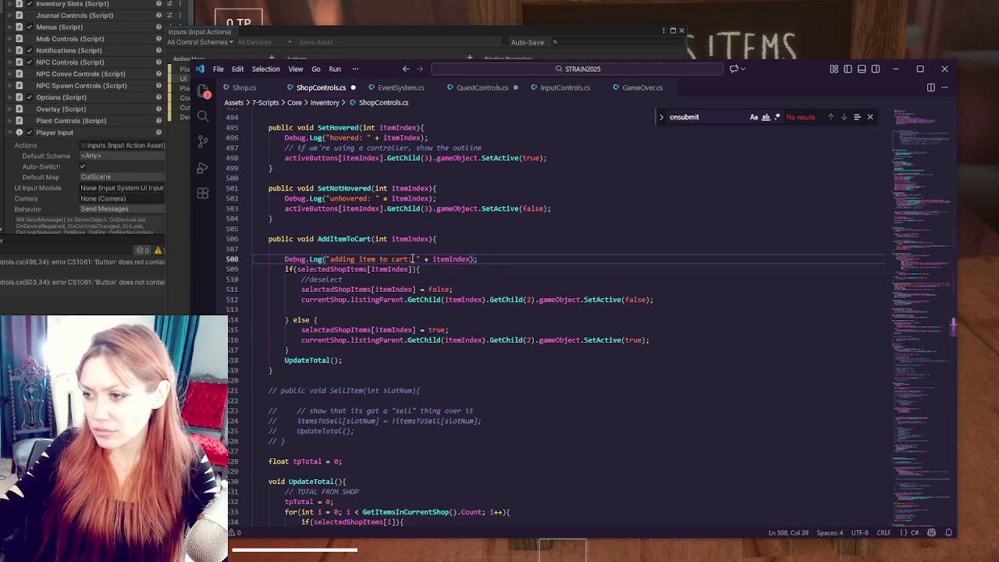
pyautogui.write(':')
pyautogui.doubleClick(445, 257)
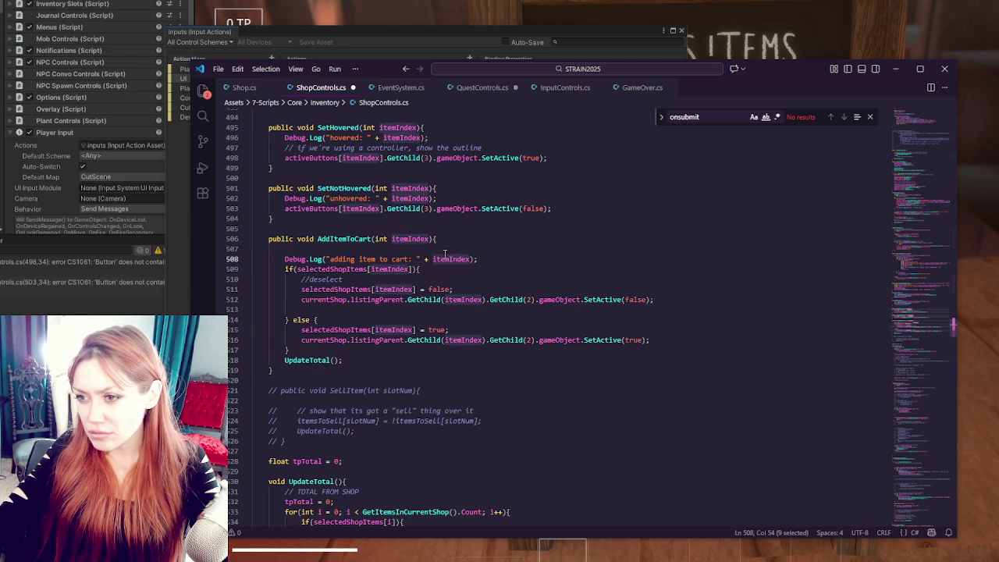
# Step: Review the itemIndex parameter and its uses in AddItemToCart, then save ShopControls.cs
pyautogui.doubleClick(357, 239)
pyautogui.moveTo(374, 239); pyautogui.dragTo(430, 239)
pyautogui.click(523, 268)
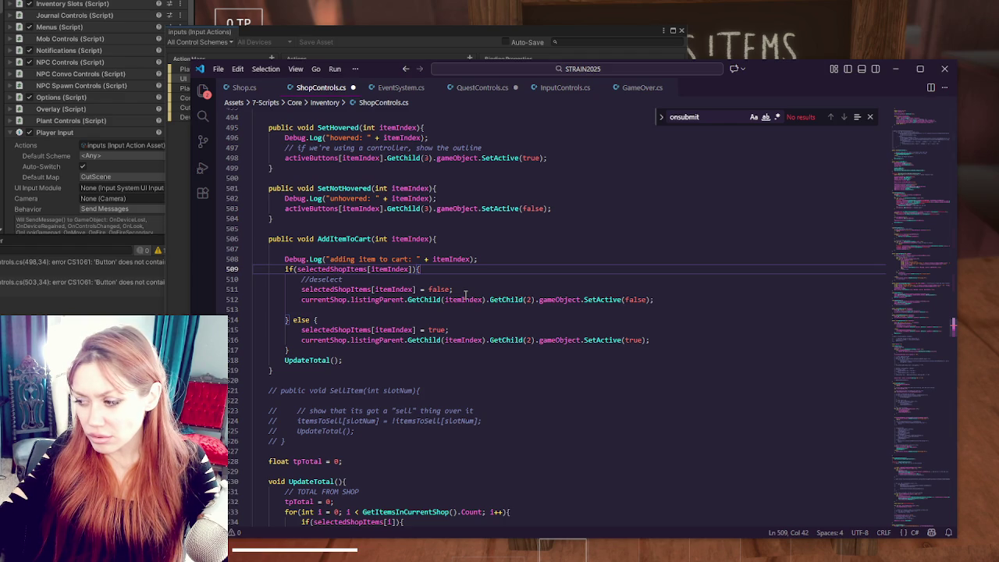
pyautogui.click(465, 297)
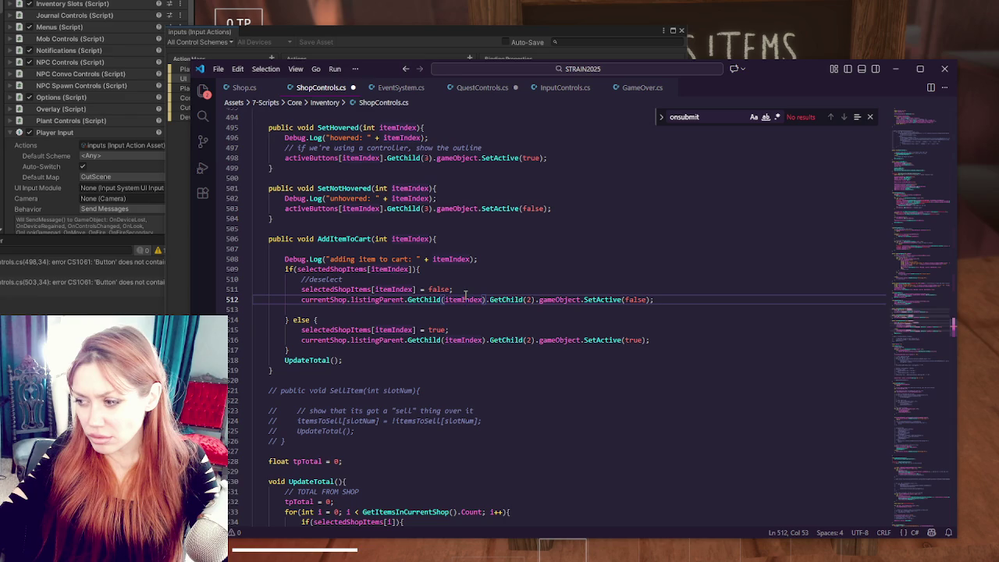
pyautogui.hotkey('ctrl', 's')
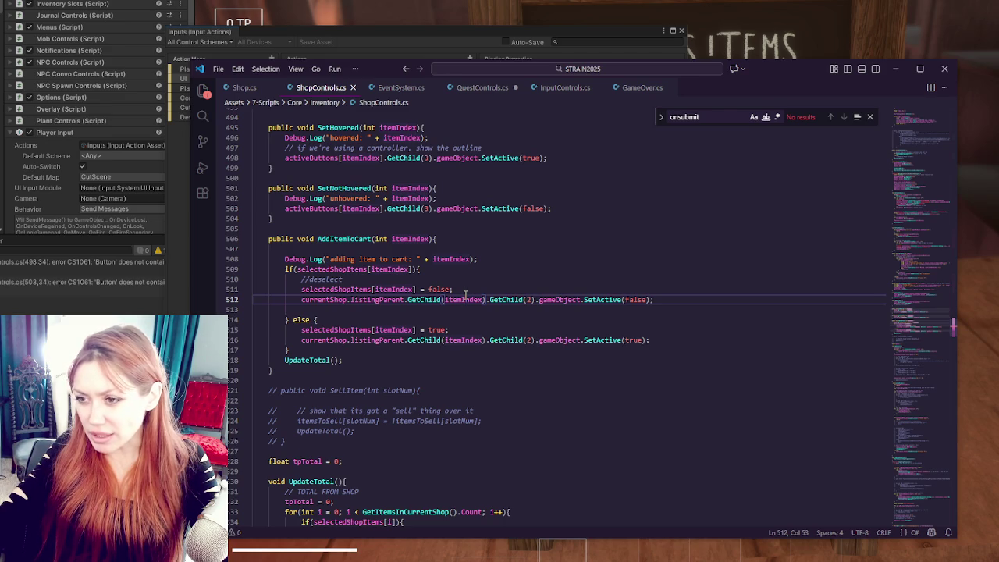
pyautogui.doubleClick(343, 239)
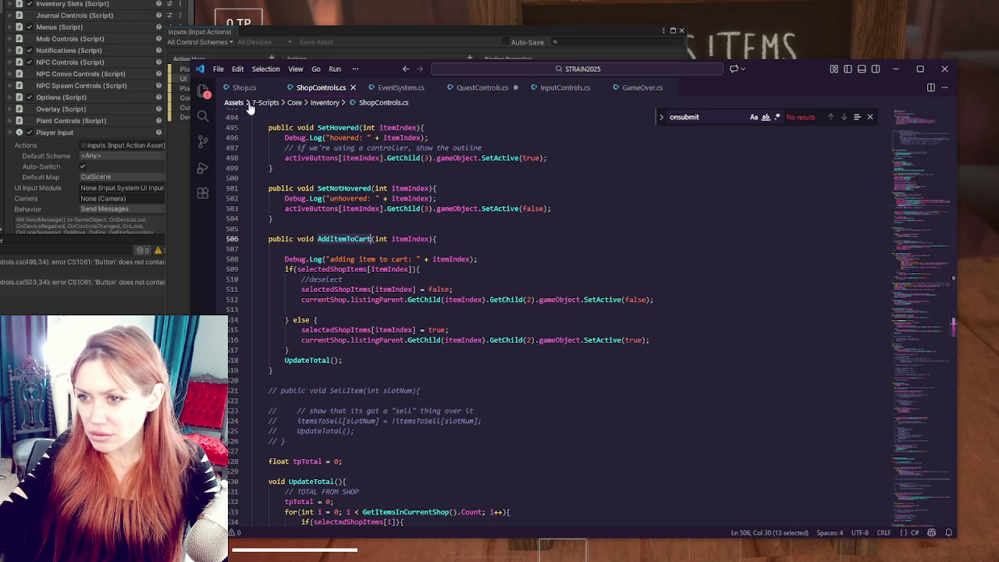
# Step: Glance at InputControls.cs, review itemIndex uses in AddItemToCart, then bring Unity to the front
pyautogui.click(561, 88)
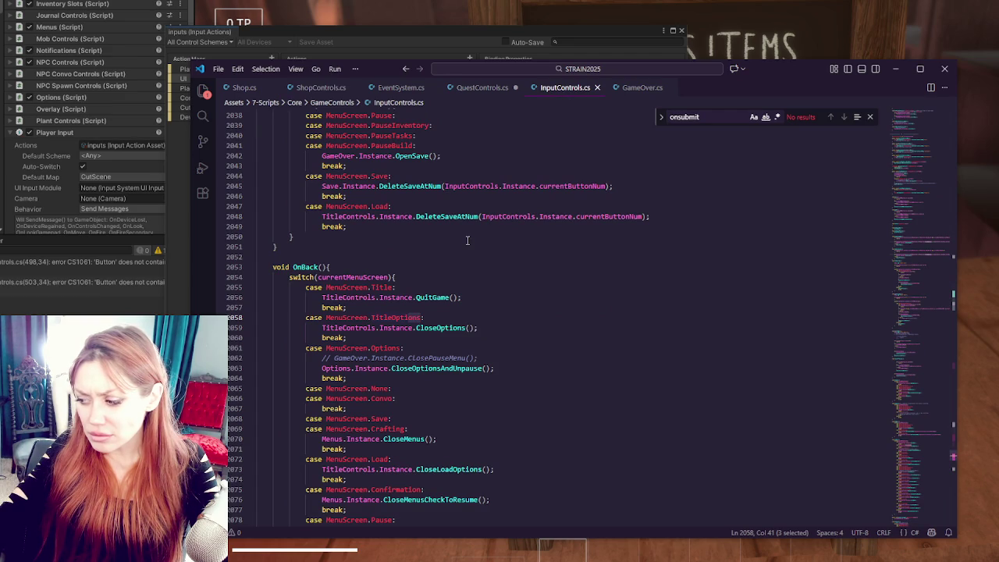
pyautogui.click(305, 88)
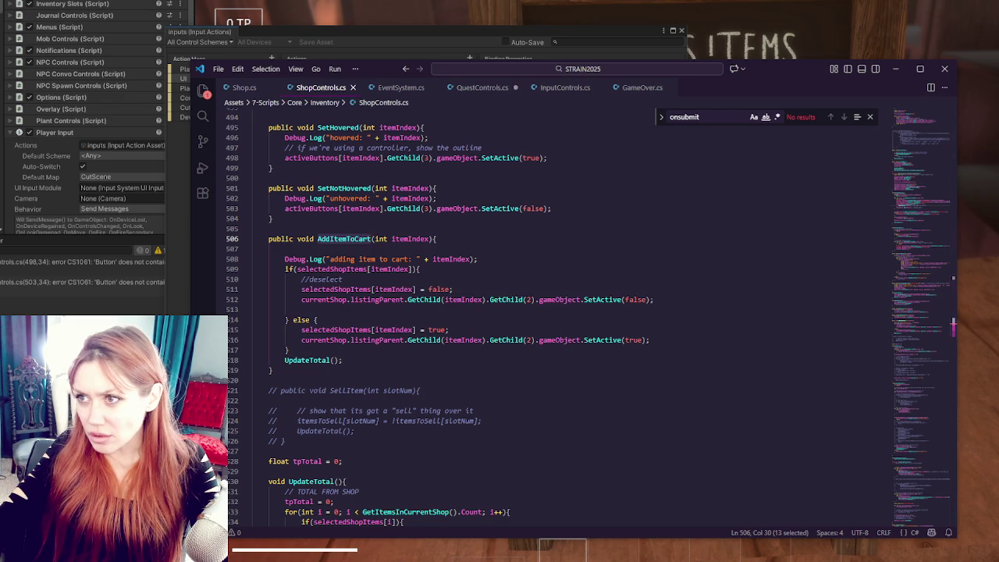
pyautogui.doubleClick(410, 239)
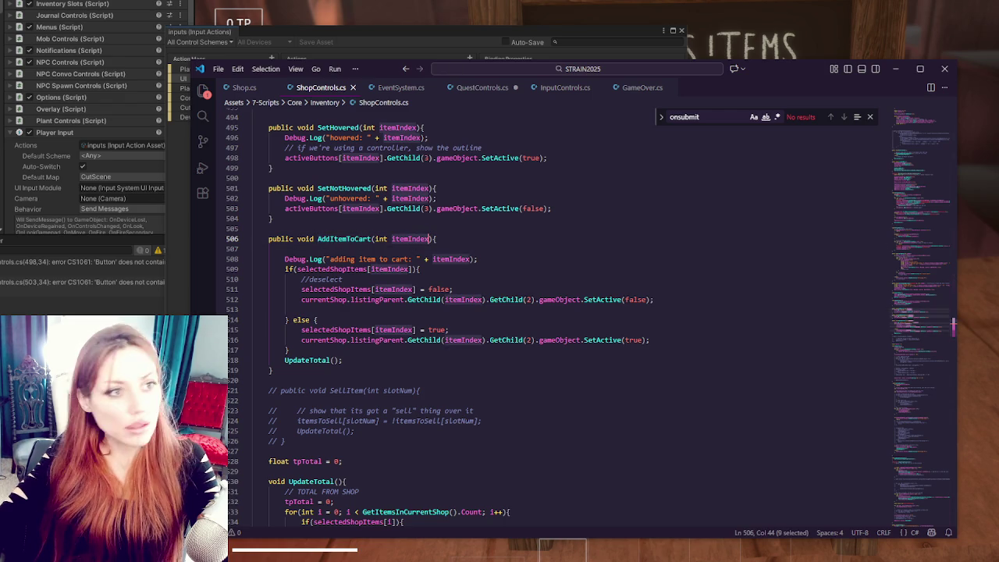
pyautogui.click(529, 289)
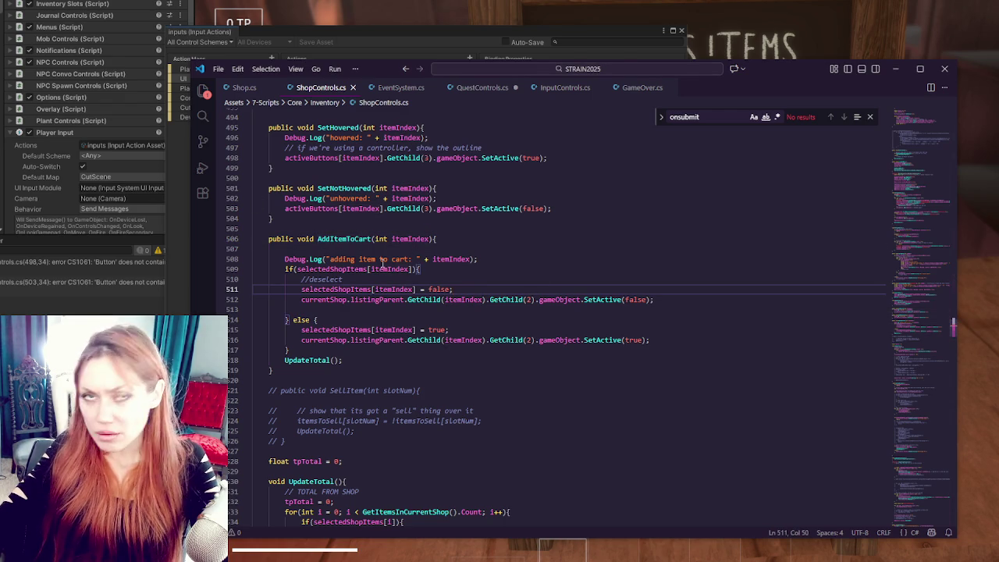
pyautogui.doubleClick(422, 239)
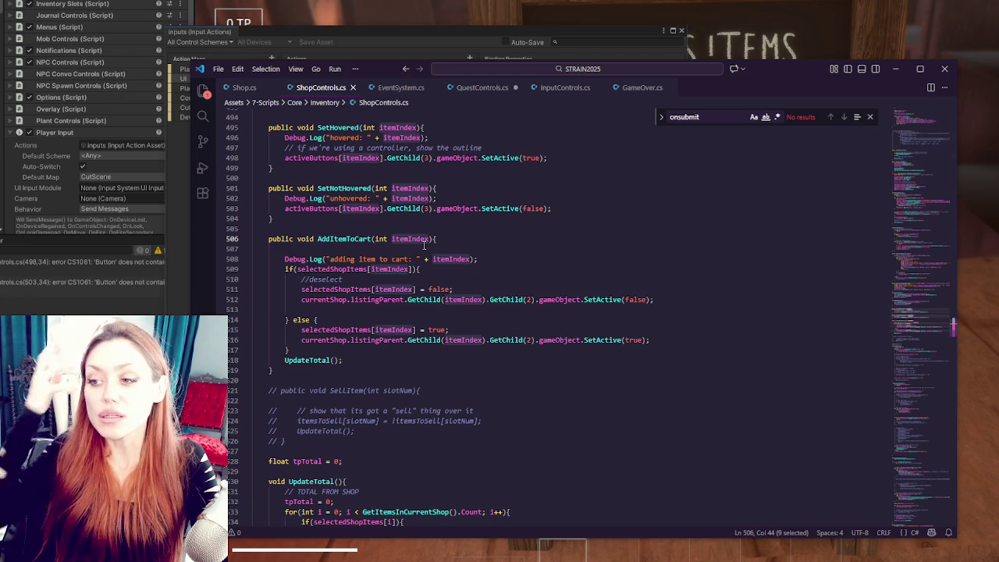
pyautogui.doubleClick(369, 239)
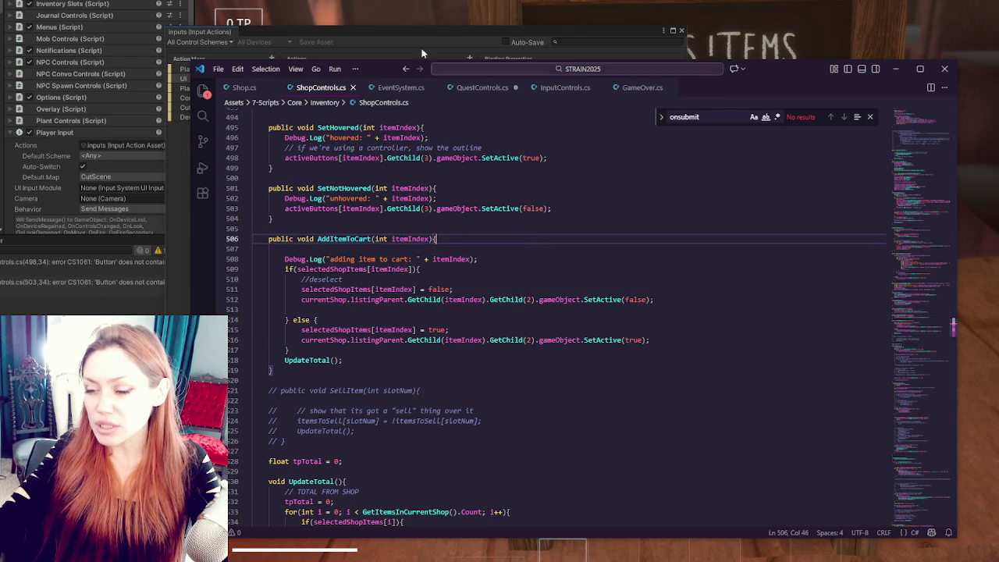
pyautogui.click(497, 8)
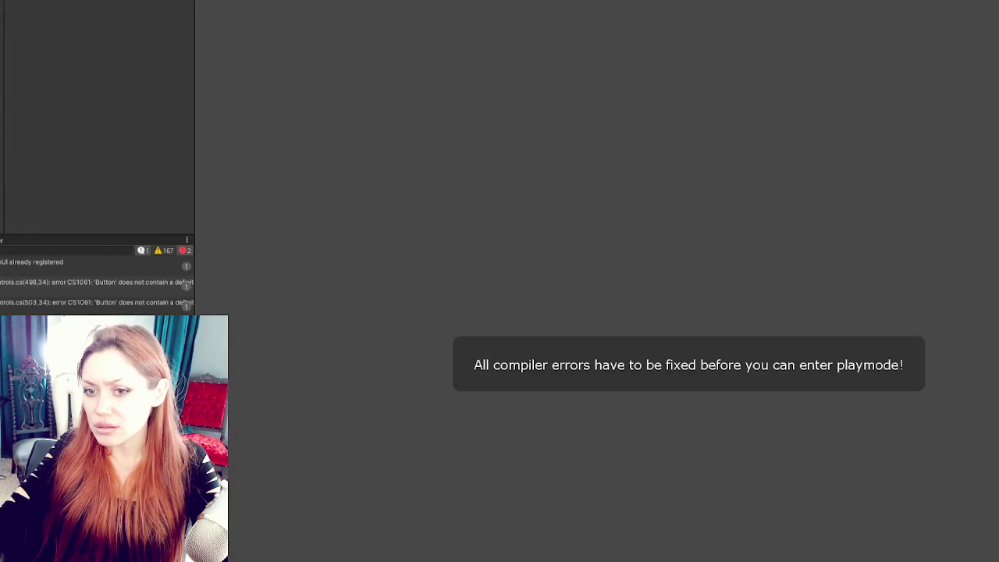
# Step: From the CS1061 error, insert 'transform.' before GetChild(3) on lines 498 and 503
pyautogui.doubleClick(32, 264)
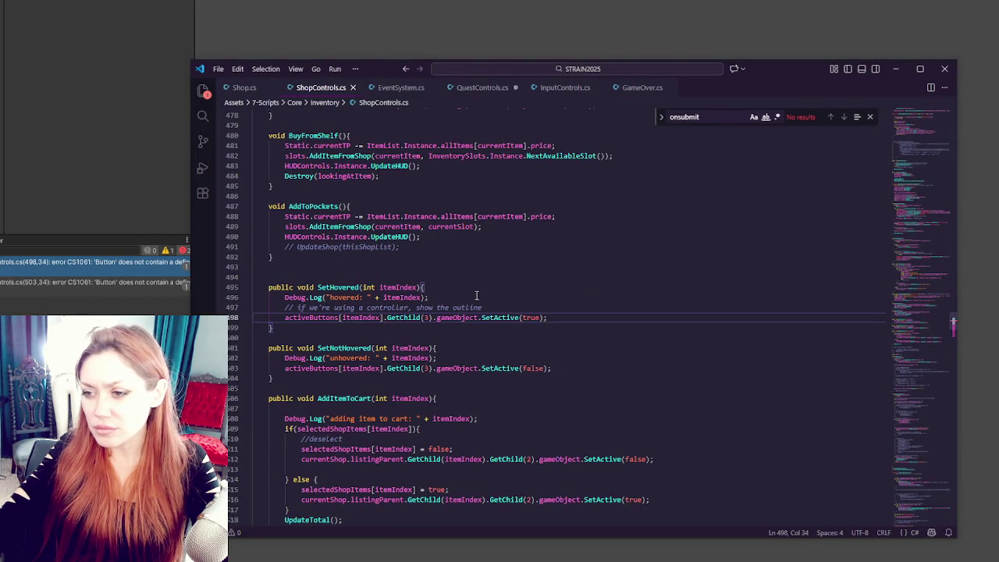
pyautogui.write('transform.')
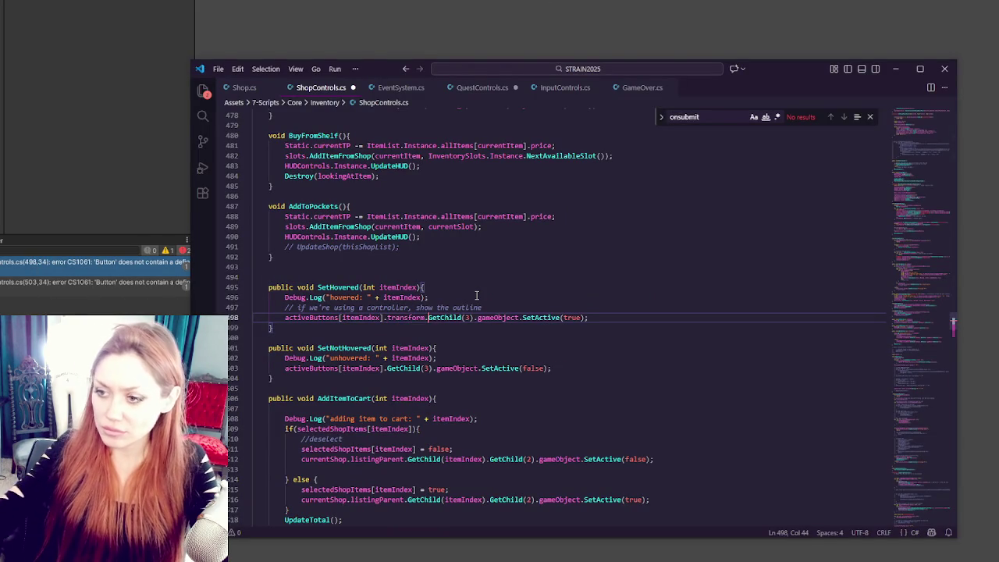
pyautogui.click(384, 369)
pyautogui.write('transform.')
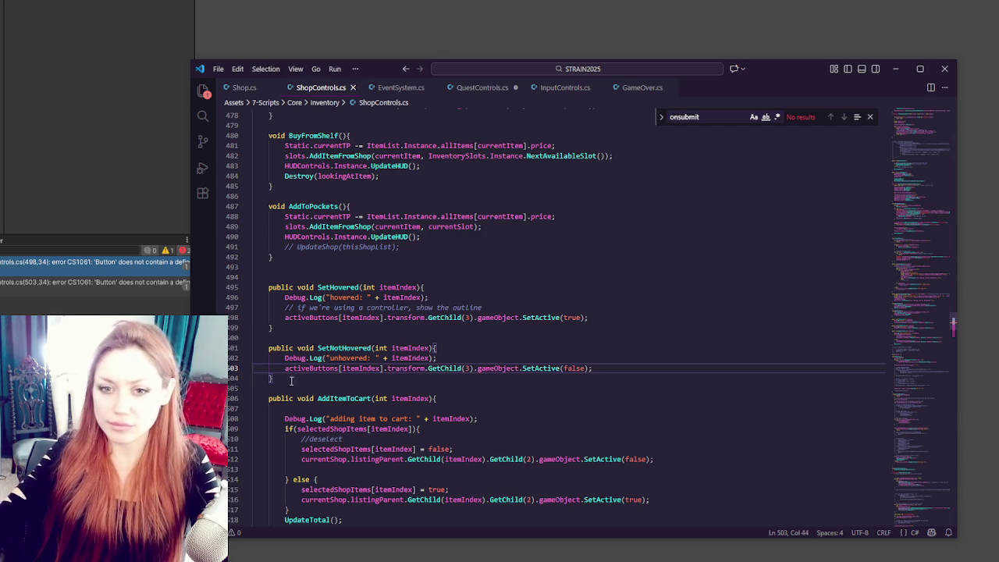
pyautogui.hotkey('alt', 'Tab')
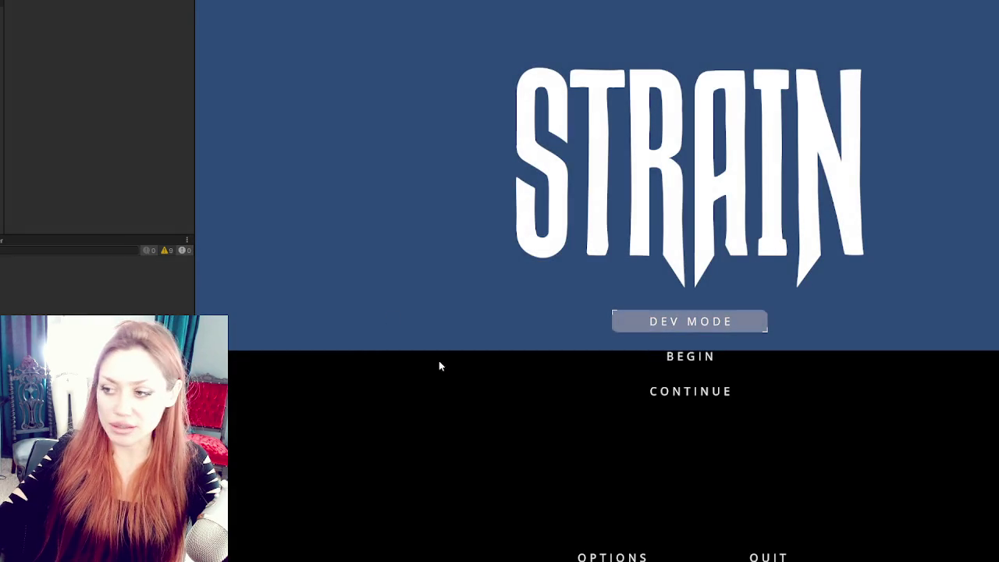
# Step: Continue the saved game and open the Todays Items shop board
pyautogui.click(672, 386)
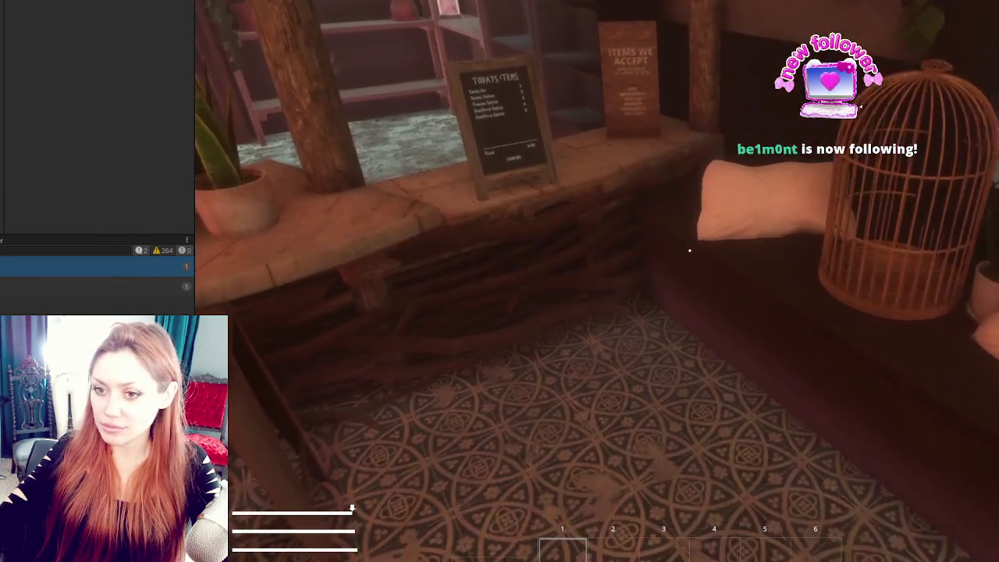
pyautogui.press('w')
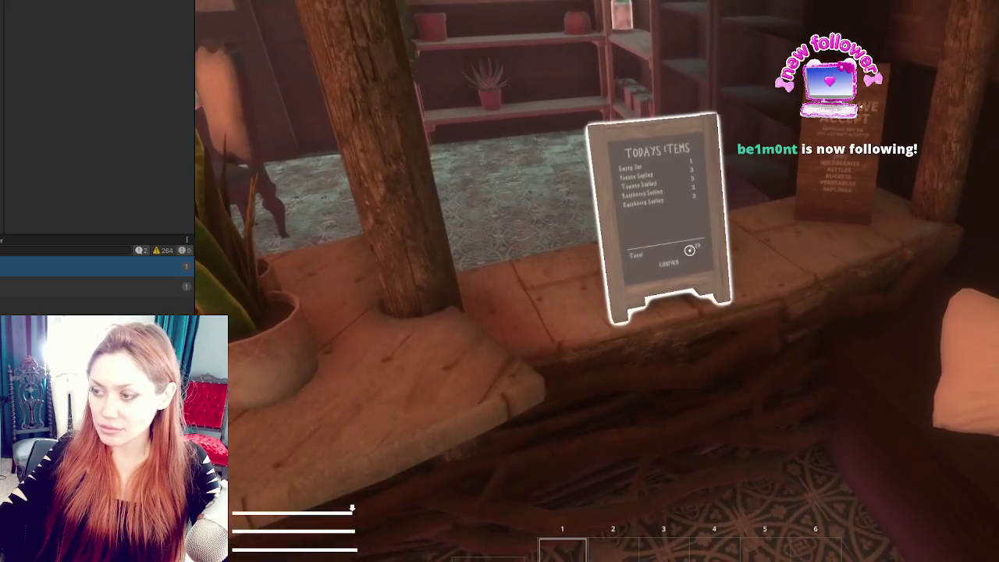
pyautogui.click(689, 250)
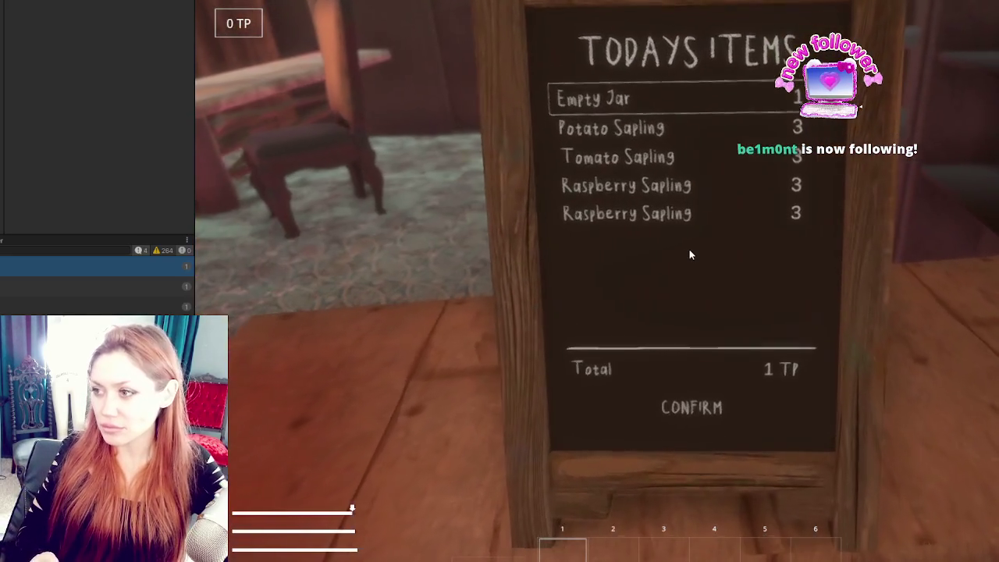
# Step: Cycle the controller highlight through the shop list, past both Raspberry Saplings and CONFIRM
pyautogui.press('Down')
pyautogui.press('Down')
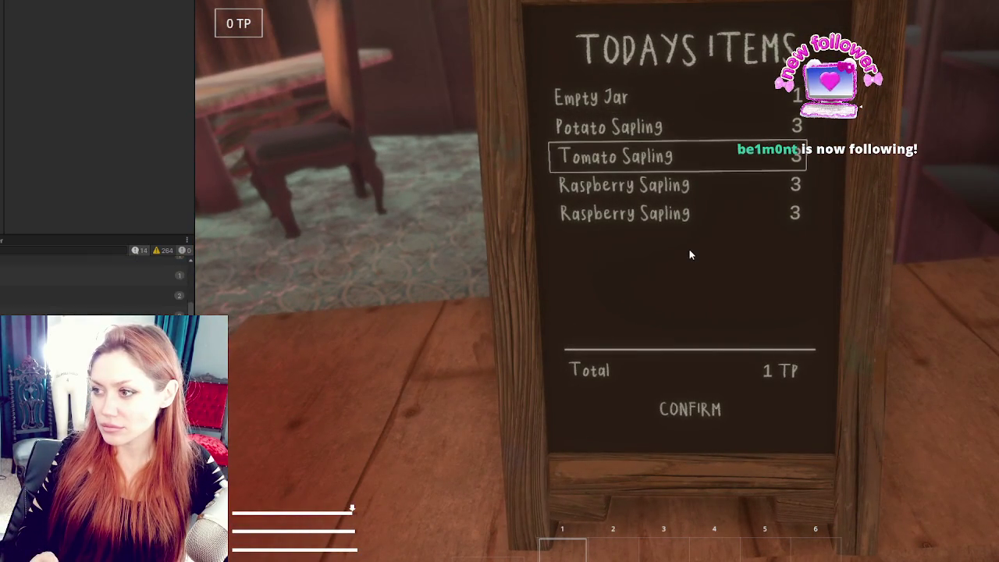
pyautogui.press('Down')
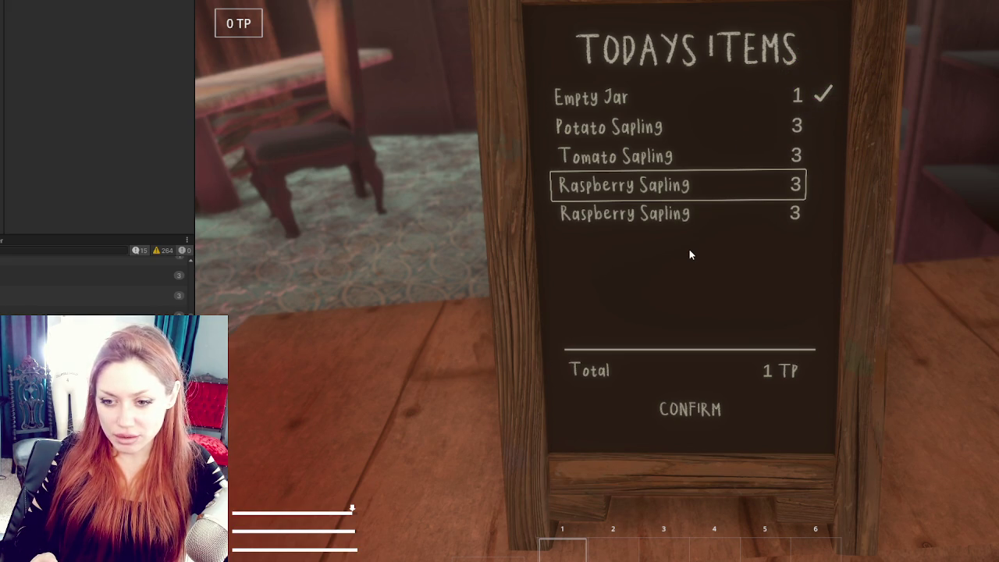
pyautogui.press('Down')
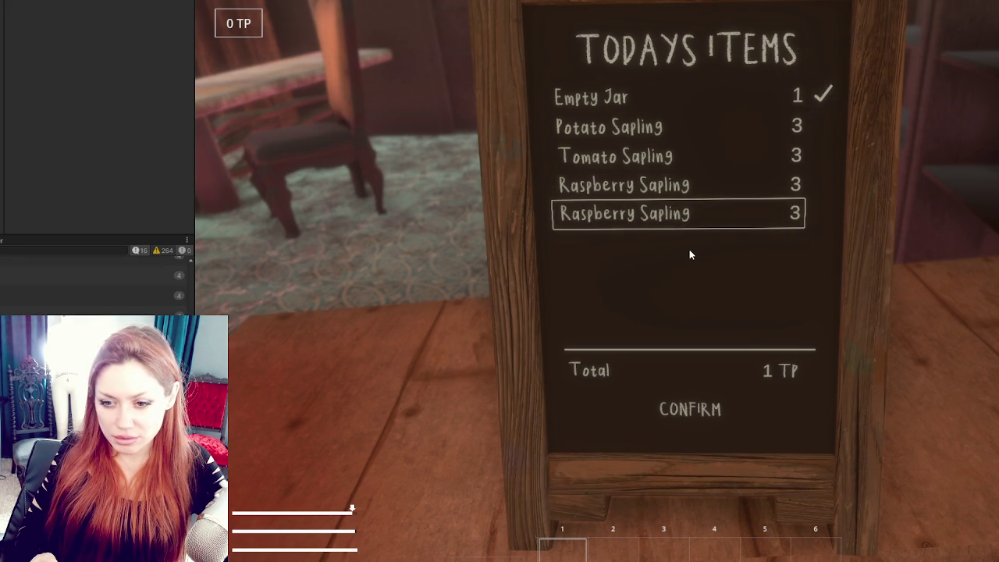
pyautogui.press('Down')
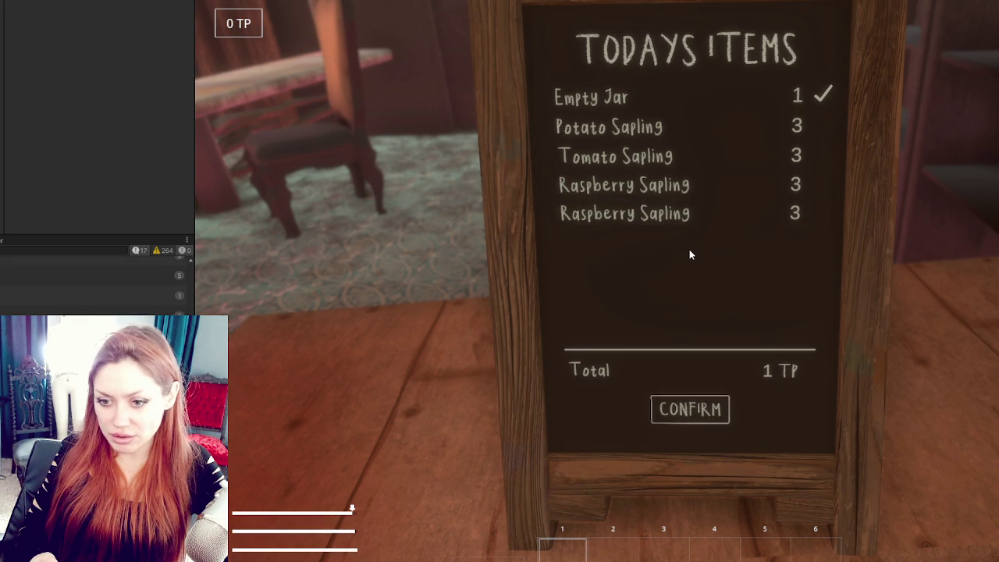
pyautogui.press('Down')
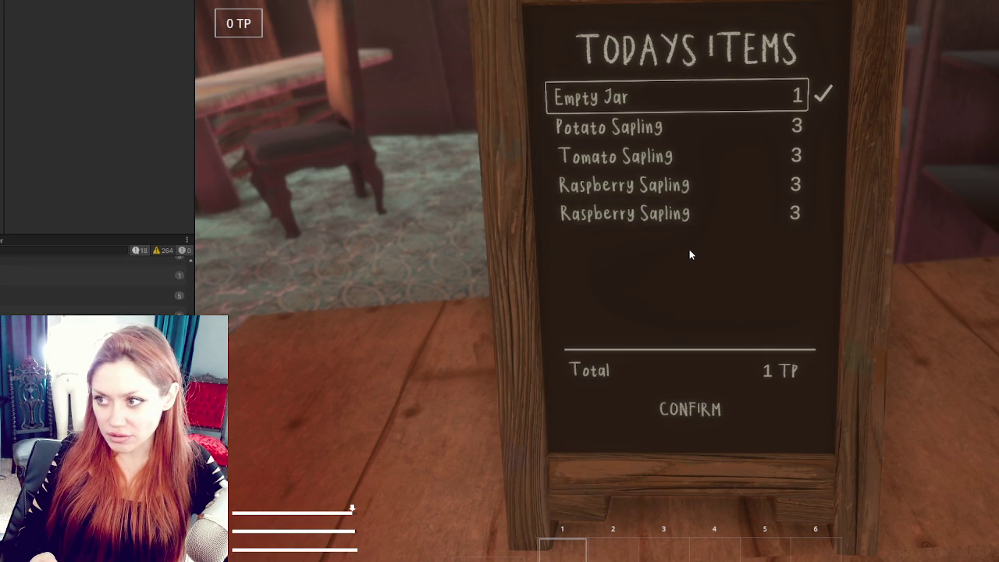
pyautogui.press('Down')
pyautogui.press('Down')
pyautogui.press('Down')
pyautogui.press('Down')
pyautogui.press('Down')
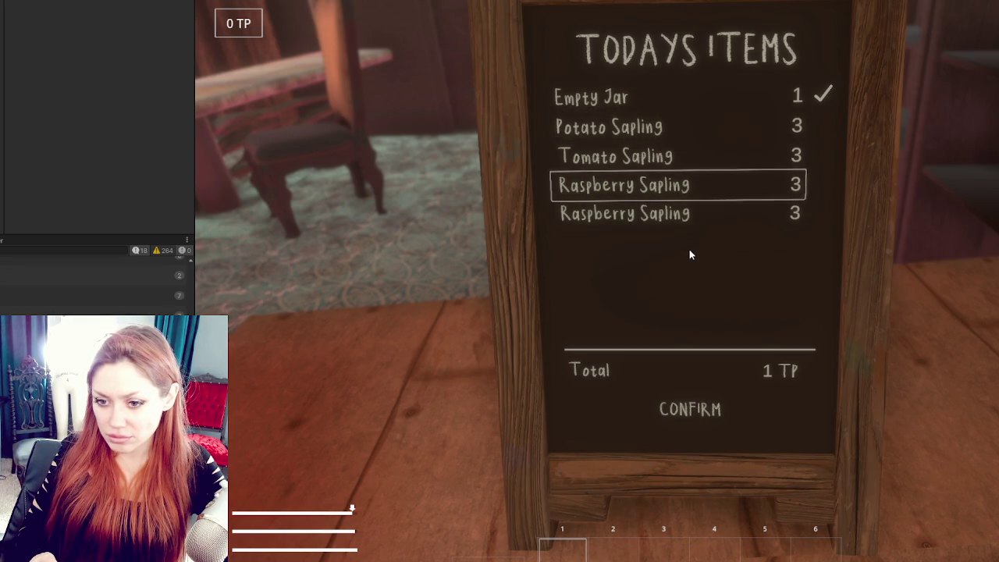
# Step: Toggle Empty Jar in and out of the cart, leaving it checked for 1 TP, then reach CONFIRM
pyautogui.press('Down')
pyautogui.press('Down')
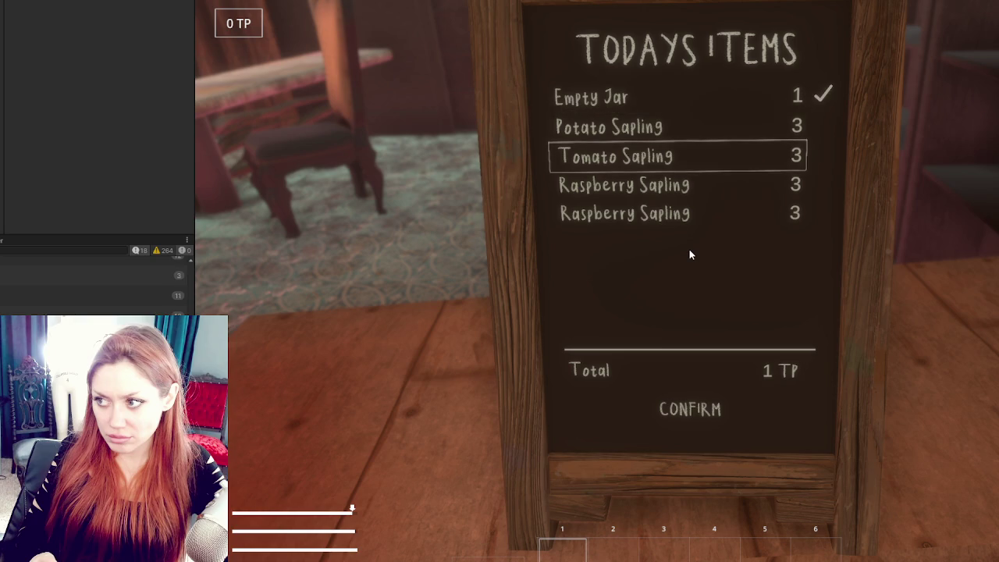
pyautogui.press('Return')
pyautogui.press('Down')
pyautogui.press('Down')
pyautogui.press('Down')
pyautogui.press('Down')
pyautogui.press('Return')
pyautogui.press('Down')
pyautogui.press('Down')
pyautogui.press('Down')
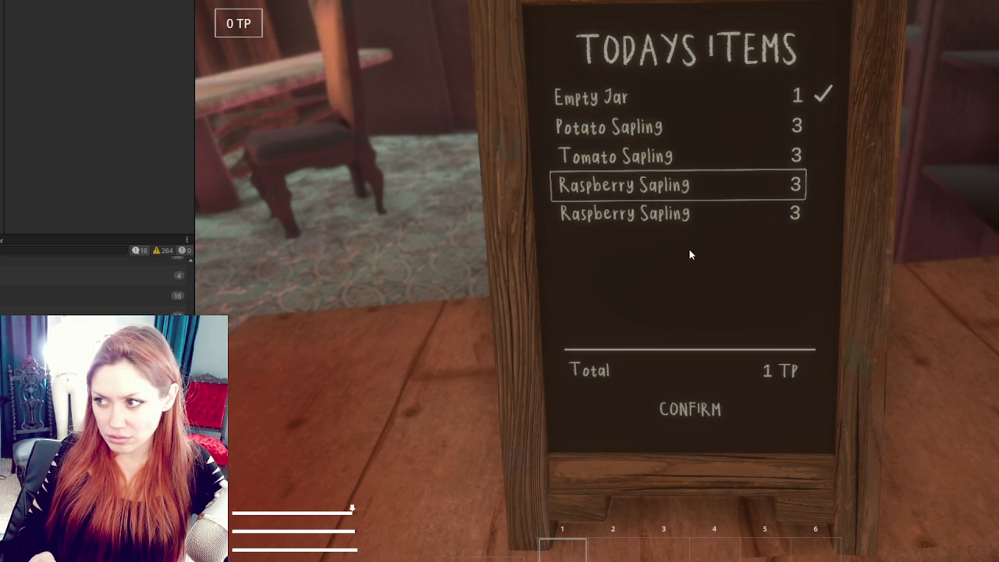
pyautogui.press('Down')
pyautogui.press('Return')
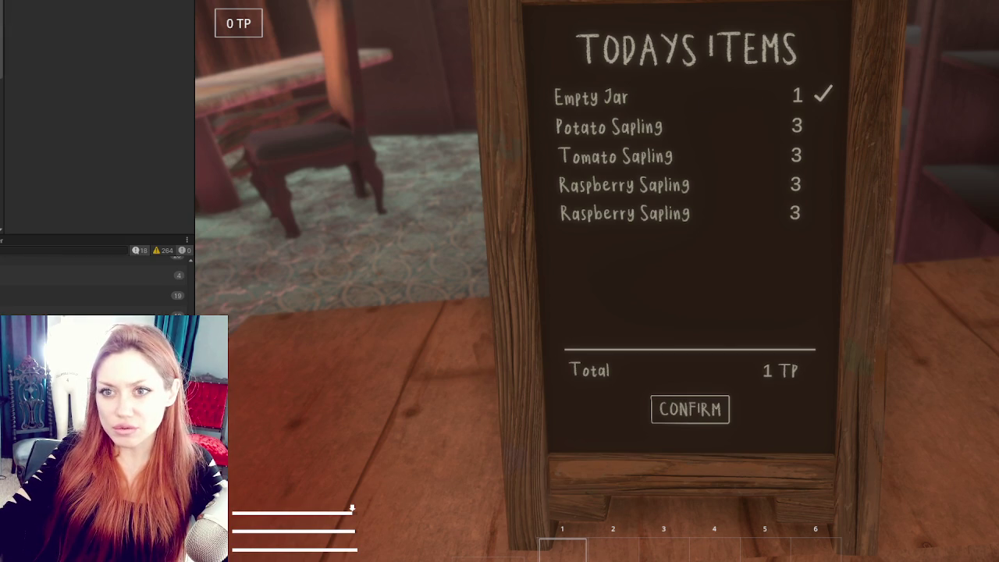
# Step: Collapse Player Input and Shop Controls, and expand Input Controls showing Current Button Num 5
pyautogui.scroll(-5, 70, 83)
pyautogui.scroll(-3, 77, 86)
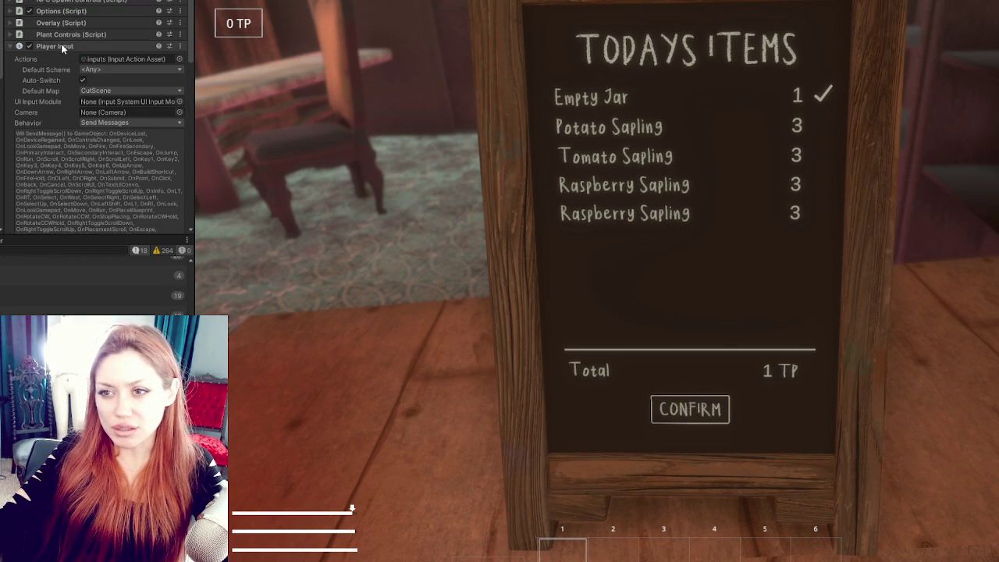
pyautogui.click(63, 46)
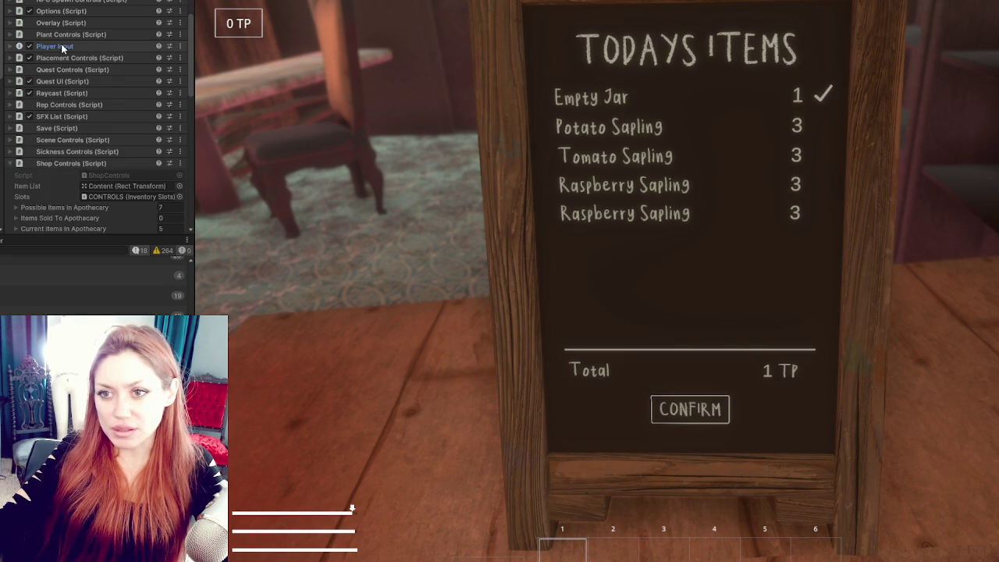
pyautogui.scroll(-3, 61, 44)
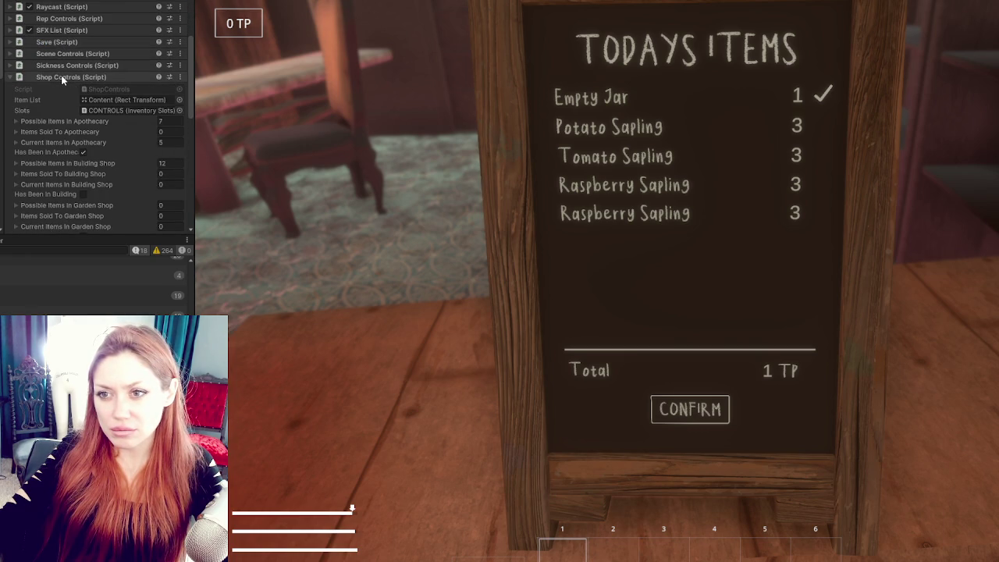
pyautogui.click(61, 77)
pyautogui.scroll(7, 61, 75)
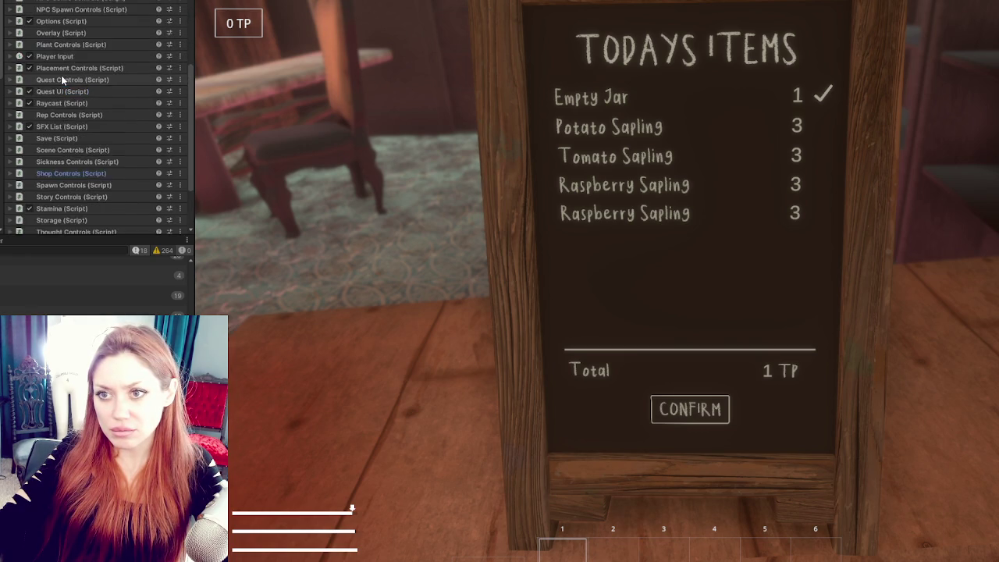
pyautogui.click(69, 9)
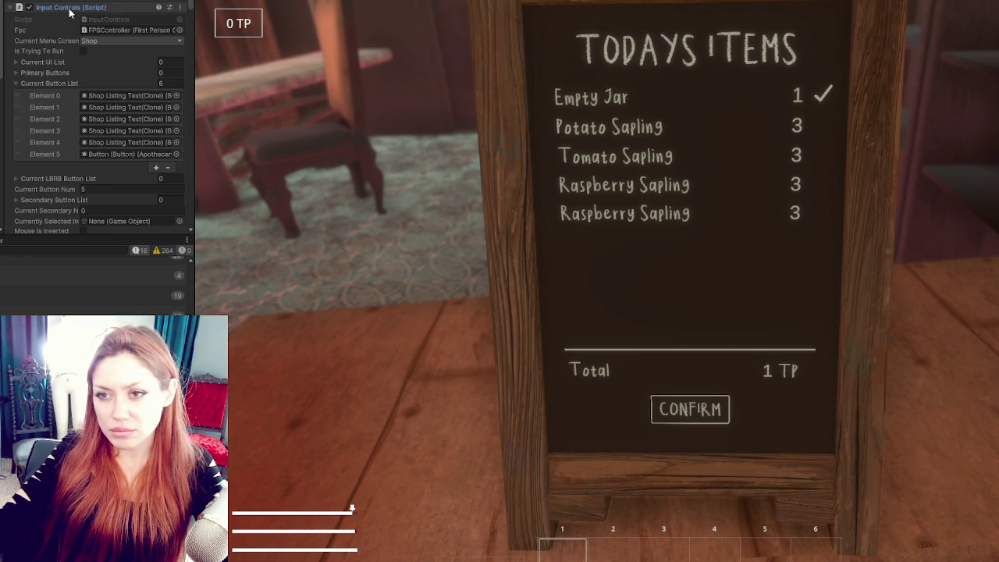
pyautogui.click(47, 84)
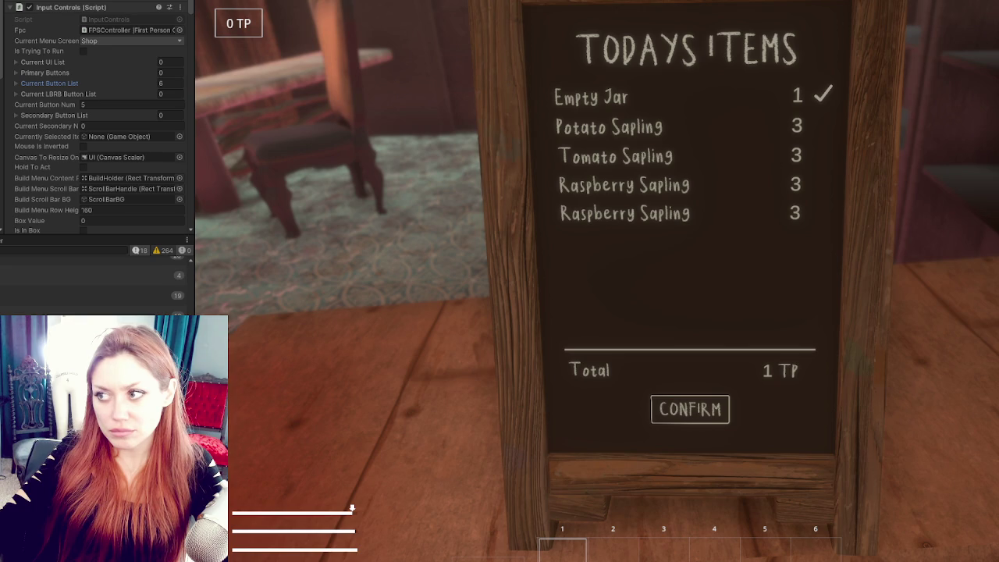
# Step: Switch back to VS Code and place the caret at the start of AddItemToCart's body
pyautogui.click(348, 117)
pyautogui.hotkey('alt', 'Tab')
pyautogui.click(458, 348)
pyautogui.scroll(-5, 458, 347)
pyautogui.click(461, 249)
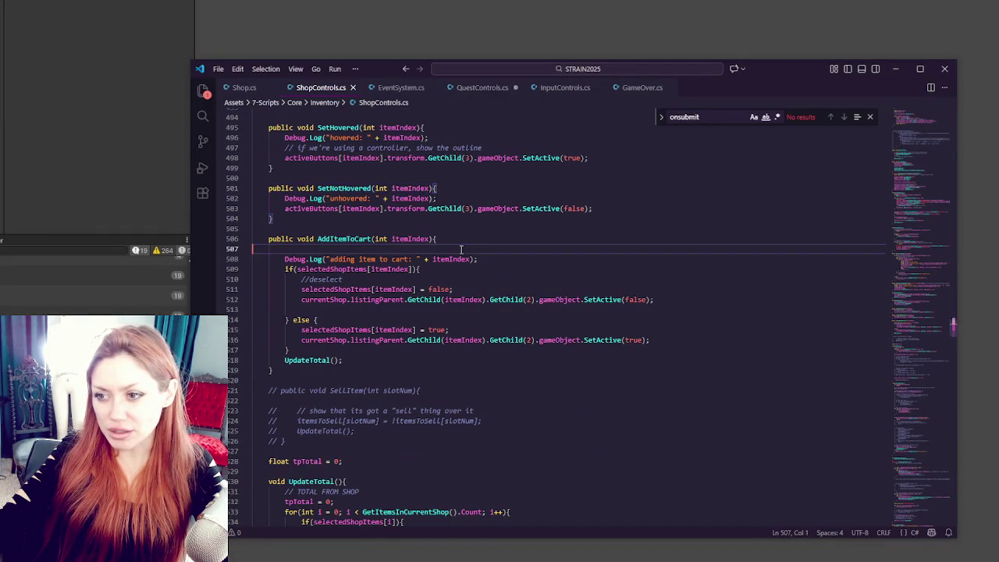
# Step: Type an empty if () { } else { } skeleton at the top of AddItemToCart
pyautogui.press('Return')
pyautogui.press('Return')
pyautogui.click(460, 249)
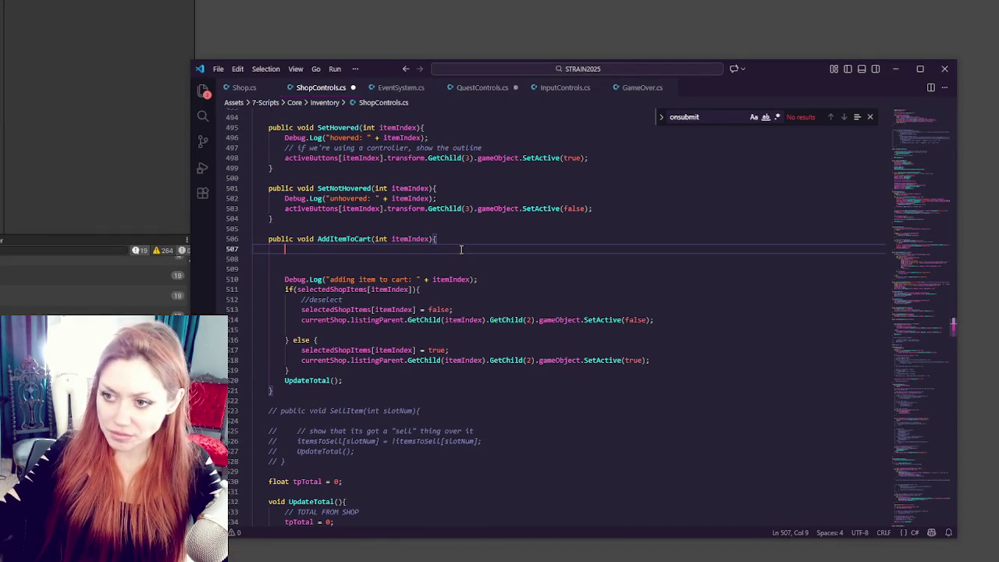
pyautogui.write('//')
pyautogui.press('BackSpace')
pyautogui.press('BackSpace')
pyautogui.write('if (){')
pyautogui.press('Return')
pyautogui.press('Return')
pyautogui.write('}')
pyautogui.press('Return')
pyautogui.press('BackSpace')
pyautogui.press('BackSpace')
pyautogui.press('BackSpace')
pyautogui.write('else {')
pyautogui.press('Return')
pyautogui.press('Return')
pyautogui.write('}')
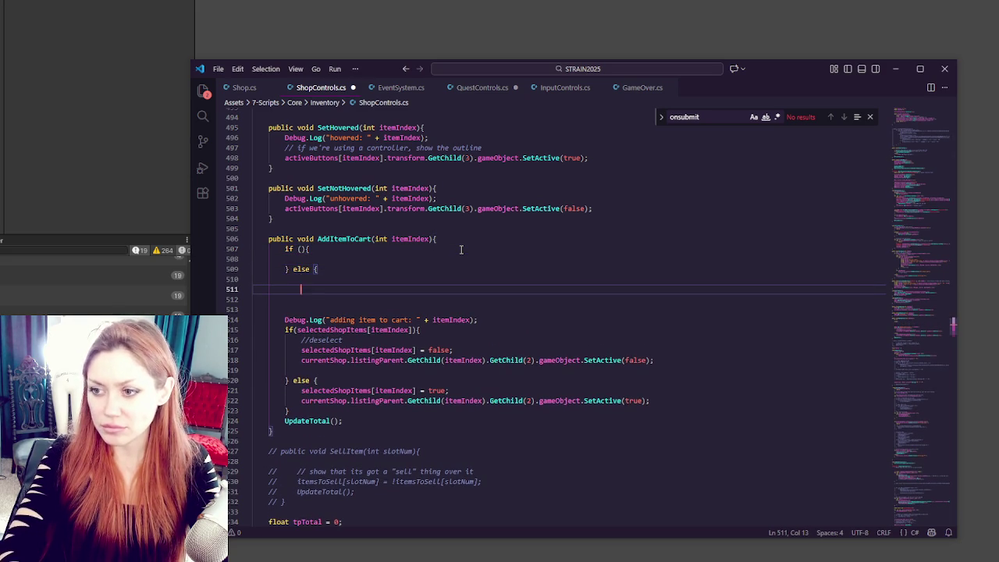
# Step: Move the Debug.Log line up to be AddItemToCart's first statement
pyautogui.moveTo(367, 415); pyautogui.dragTo(374, 297)
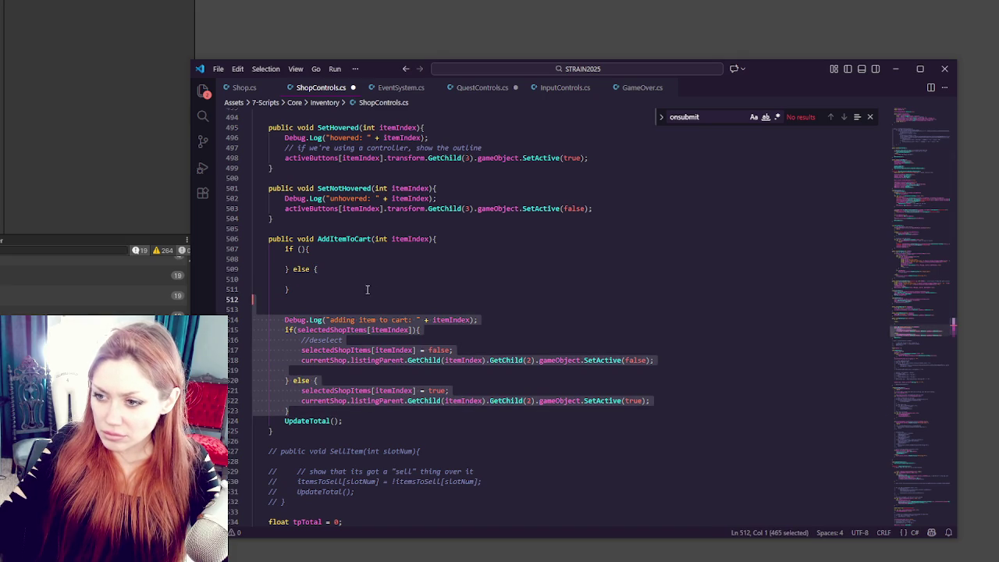
pyautogui.click(362, 291)
pyautogui.moveTo(514, 319); pyautogui.dragTo(505, 302)
pyautogui.hotkey('ctrl', 'x')
pyautogui.click(437, 238)
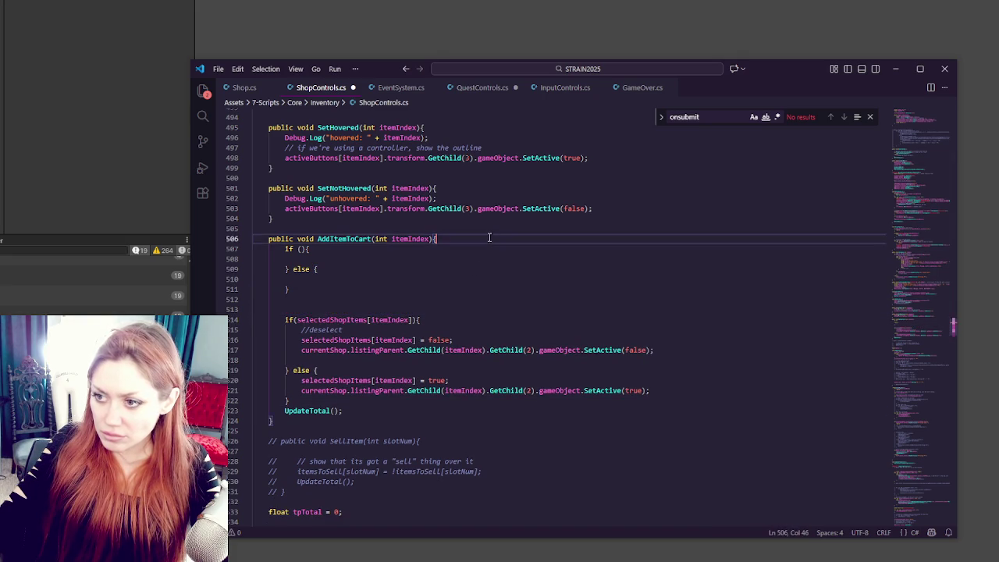
pyautogui.hotkey('ctrl', 'v')
pyautogui.click(467, 329)
pyautogui.hotkey('shift', 'Down')
pyautogui.hotkey('shift', 'Down')
pyautogui.hotkey('shift', 'Down')
pyautogui.hotkey('shift', 'Down')
pyautogui.hotkey('shift', 'Down')
pyautogui.hotkey('shift', 'Down')
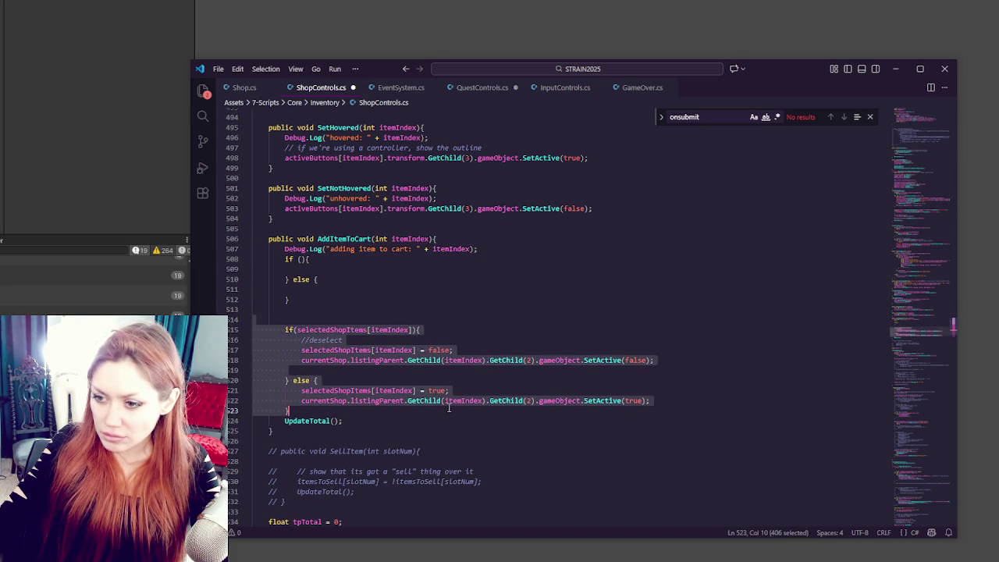
# Step: Move the original selectedShopItems if/else block into the new else branch
pyautogui.hotkey('ctrl', 'x')
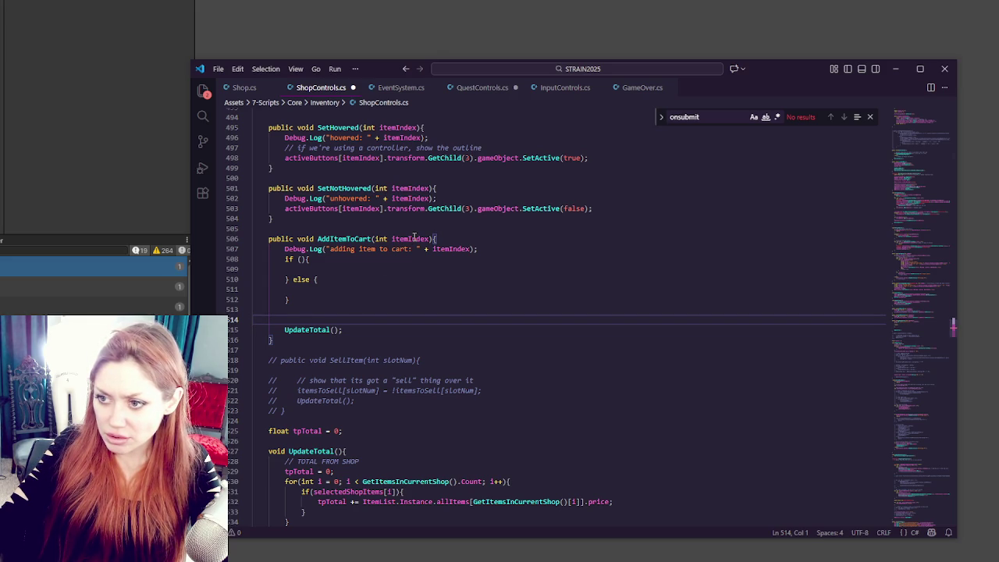
pyautogui.click(308, 289)
pyautogui.hotkey('ctrl', 'v')
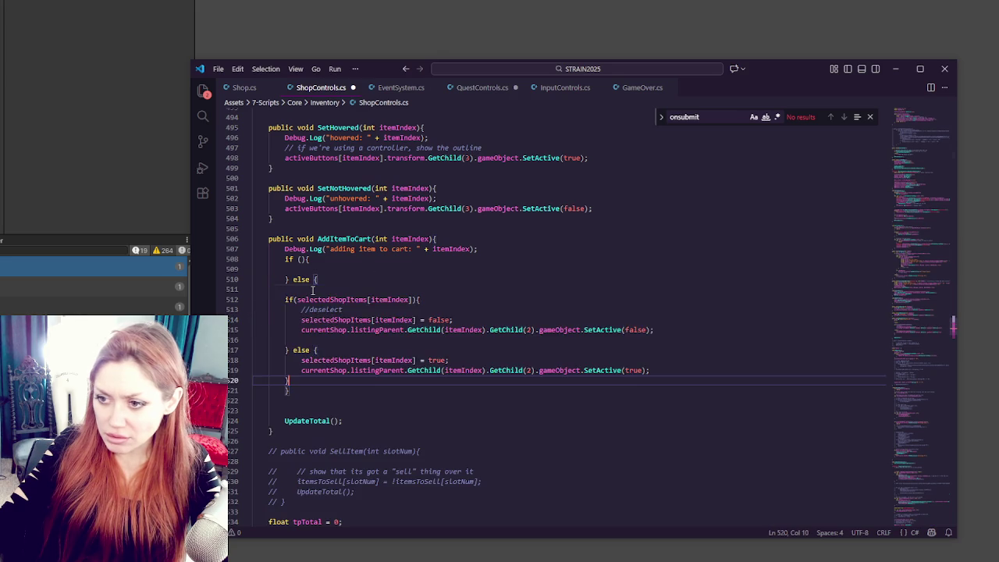
# Step: Indent the pasted toggle block one level and remove the blank line under else
pyautogui.keyDown('shift'); pyautogui.click(311, 300); pyautogui.keyUp('shift')
pyautogui.press('Tab')
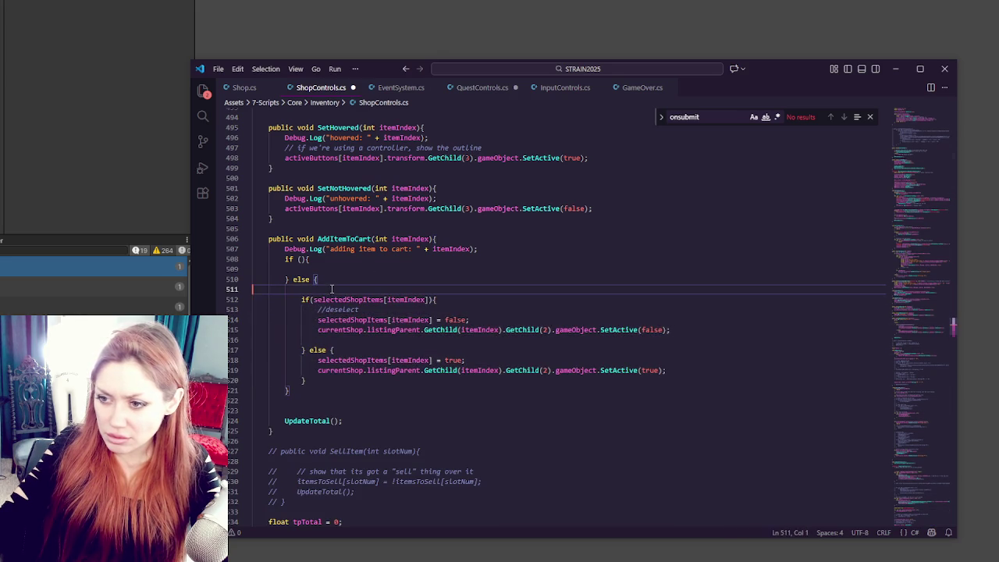
pyautogui.click(358, 284)
pyautogui.press('Delete')
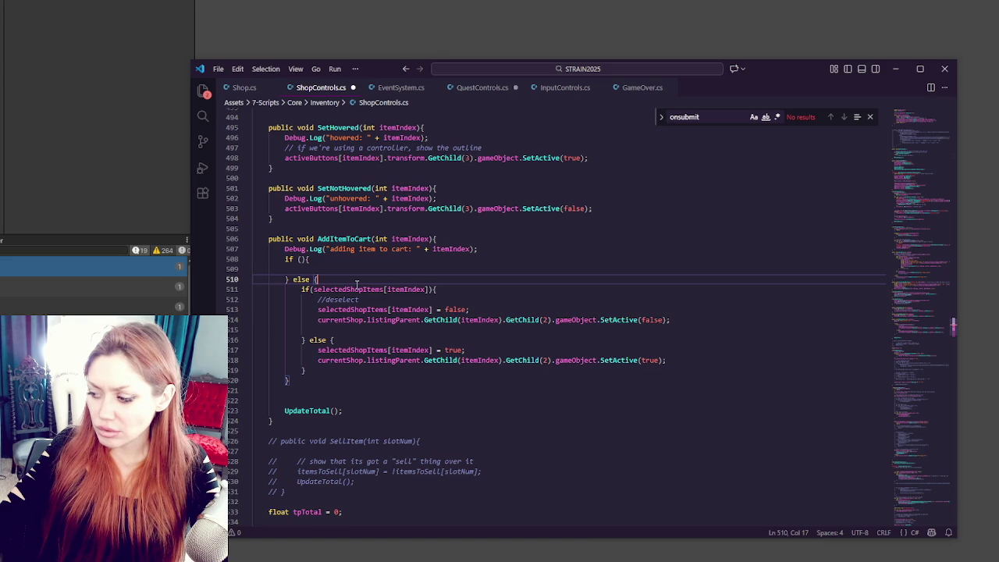
# Step: Paste a copy of the selectedShopItems toggle block into the empty if branch
pyautogui.click(364, 269)
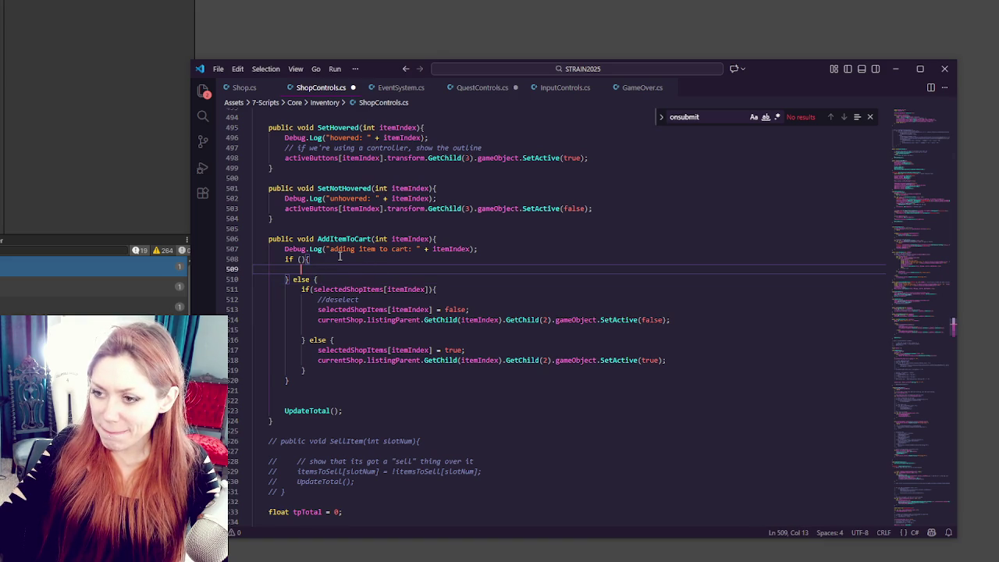
pyautogui.moveTo(303, 289)
pyautogui.mouseDown()
pyautogui.moveTo(343, 322)
pyautogui.moveTo(342, 370)
pyautogui.mouseUp()
pyautogui.click(334, 268)
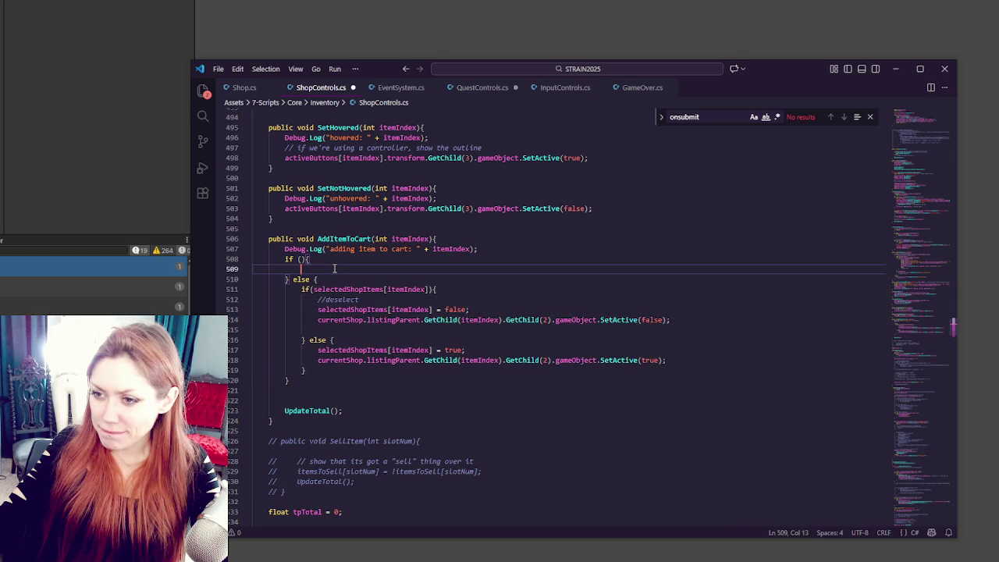
pyautogui.hotkey('ctrl', 'v')
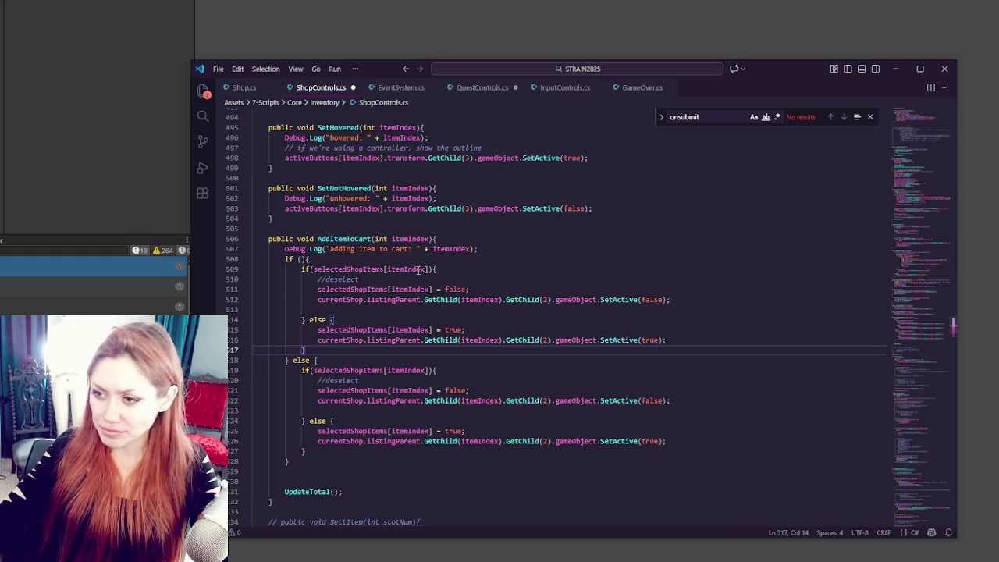
pyautogui.doubleClick(419, 269)
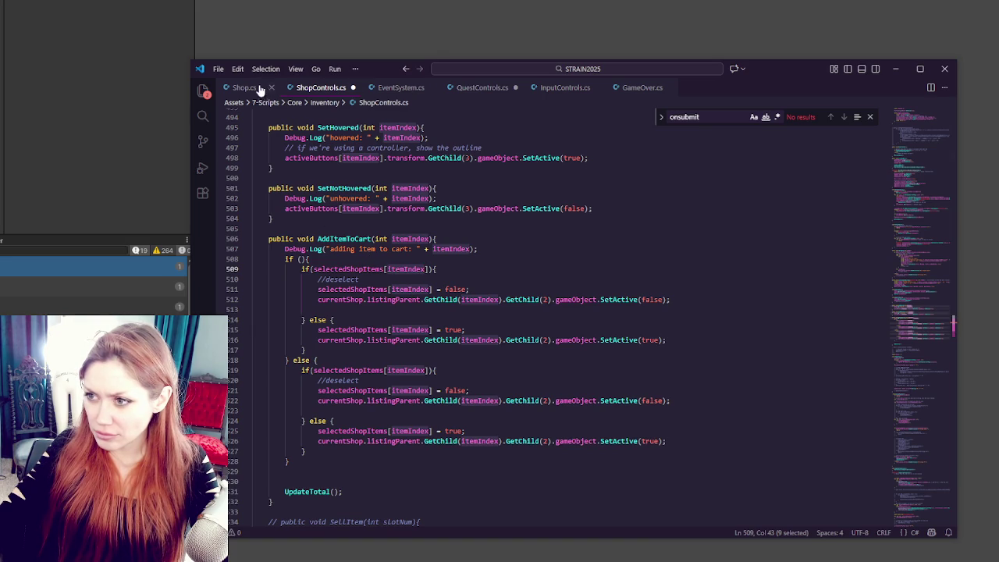
pyautogui.click(546, 89)
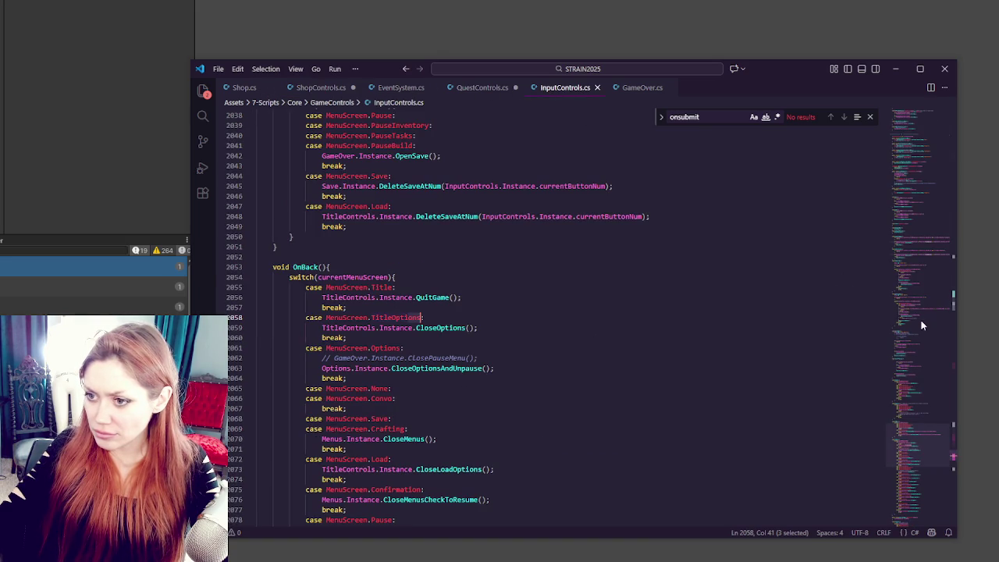
# Step: Search InputControls.cs for CheckInputDevice and jump to its definition at line 301
pyautogui.scroll(20, 920, 326)
pyautogui.scroll(-20, 472, 312)
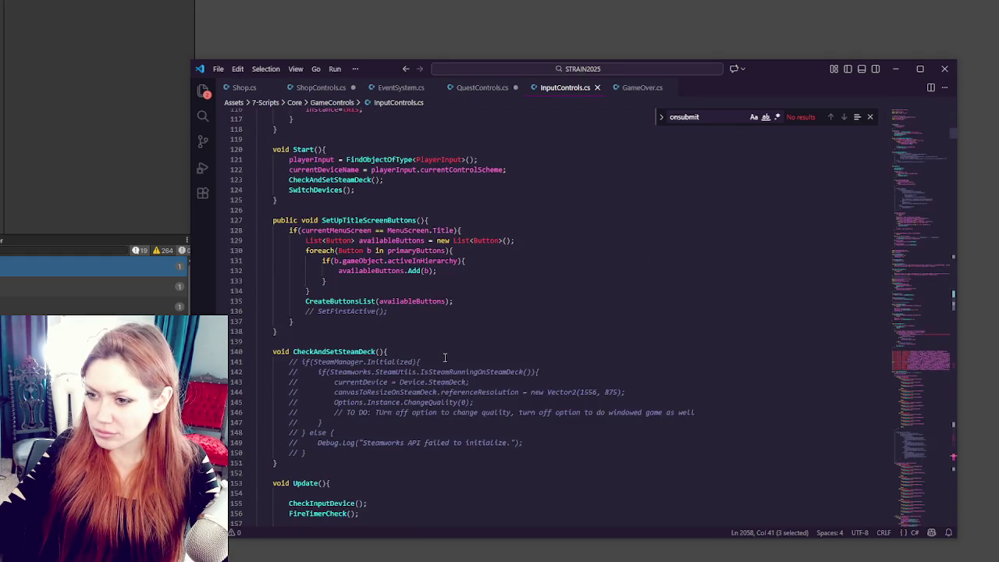
pyautogui.scroll(-10, 443, 356)
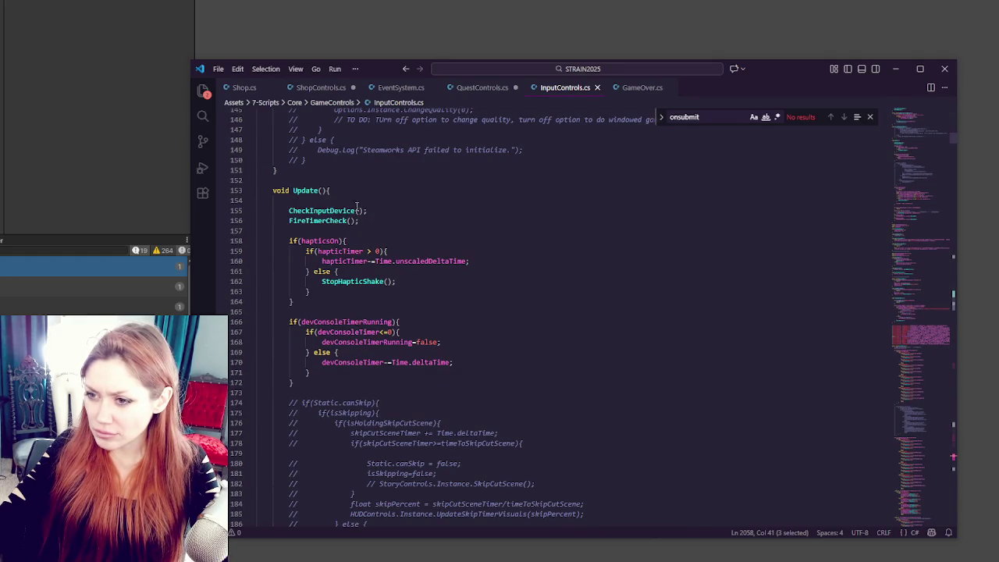
pyautogui.doubleClick(335, 209)
pyautogui.hotkey('ctrl', 'f')
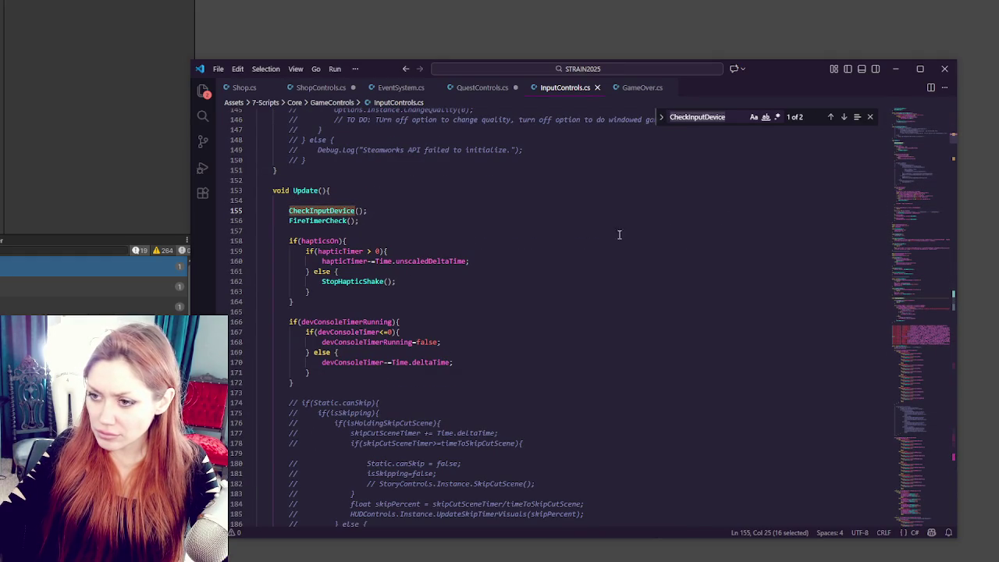
pyautogui.click(844, 116)
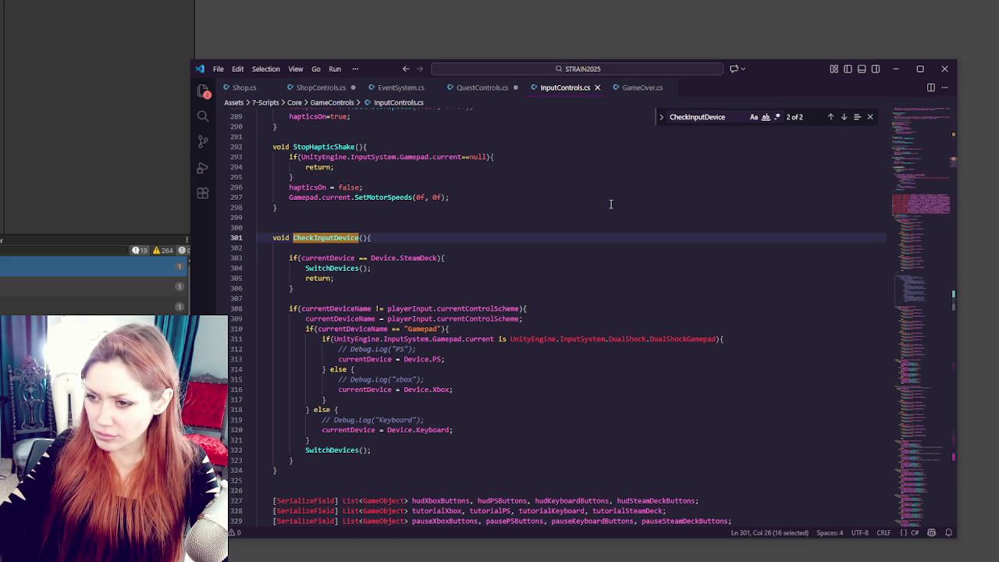
# Step: Review CheckInputDevice's currentDeviceName checks and device-change block, ending after StopHapticShake
pyautogui.click(364, 309)
pyautogui.doubleClick(364, 309)
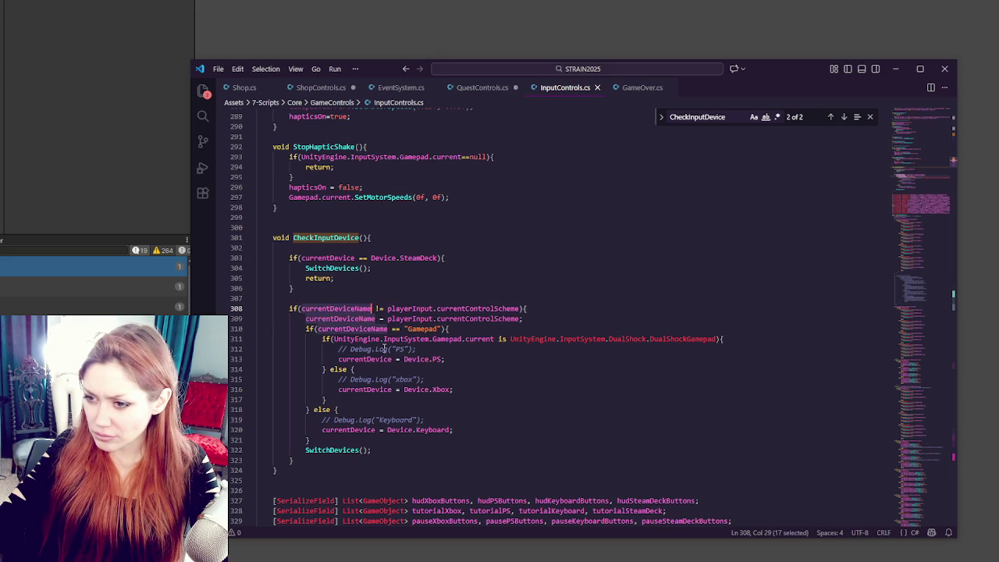
pyautogui.click(457, 328)
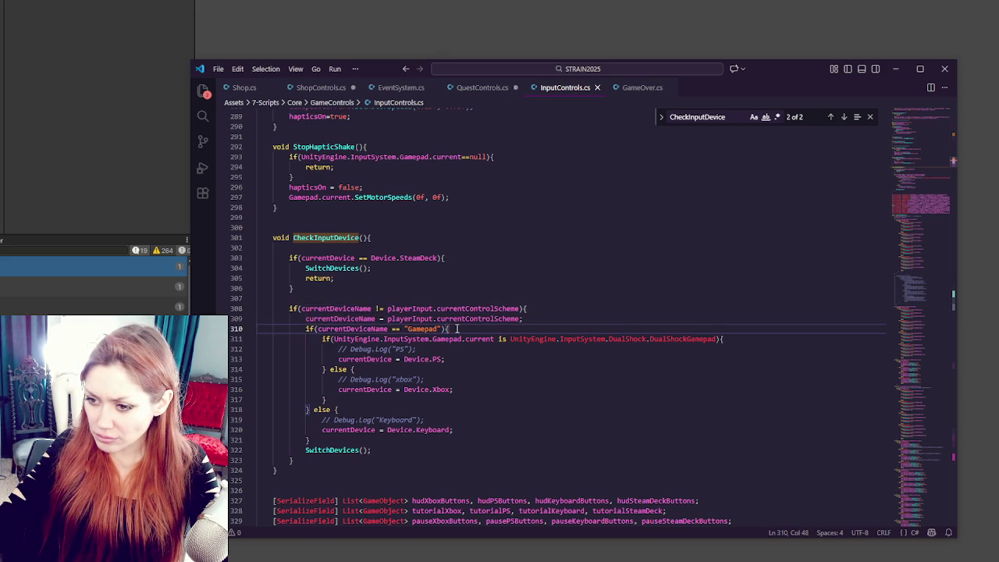
pyautogui.moveTo(376, 440); pyautogui.dragTo(401, 294)
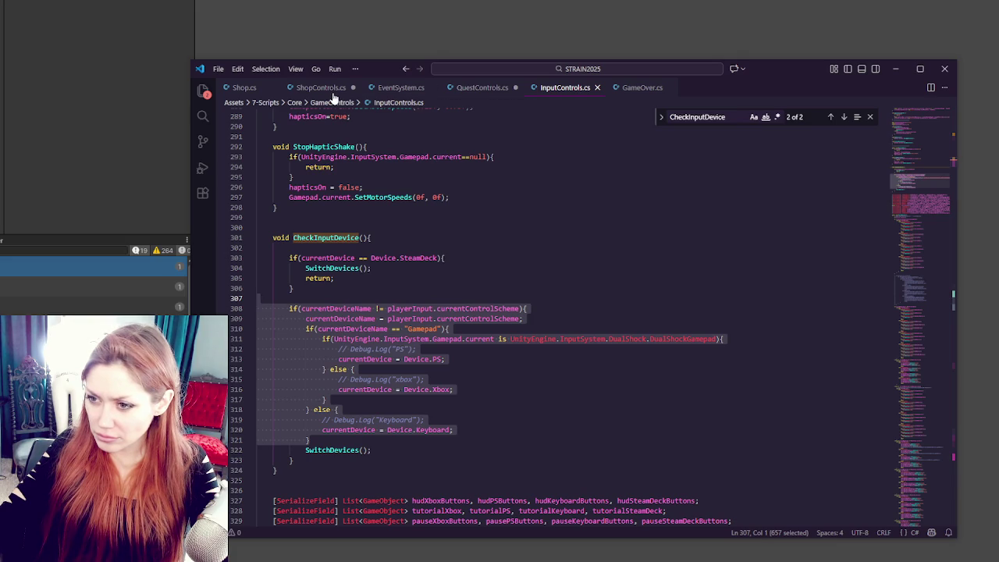
pyautogui.click(330, 209)
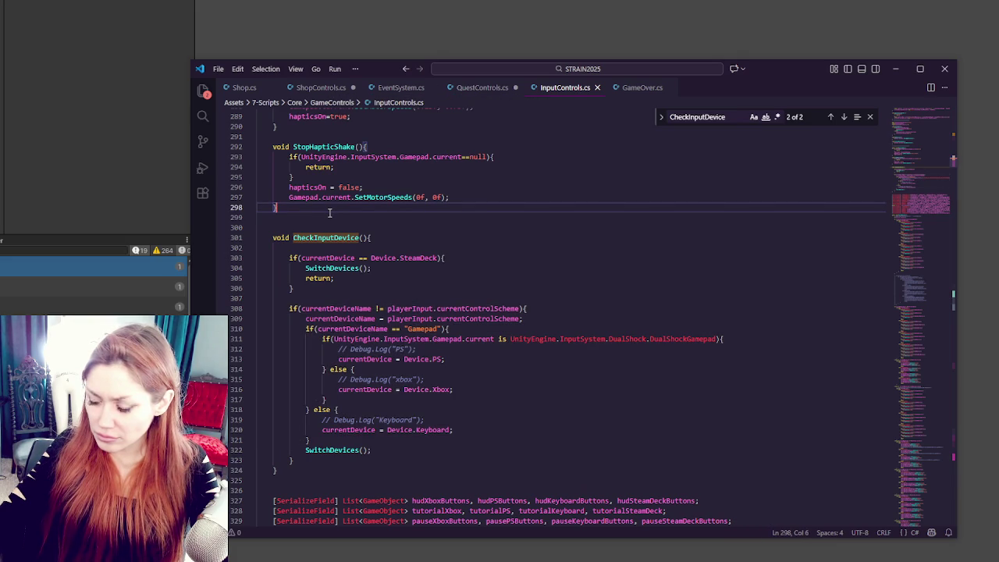
# Step: Declare an empty public Device GetCurrentDevice() method above CheckInputDevice
pyautogui.press('Return')
pyautogui.press('Return')
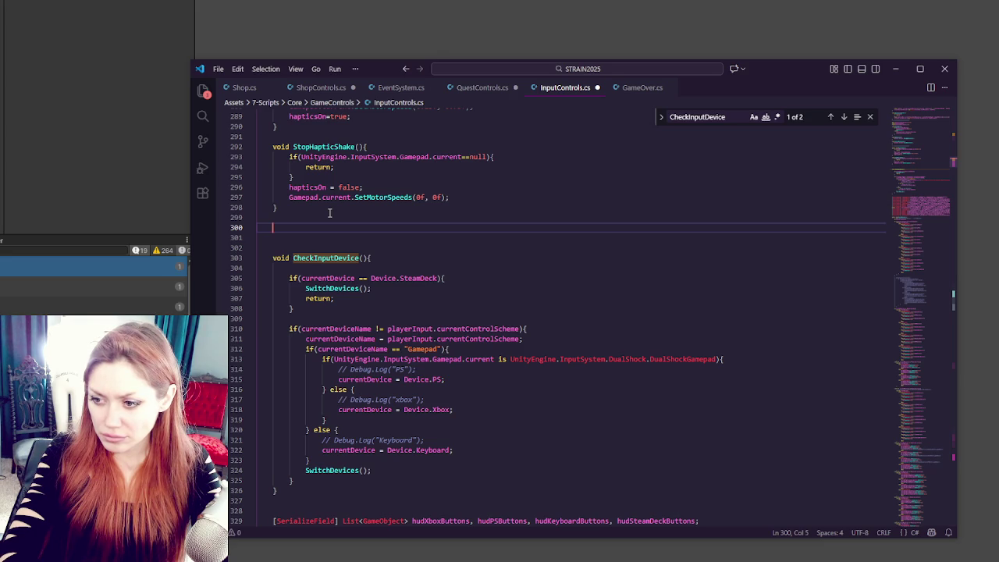
pyautogui.write('Device')
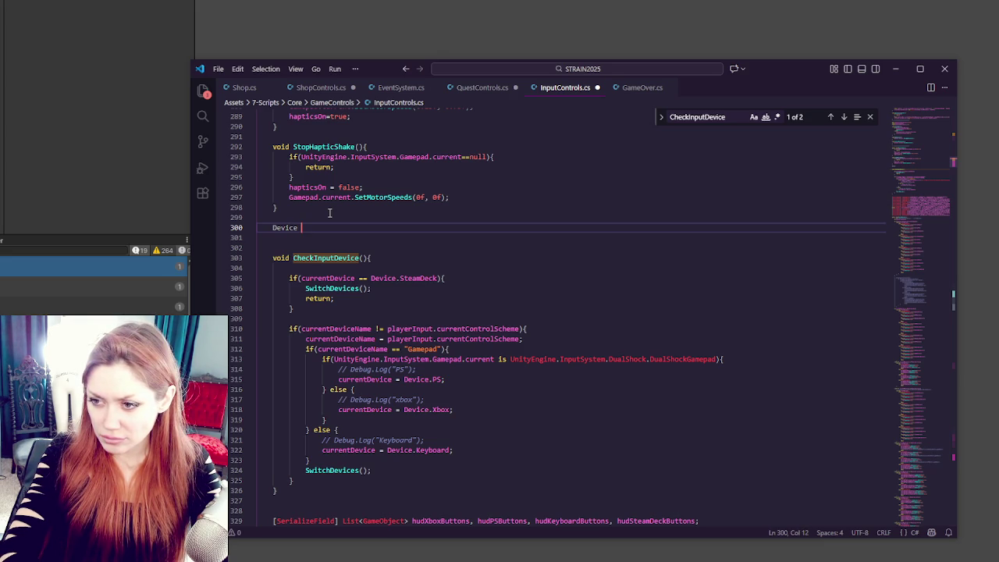
pyautogui.press('BackSpace')
pyautogui.press('BackSpace')
pyautogui.press('BackSpace')
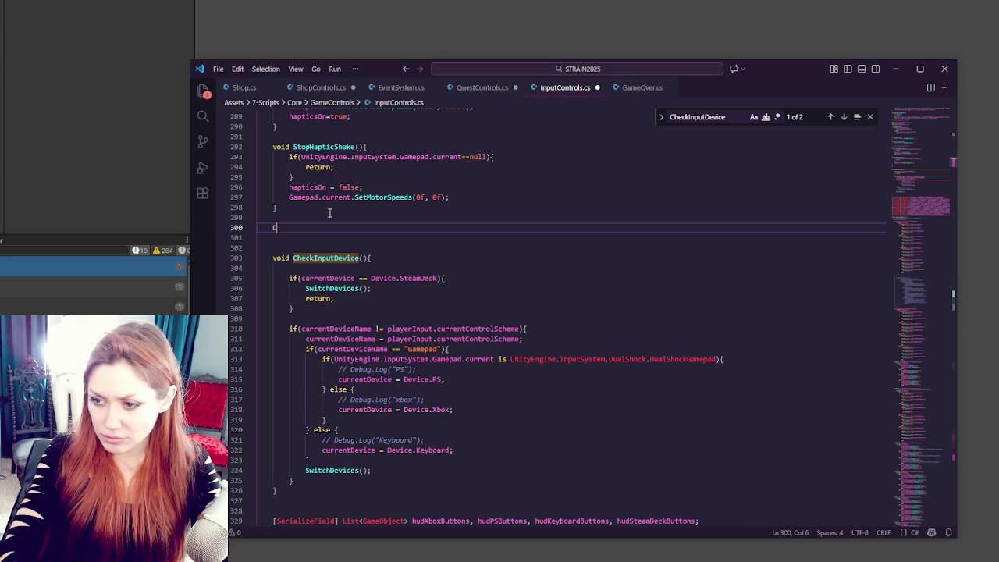
pyautogui.write('public Device ')
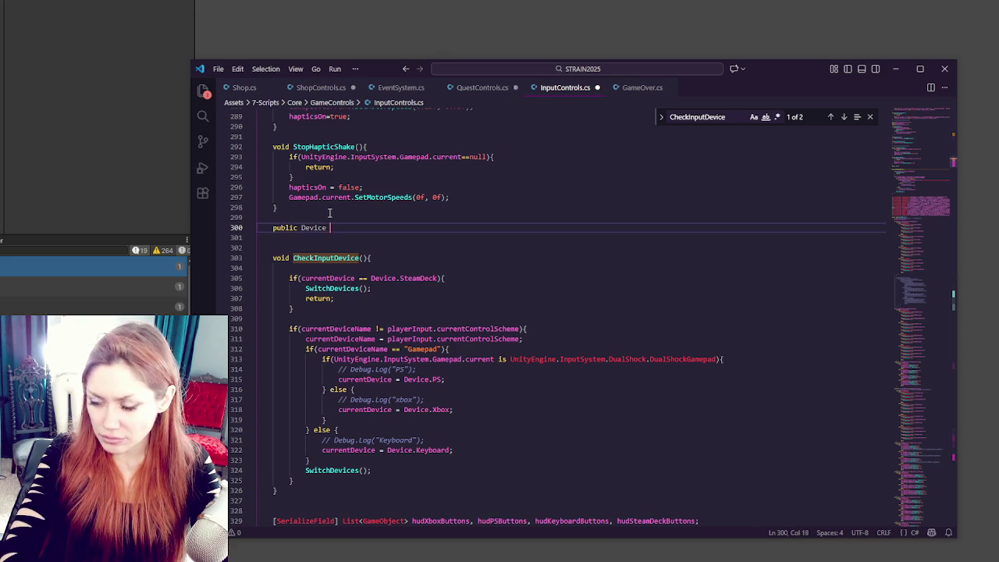
pyautogui.write('currentDevic')
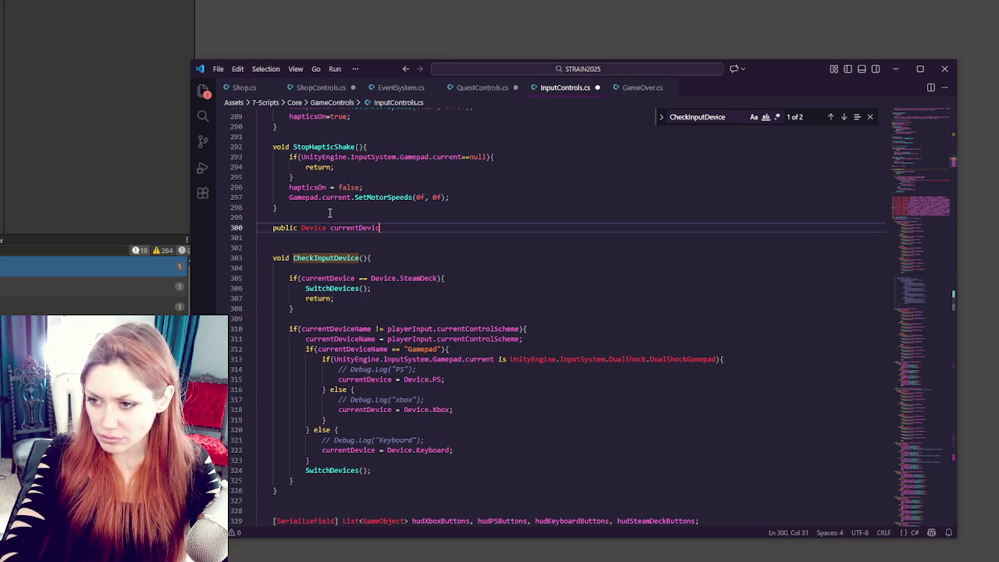
pyautogui.press('BackSpace')
pyautogui.press('BackSpace')
pyautogui.press('BackSpace')
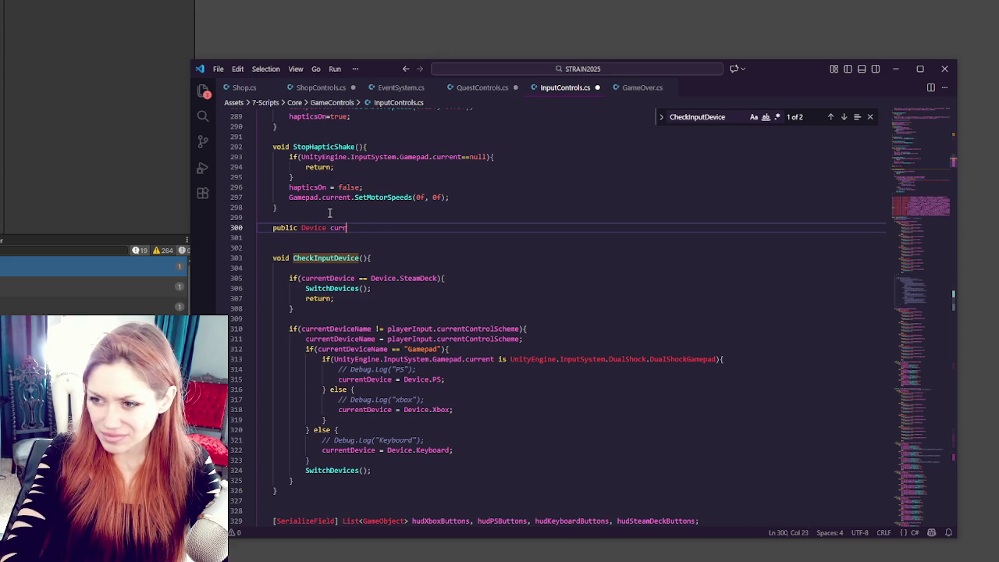
pyautogui.write('etCurrent')
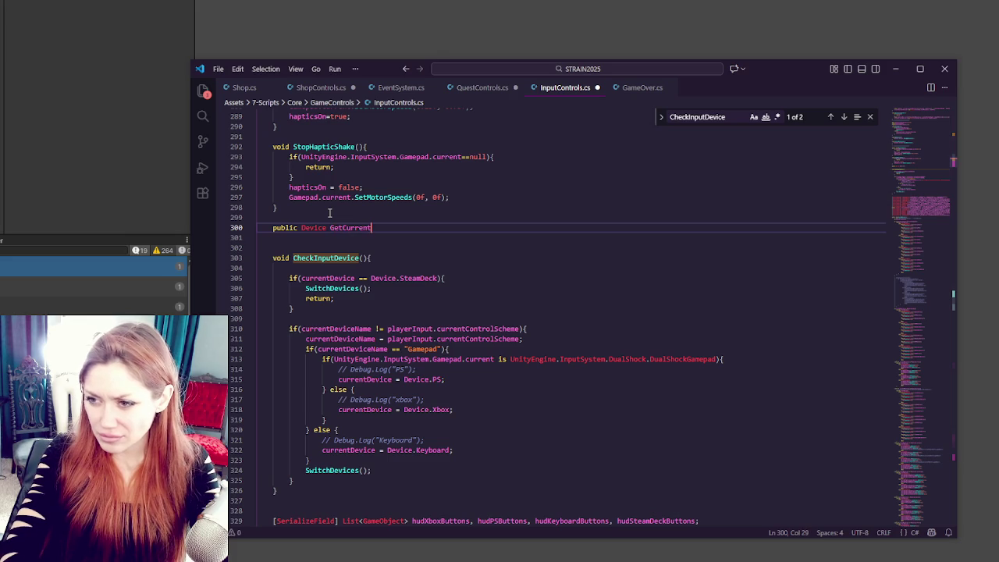
pyautogui.write('Device(){')
pyautogui.press('Return')
pyautogui.press('Down')
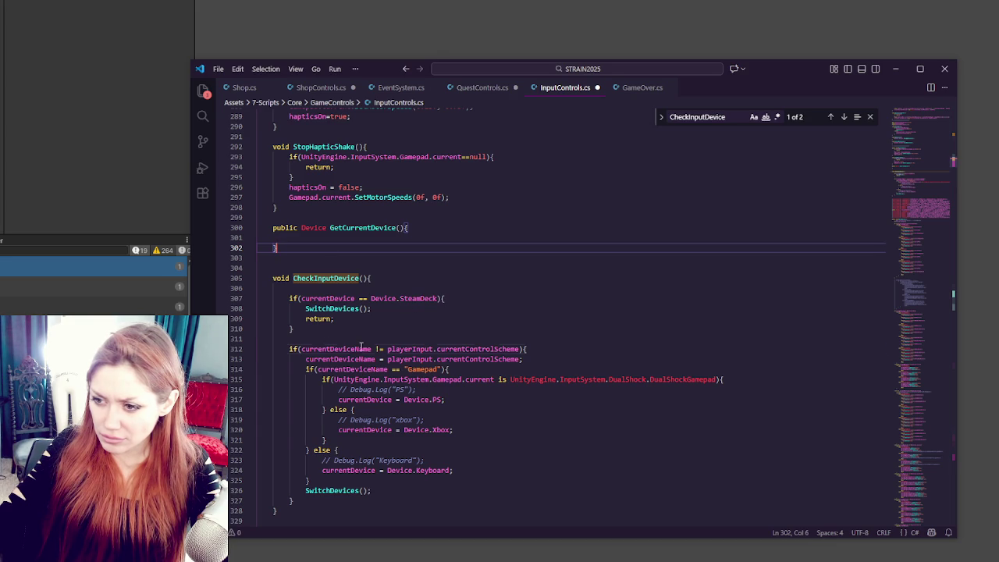
# Step: Copy CheckInputDevice's device-detection if block into GetCurrentDevice's body
pyautogui.press('F8')
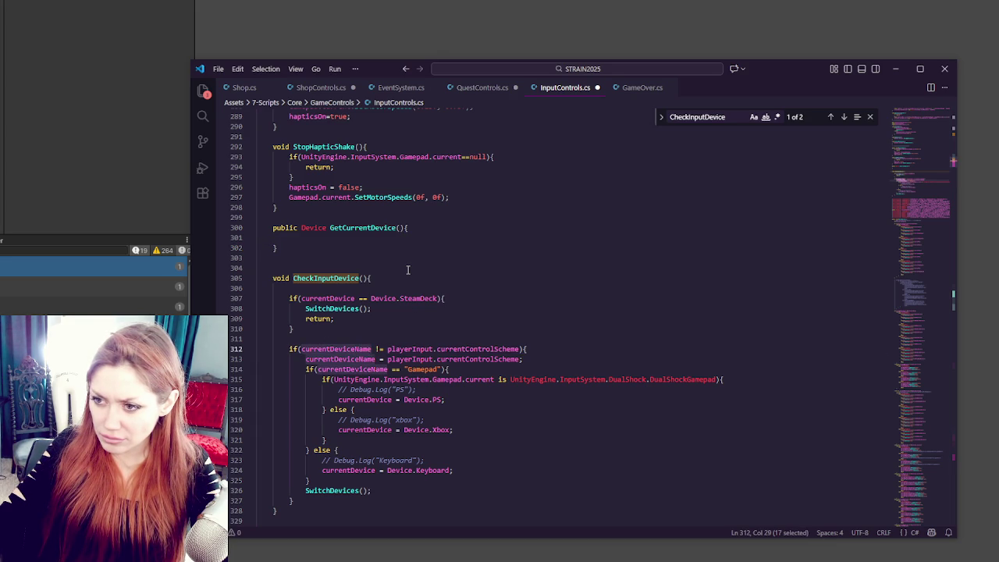
pyautogui.moveTo(289, 349); pyautogui.dragTo(386, 496)
pyautogui.hotkey('ctrl', 'c')
pyautogui.click(322, 237)
pyautogui.hotkey('ctrl', 'v')
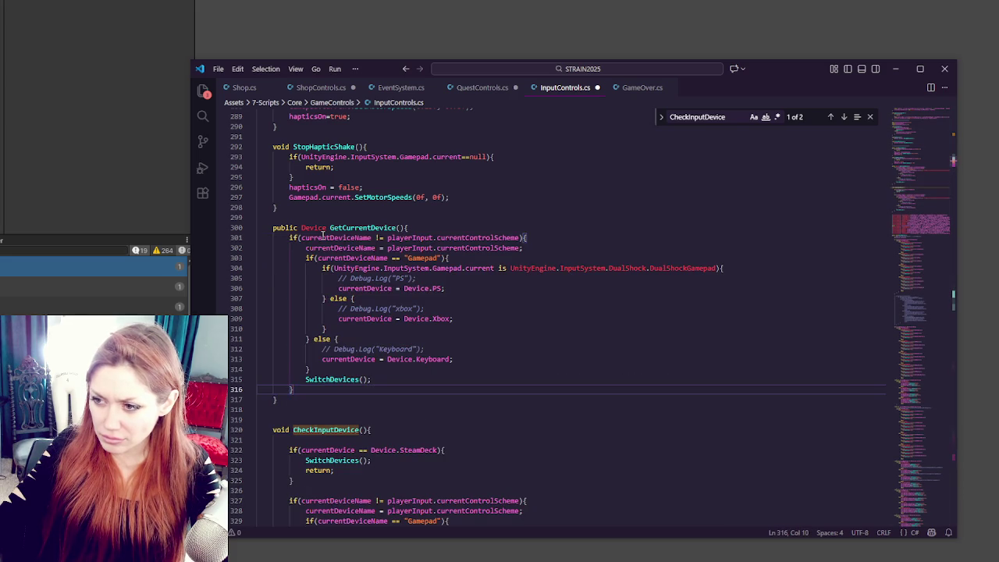
# Step: Check the uses of current, currentDeviceName, currentDevice and Device in the pasted code
pyautogui.doubleClick(479, 268)
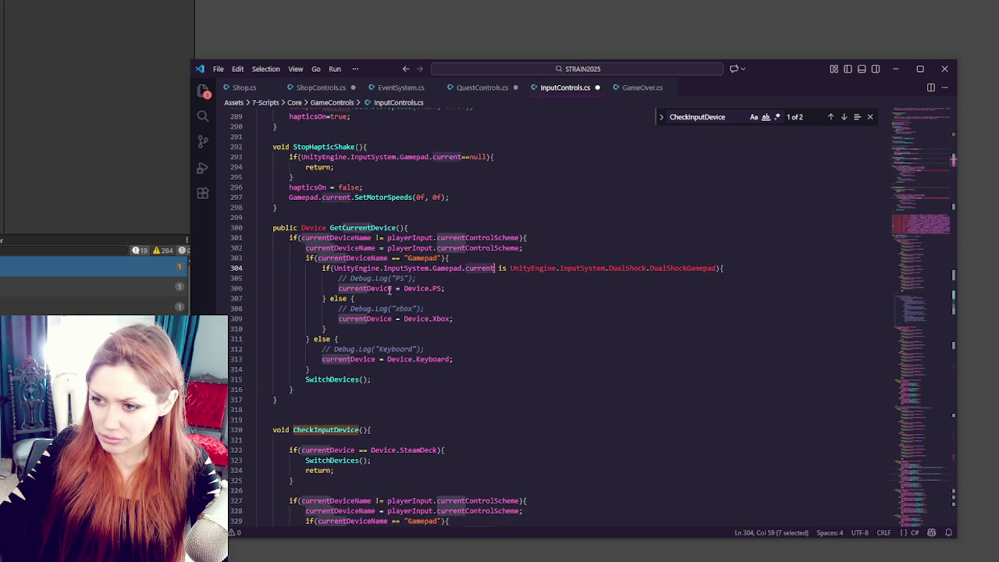
pyautogui.doubleClick(348, 257)
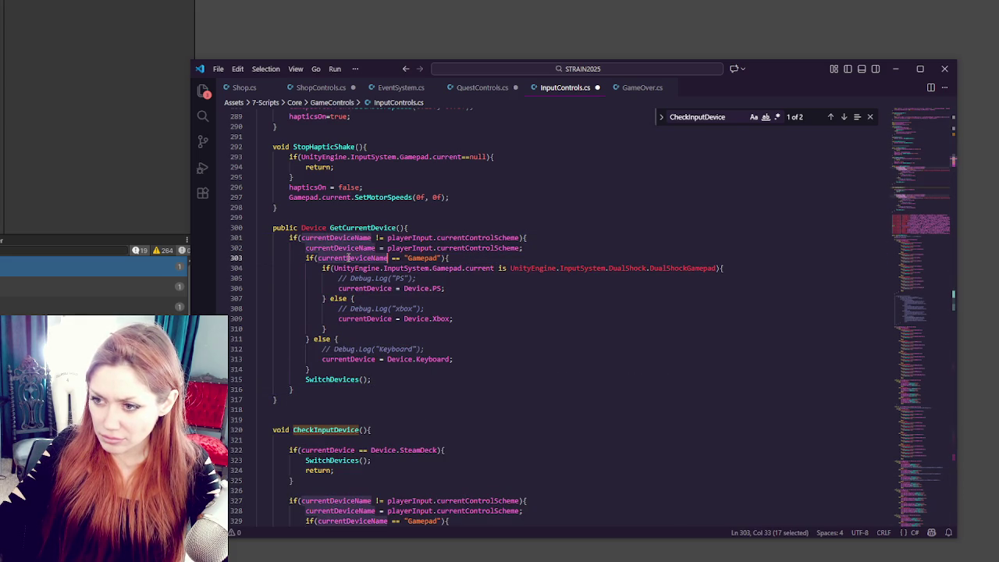
pyautogui.doubleClick(340, 359)
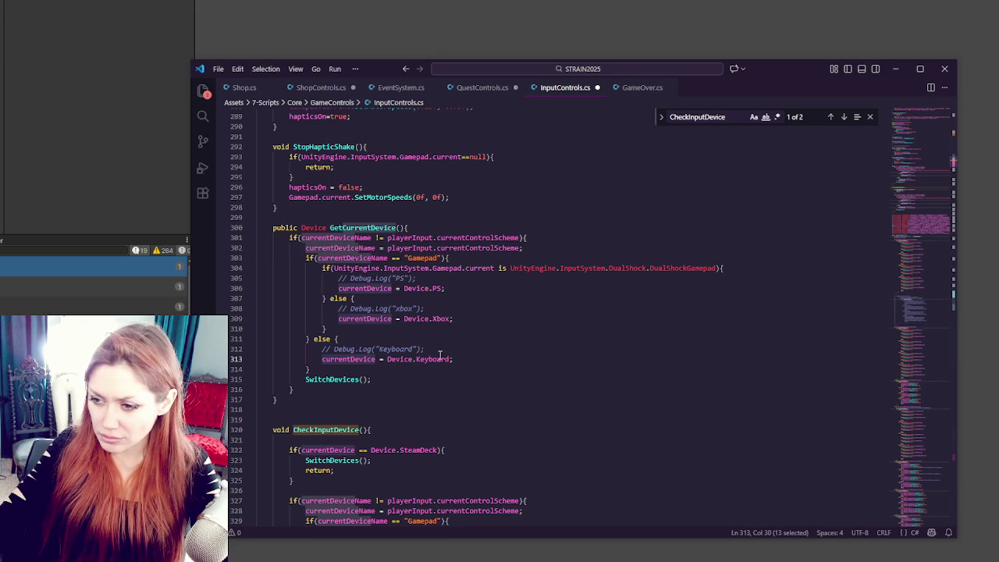
pyautogui.doubleClick(400, 357)
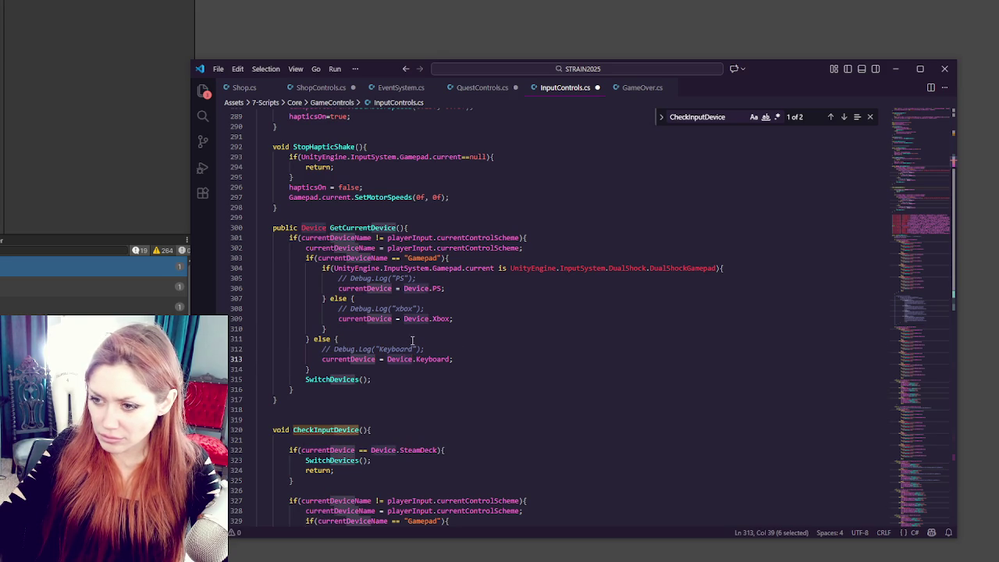
pyautogui.click(413, 341)
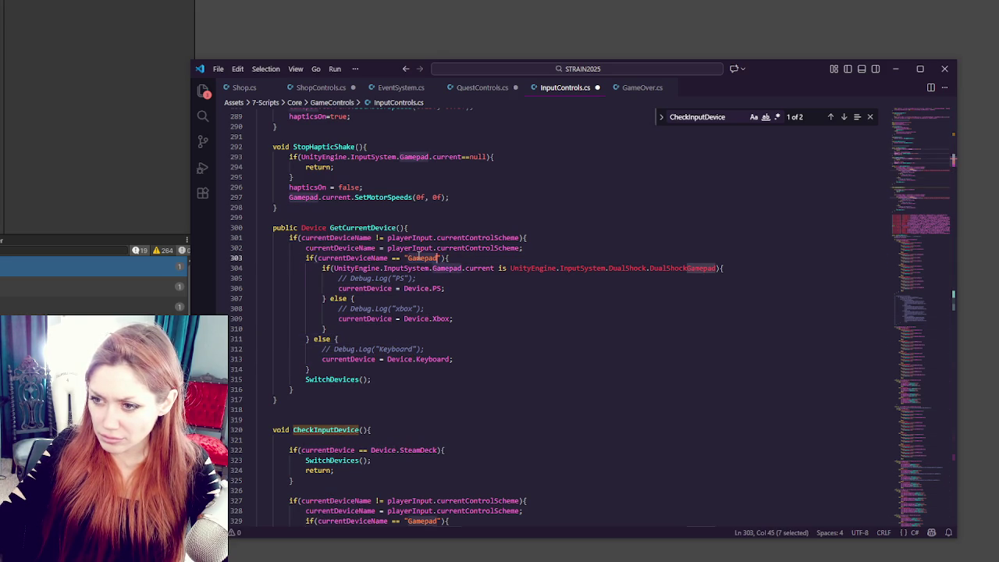
pyautogui.doubleClick(382, 257)
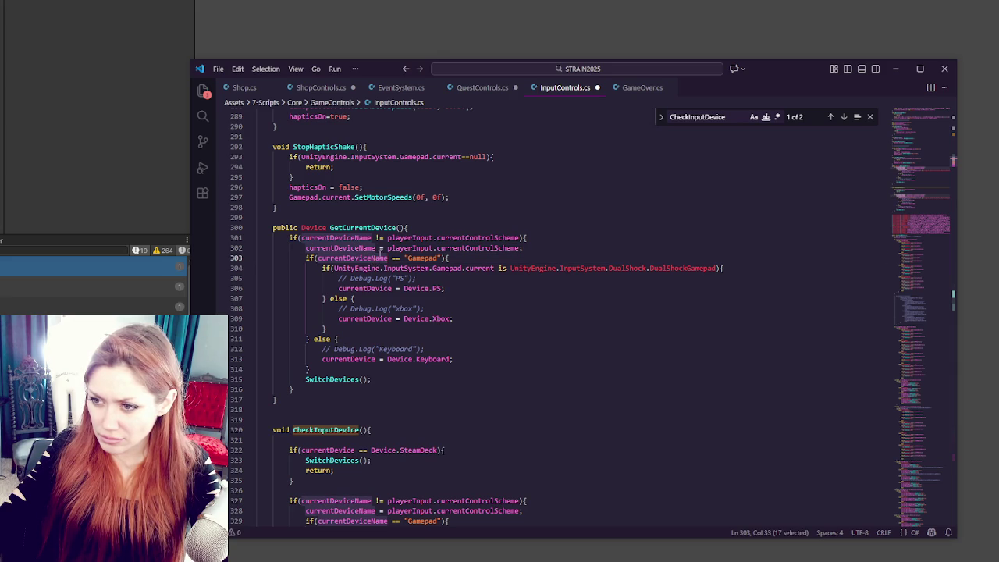
pyautogui.click(400, 227)
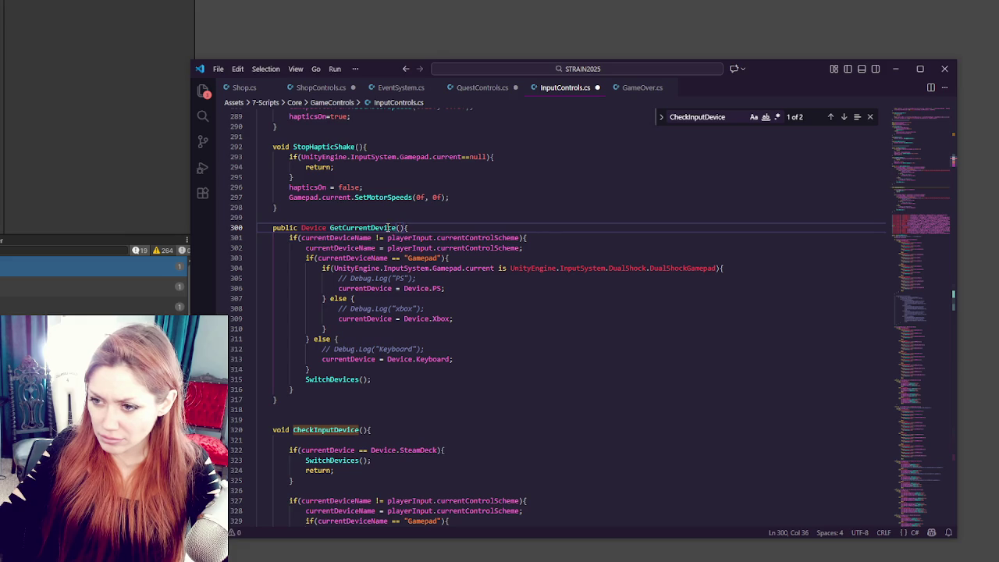
# Step: Change the method signature to bool IsKeyboardAndMouse() with no parameter
pyautogui.doubleClick(387, 227)
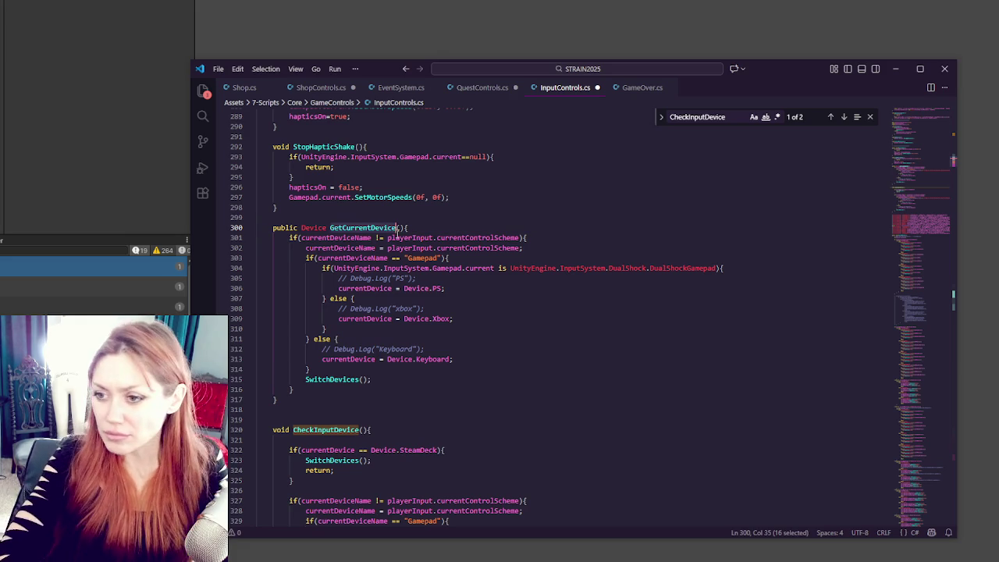
pyautogui.press('BackSpace')
pyautogui.press('BackSpace')
pyautogui.press('BackSpace')
pyautogui.write('br')
pyautogui.press('BackSpace')
pyautogui.write('ool Is')
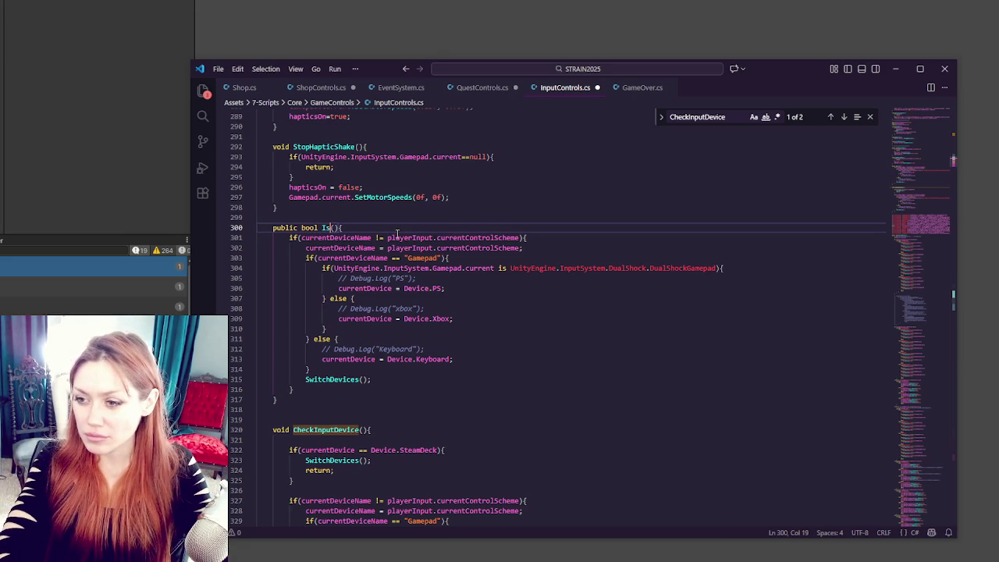
pyautogui.write('Keyboard')
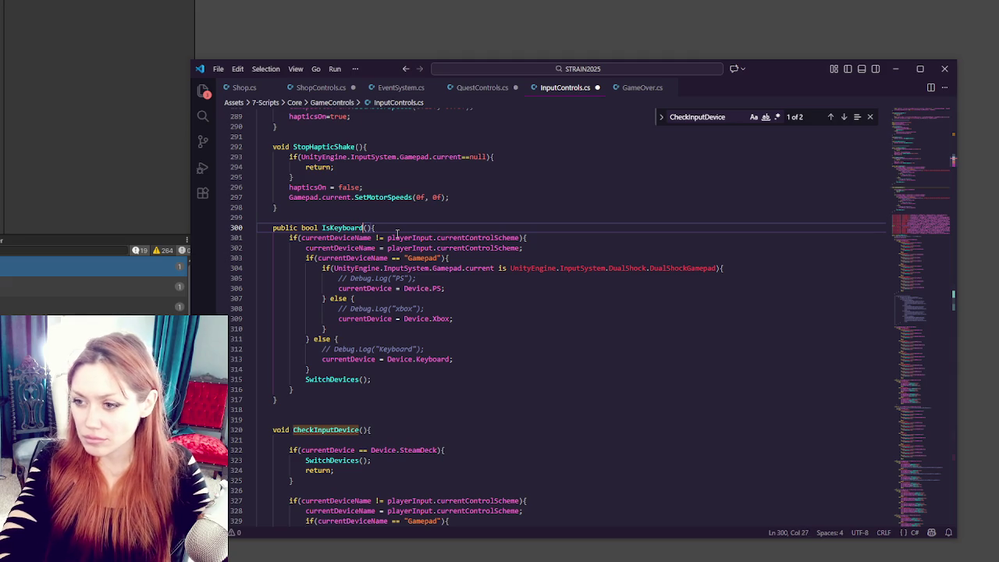
pyautogui.write('AndMouse(')
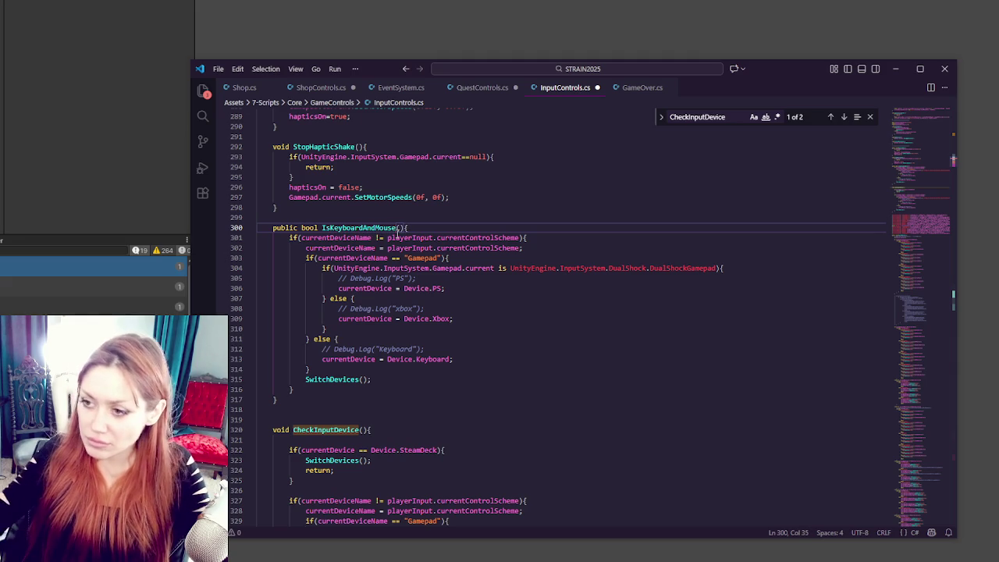
pyautogui.write('currentDeviceName')
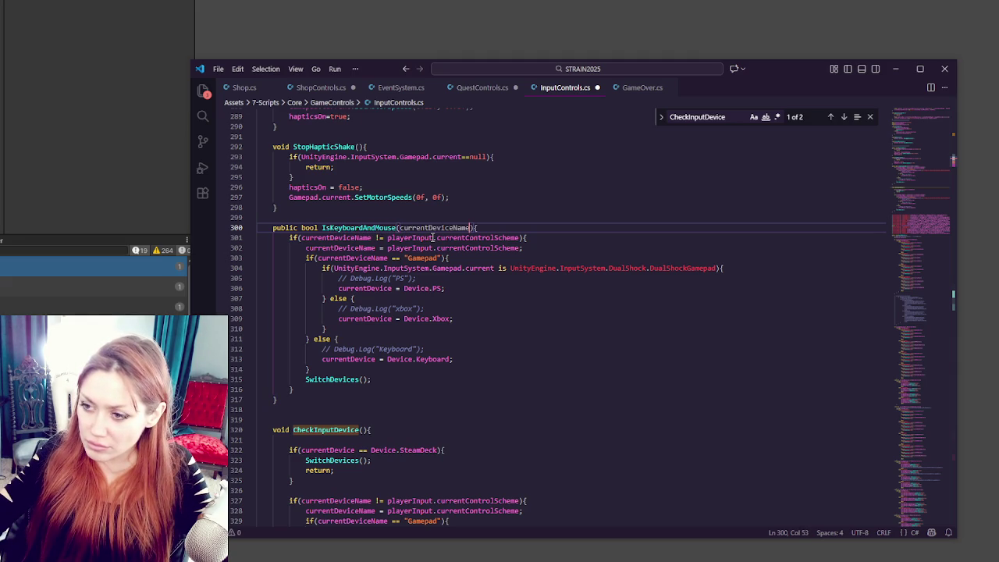
pyautogui.hotkey('ctrl', 'BackSpace')
pyautogui.doubleClick(353, 238)
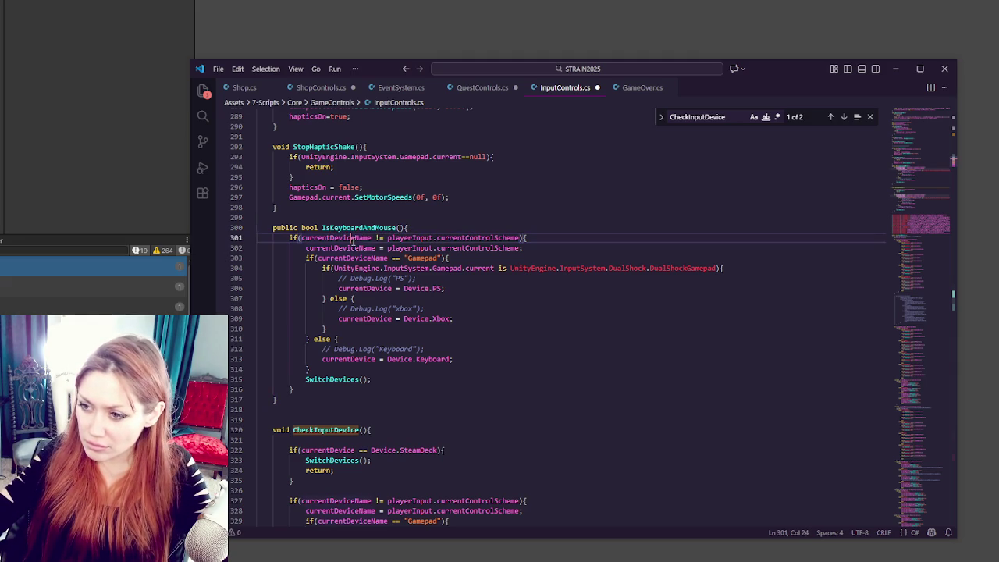
# Step: Delete the outer scheme-change check and the PS/Xbox detection branch from the method
pyautogui.scroll(1, 442, 324)
pyautogui.scroll(-2, 444, 323)
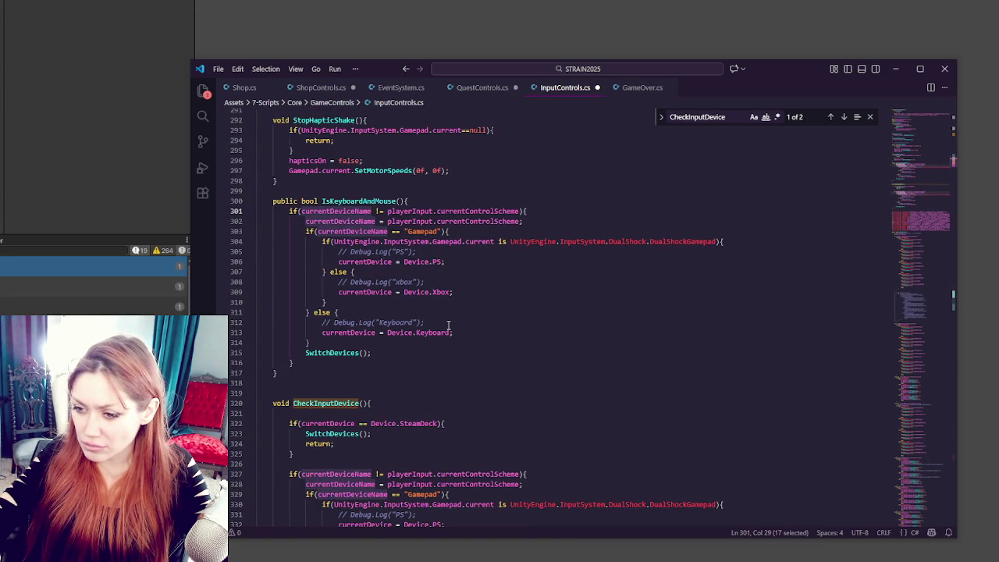
pyautogui.doubleClick(346, 231)
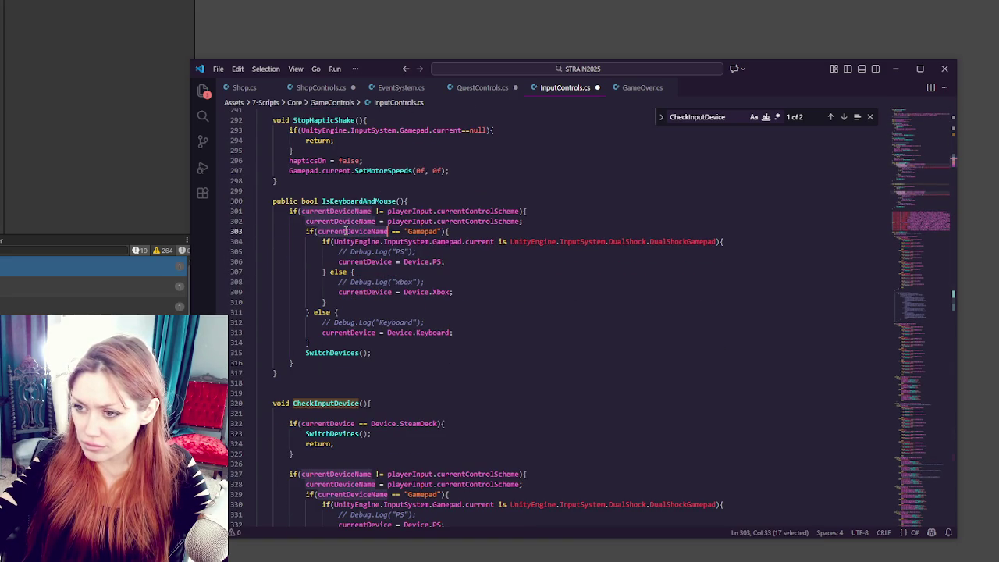
pyautogui.moveTo(563, 222)
pyautogui.mouseDown()
pyautogui.moveTo(584, 203)
pyautogui.moveTo(543, 222)
pyautogui.moveTo(548, 280)
pyautogui.mouseUp()
pyautogui.press('Delete')
pyautogui.press('Delete')
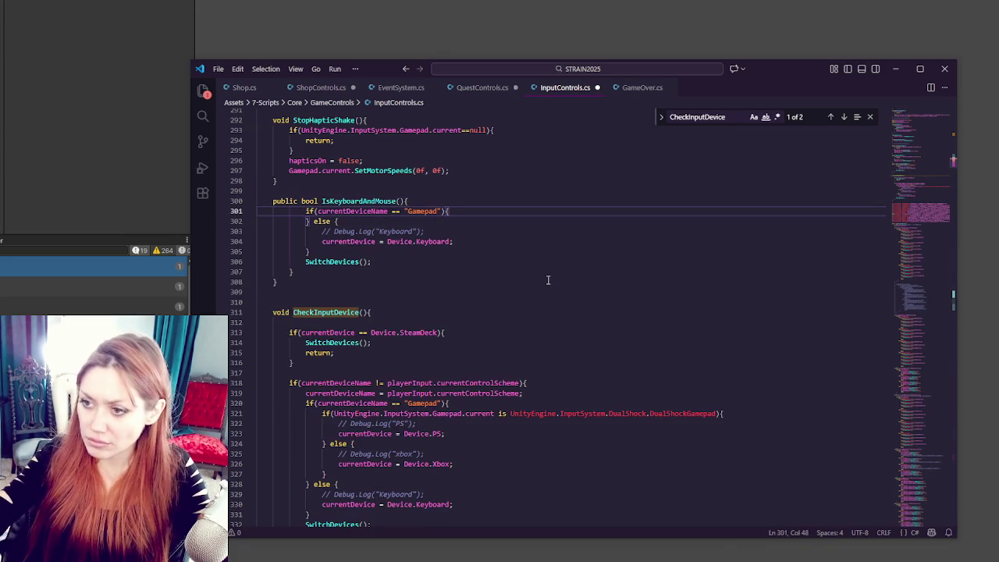
pyautogui.click(497, 264)
pyautogui.keyDown('shift'); pyautogui.click(496, 255); pyautogui.keyUp('shift')
pyautogui.press('Delete')
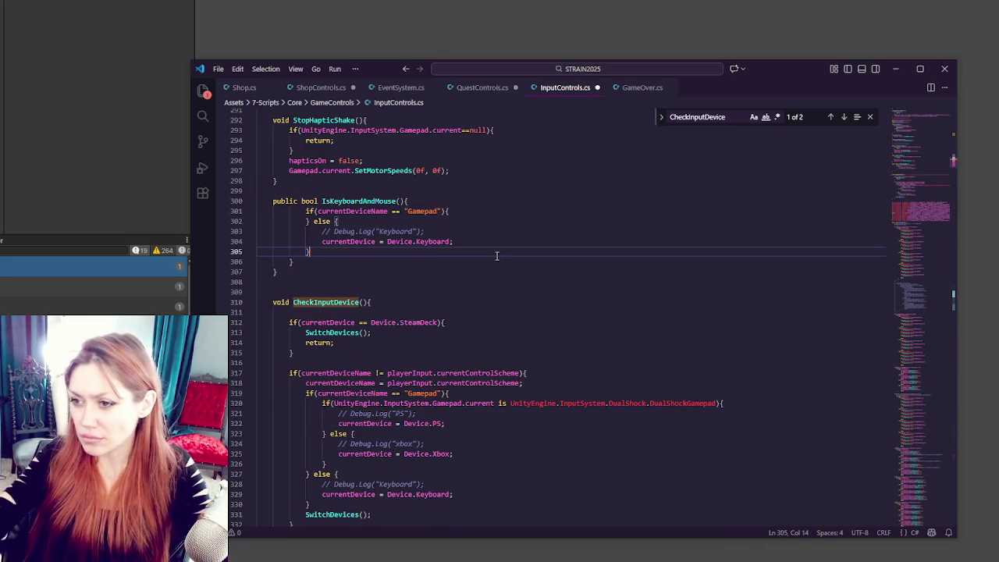
# Step: Return false inside the "Gamepad" check and true in the else branch
pyautogui.click(450, 209)
pyautogui.press('Return')
pyautogui.write('reutr')
pyautogui.press('BackSpace')
pyautogui.press('BackSpace')
pyautogui.write('turn false;')
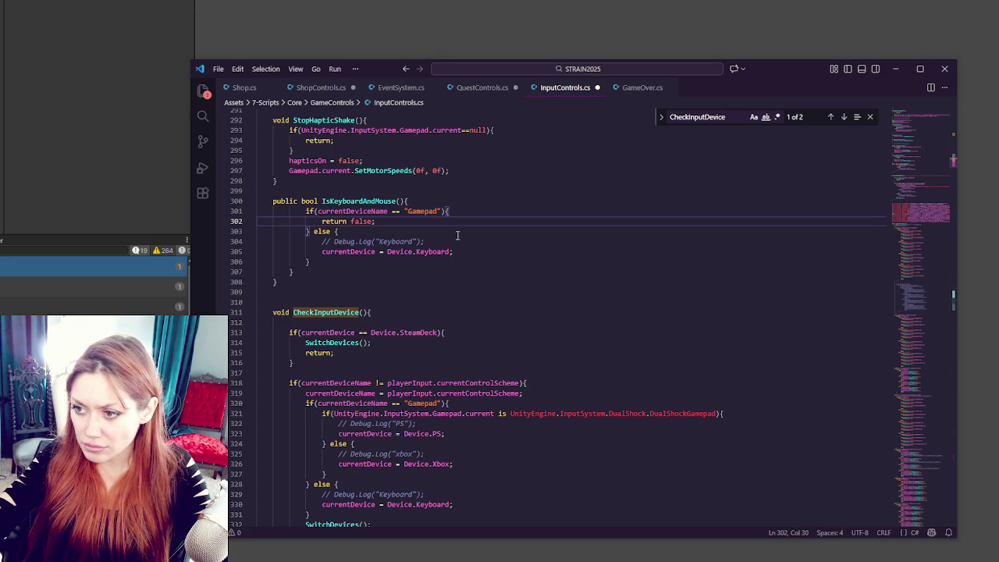
pyautogui.moveTo(455, 251); pyautogui.dragTo(476, 232)
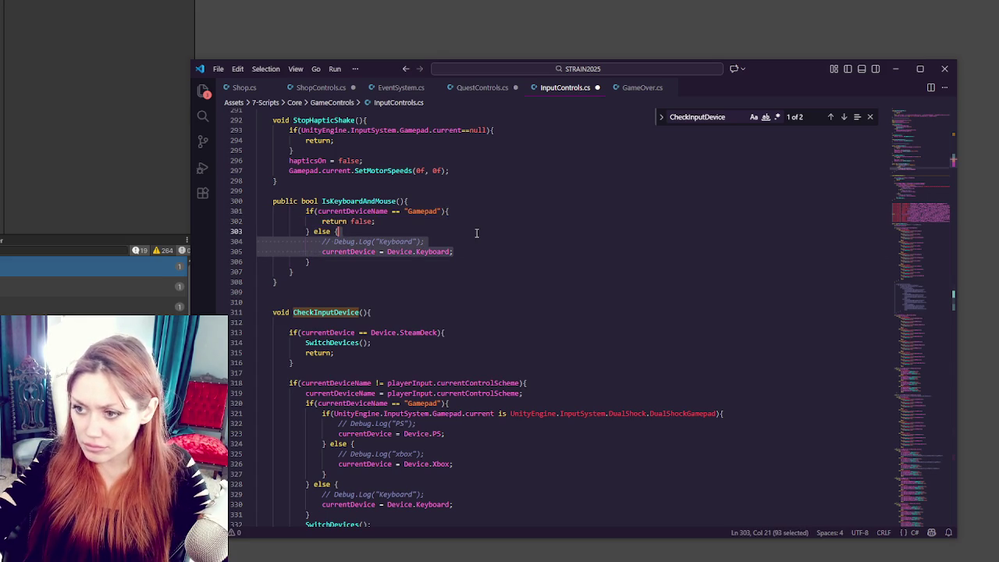
pyautogui.press('Return')
pyautogui.write('rett')
pyautogui.write('urn true;')
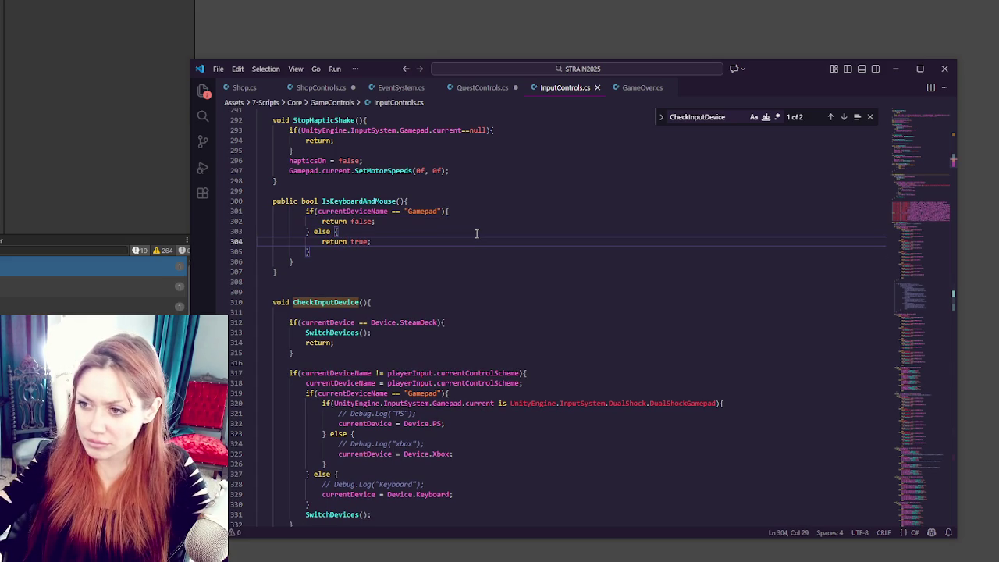
# Step: Outdent the method body, delete the extra closing brace, and copy the IsKeyboardAndMouse name
pyautogui.doubleClick(352, 202)
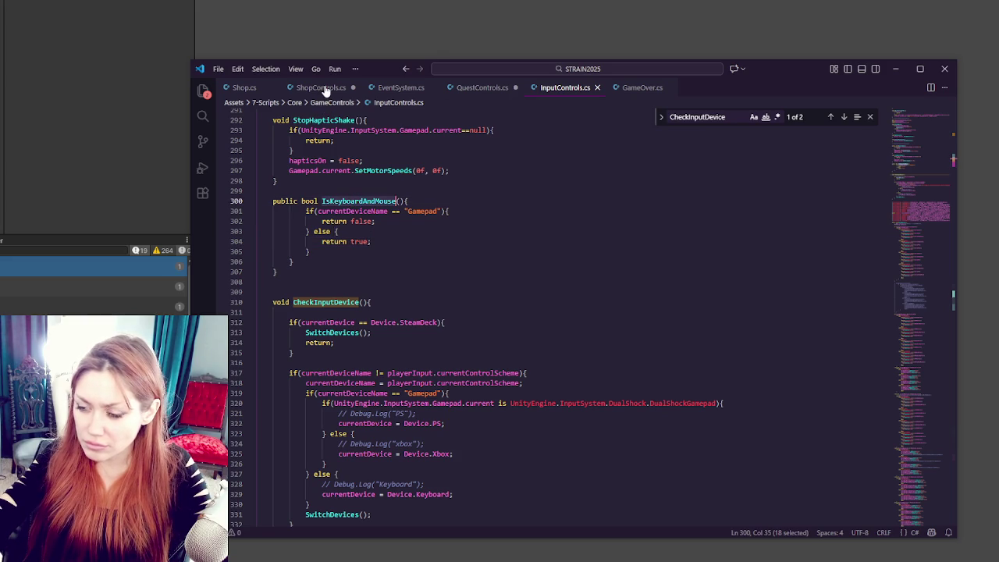
pyautogui.moveTo(409, 201); pyautogui.dragTo(314, 256)
pyautogui.hotkey('shift', 'Tab')
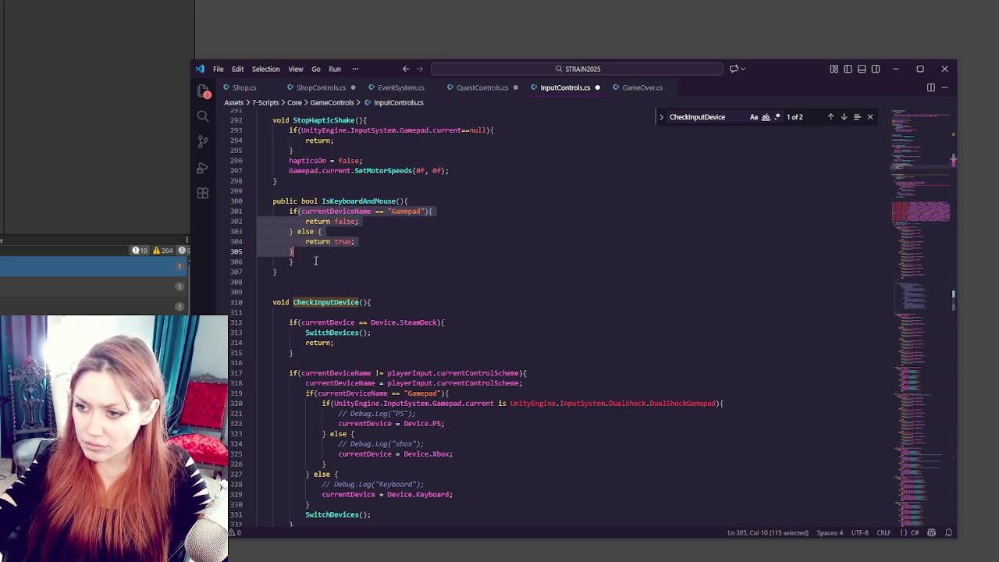
pyautogui.press('BackSpace')
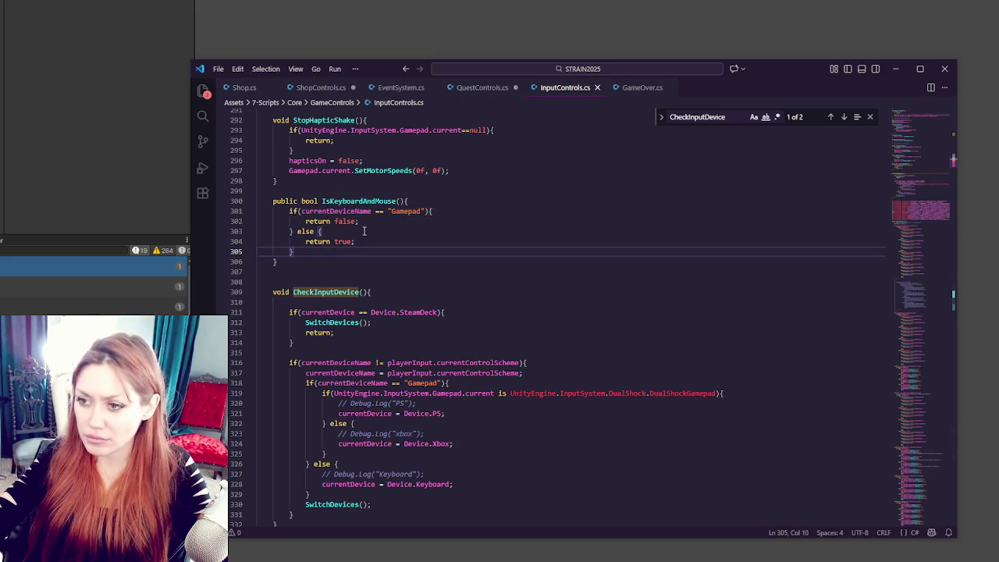
pyautogui.doubleClick(380, 202)
pyautogui.hotkey('ctrl', 'c')
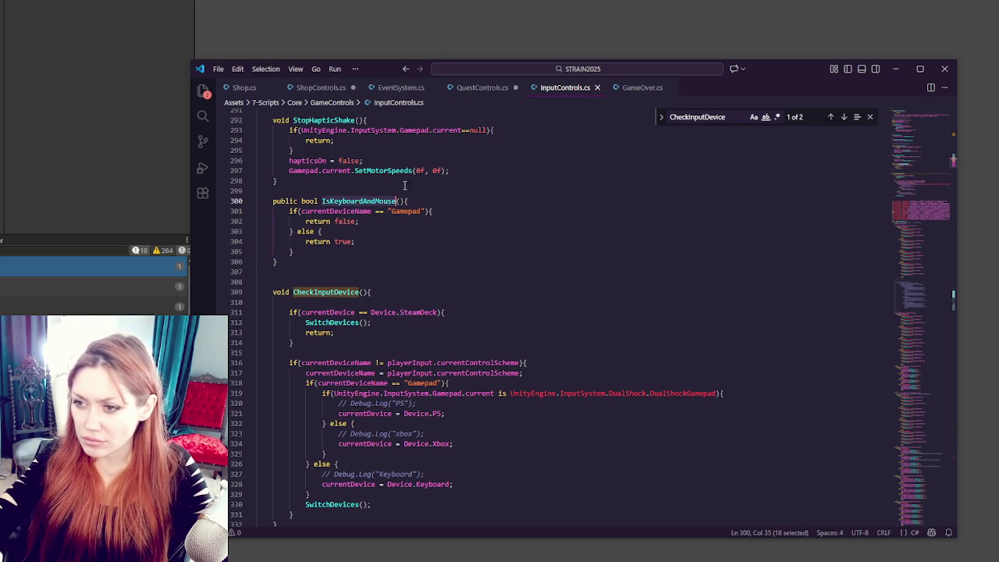
pyautogui.click(320, 88)
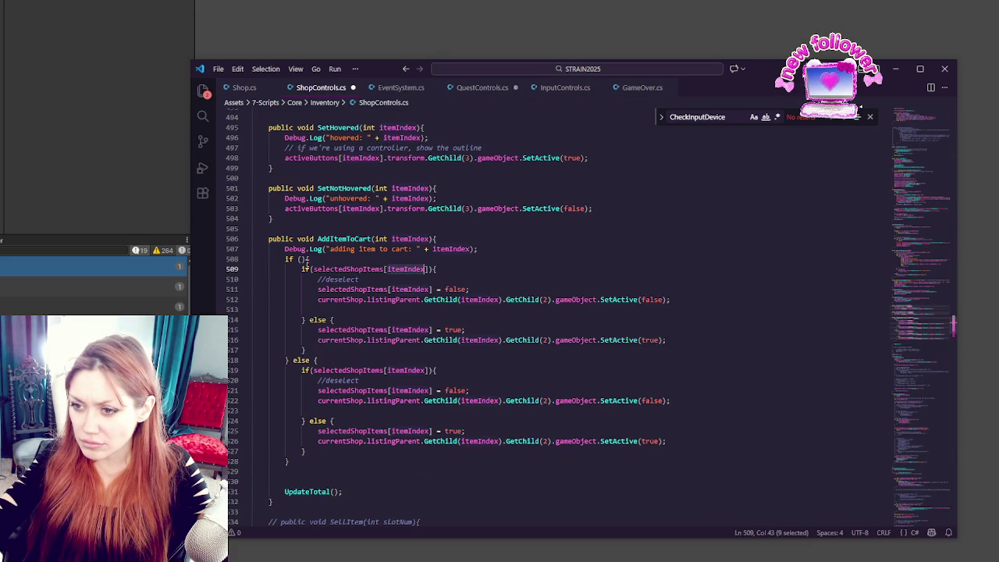
# Step: Make the if check IsKeyboardAndMouse() and index line 509 with InputControls.Instance.current
pyautogui.click(299, 259)
pyautogui.hotkey('ctrl', 'v')
pyautogui.write('(')
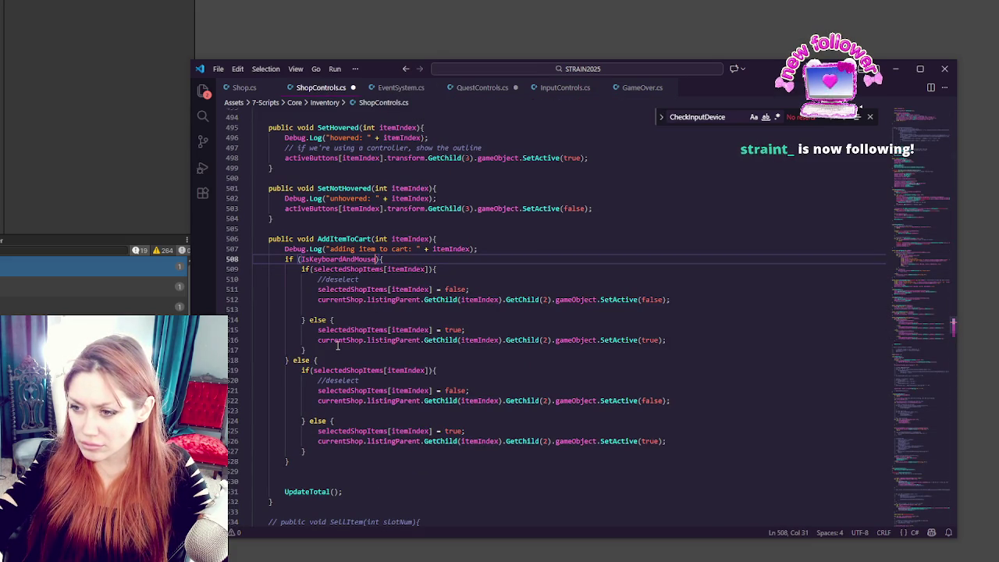
pyautogui.click(425, 269)
pyautogui.hotkey('ctrl', 'BackSpace')
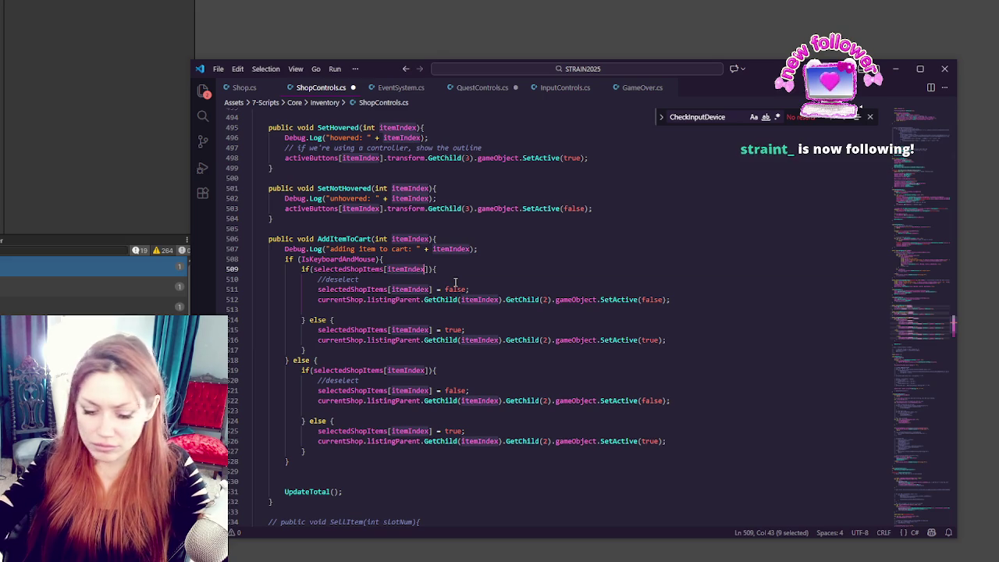
pyautogui.write('InputControls.')
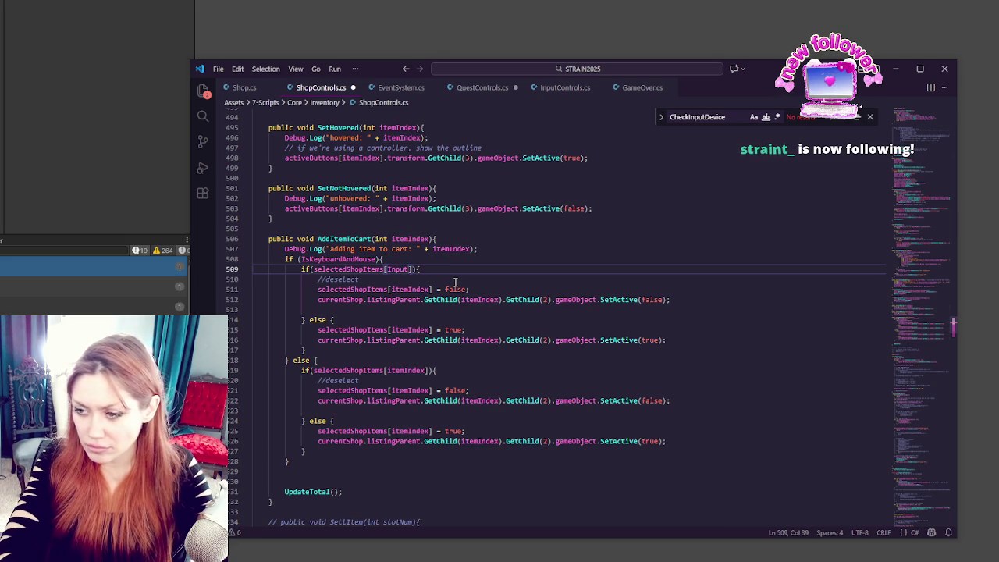
pyautogui.write('Instance.cur')
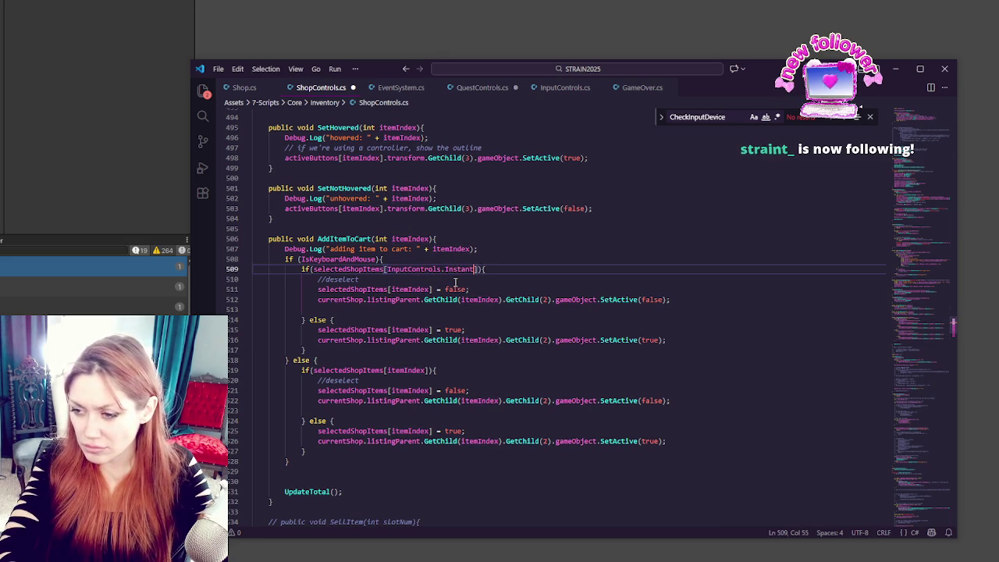
pyautogui.write('rent')
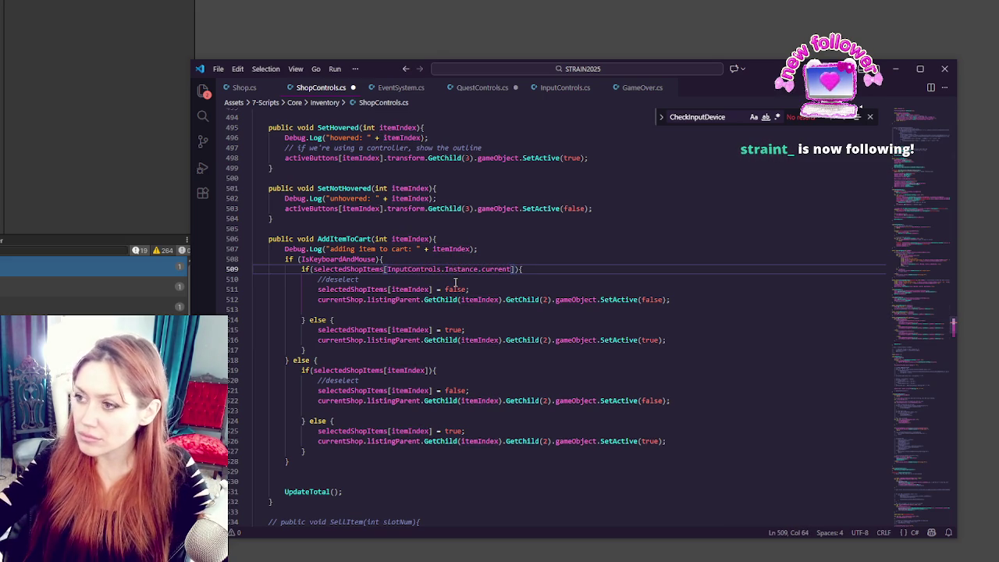
# Step: Search InputControls.cs for "current"
pyautogui.click(552, 87)
pyautogui.hotkey('ctrl', 'f')
pyautogui.write('current')
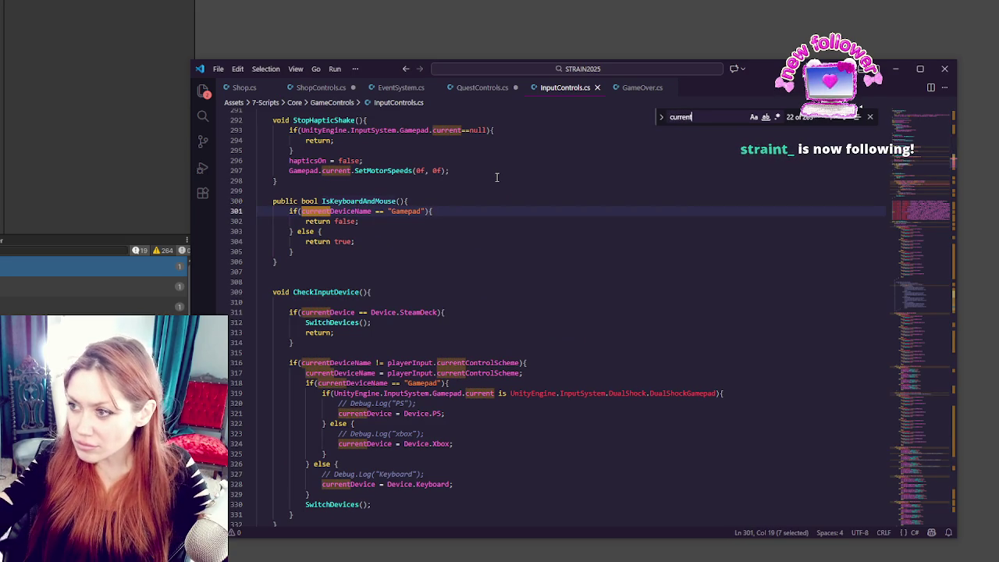
# Step: Step through the 'current' search matches in InputControls.cs down to the selection-handling code
pyautogui.click(844, 117)
pyautogui.click(843, 117)
pyautogui.click(843, 117)
pyautogui.click(844, 117)
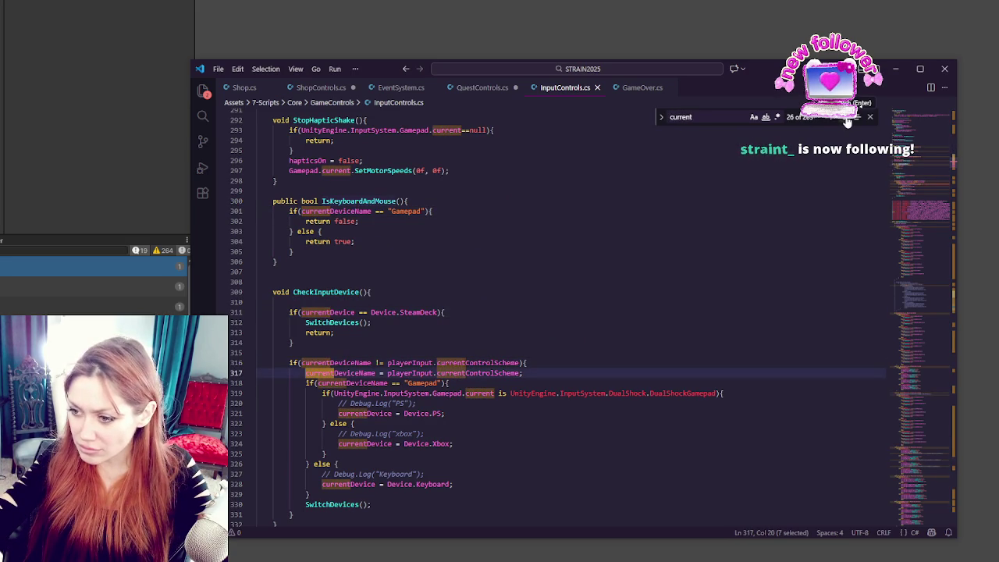
pyautogui.click(844, 117)
pyautogui.click(843, 117)
pyautogui.click(843, 117)
pyautogui.click(843, 117)
pyautogui.click(913, 404)
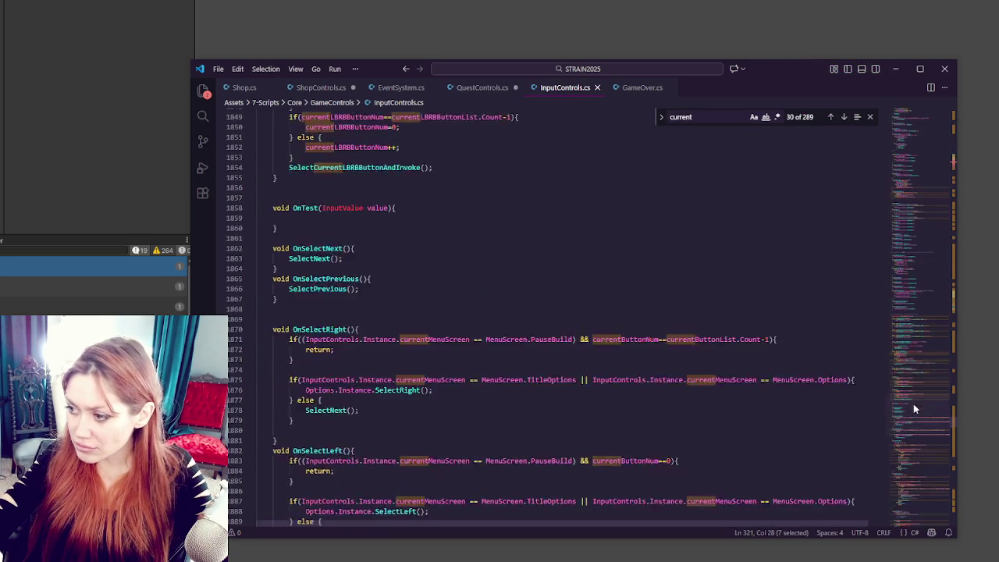
pyautogui.click(433, 425)
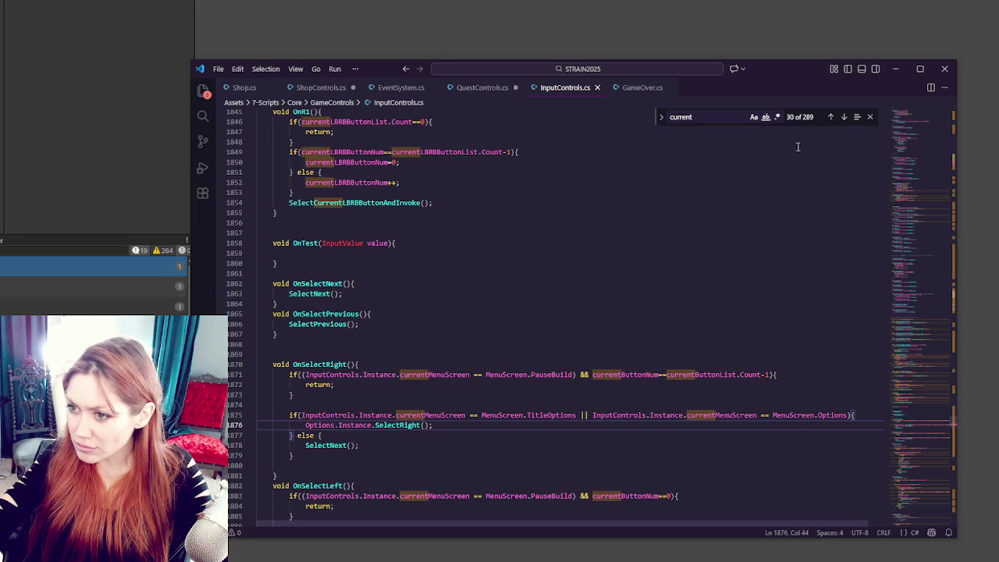
pyautogui.click(844, 117)
pyautogui.click(843, 117)
pyautogui.click(844, 117)
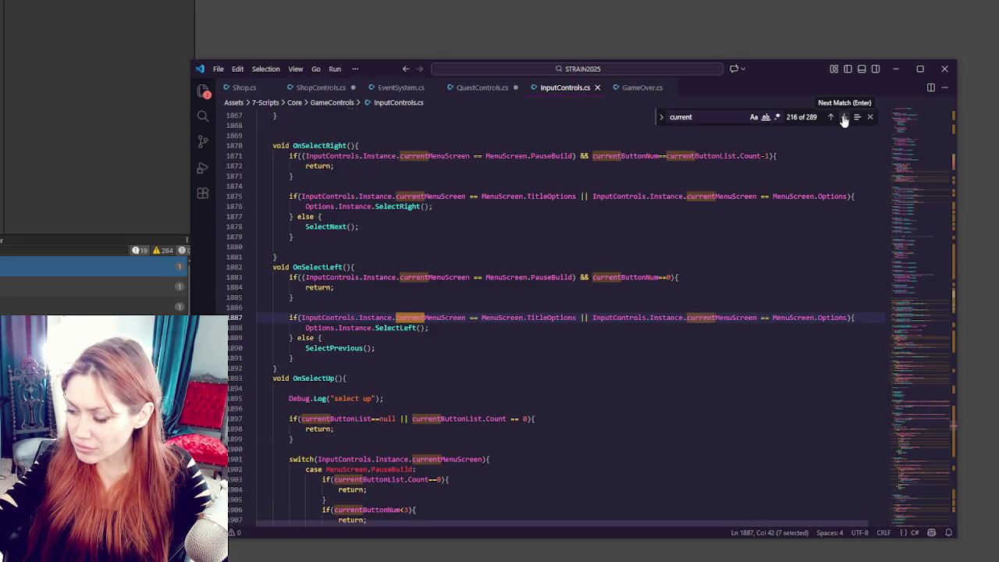
pyautogui.click(843, 117)
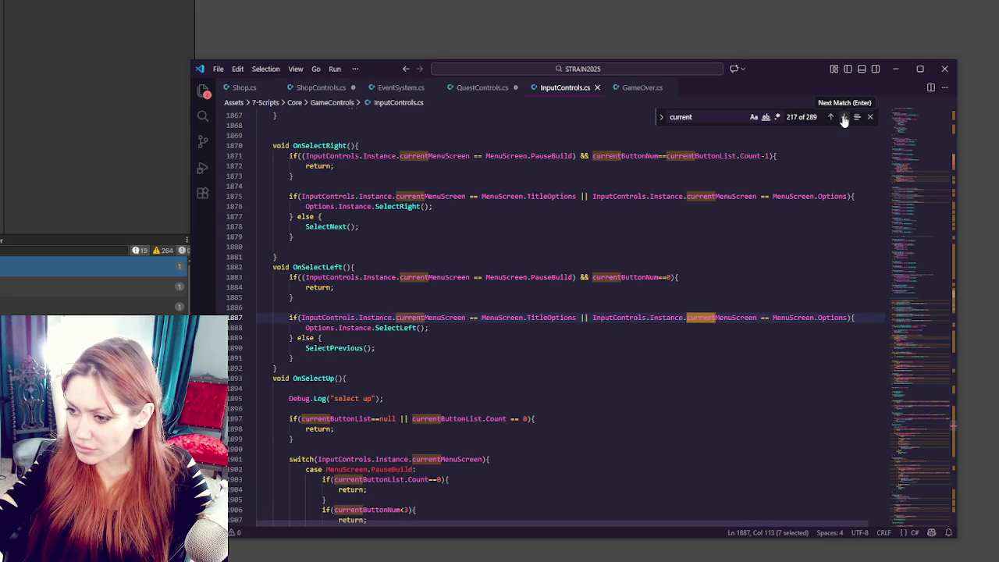
pyautogui.click(844, 117)
pyautogui.click(843, 117)
pyautogui.click(844, 117)
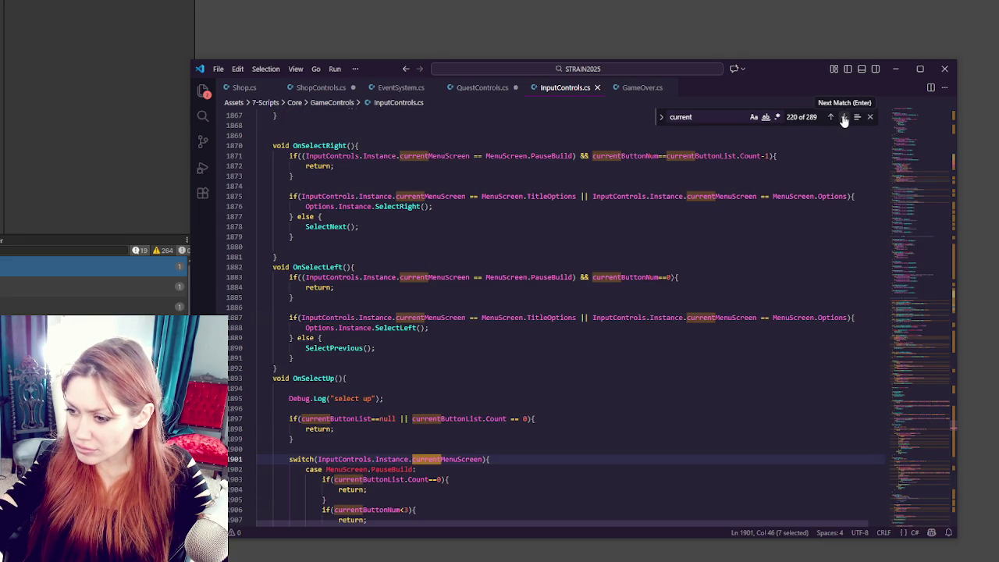
pyautogui.click(843, 118)
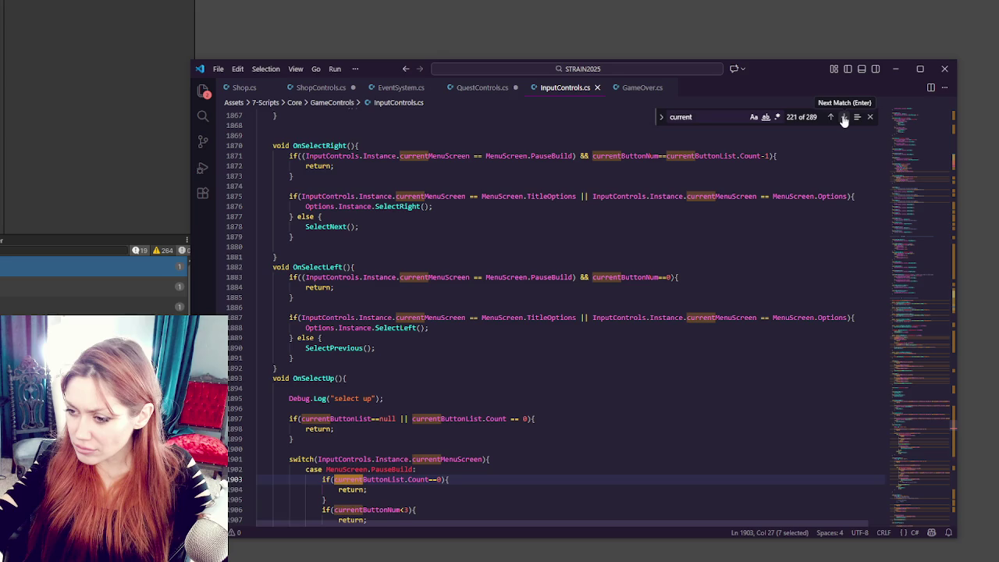
pyautogui.click(844, 117)
# Step: Search InputControls.cs for currentButtonList from line 1897 and step through its matches
pyautogui.doubleClick(463, 418)
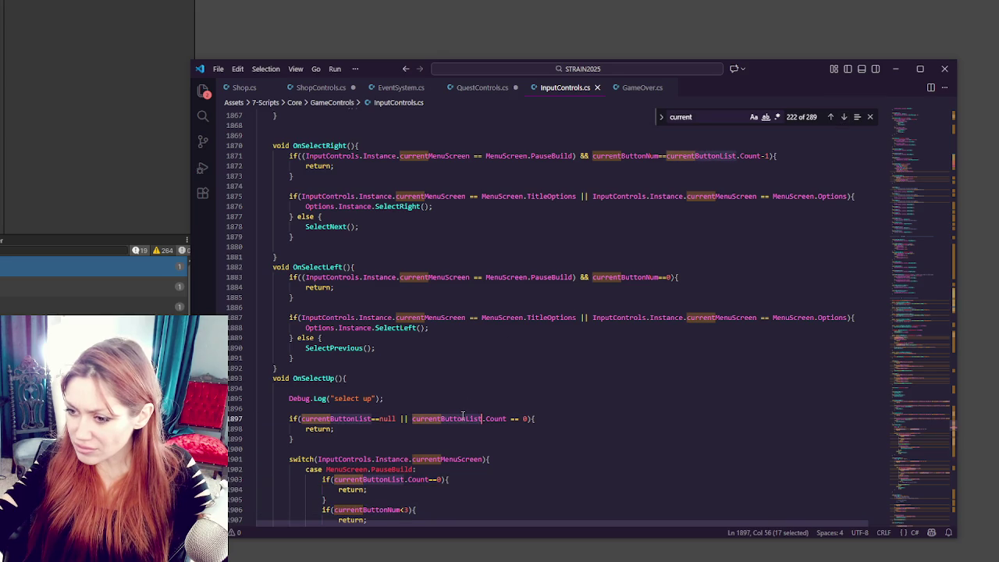
pyautogui.hotkey('ctrl', 'f')
pyautogui.click(844, 117)
pyautogui.click(844, 117)
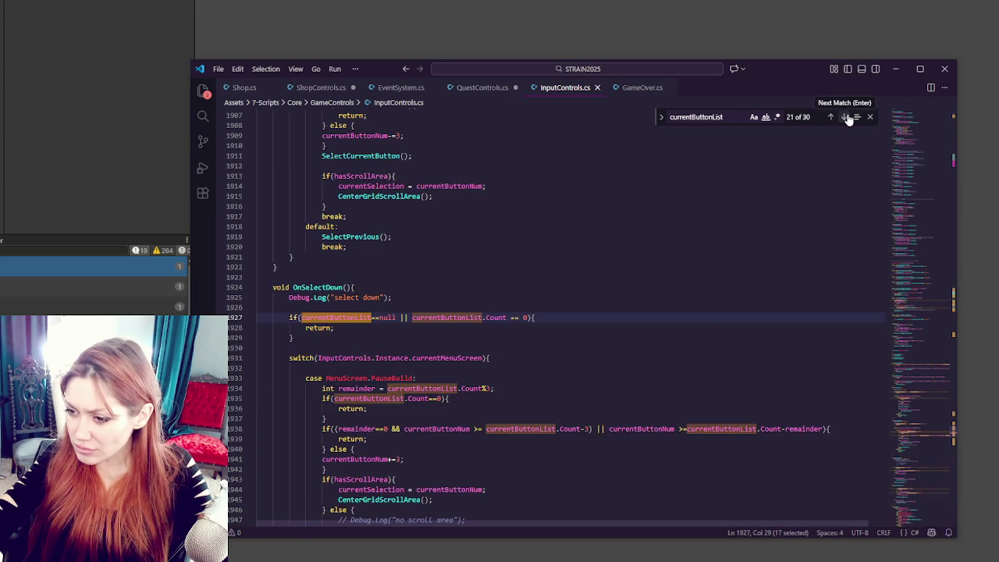
pyautogui.click(844, 117)
pyautogui.click(844, 117)
pyautogui.click(843, 117)
pyautogui.click(843, 117)
pyautogui.click(843, 117)
pyautogui.click(843, 117)
pyautogui.click(846, 117)
pyautogui.click(847, 117)
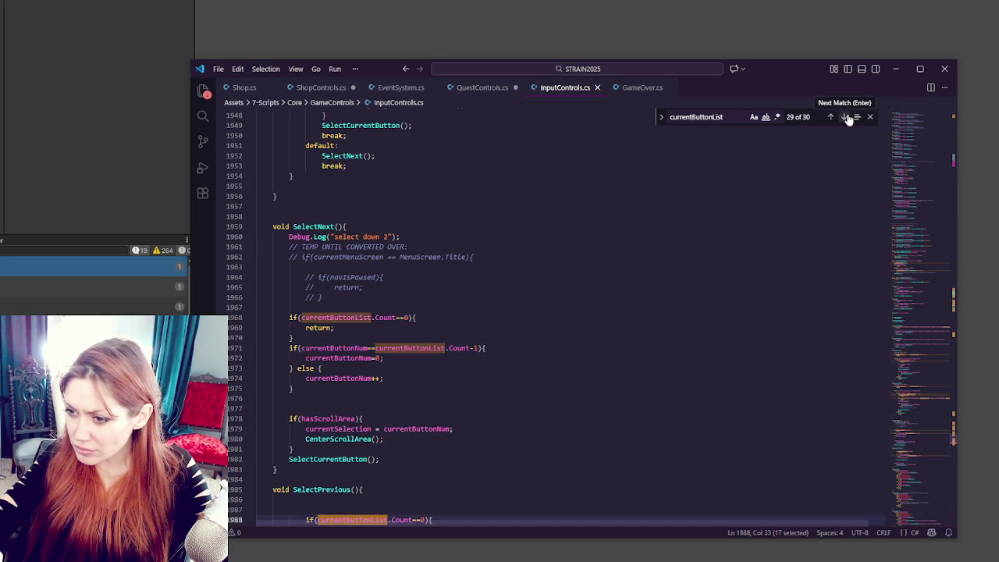
# Step: Inspect line 1979 in SelectNext, where currentSelection is assigned currentButtonNum, searching both names
pyautogui.scroll(-3, 352, 268)
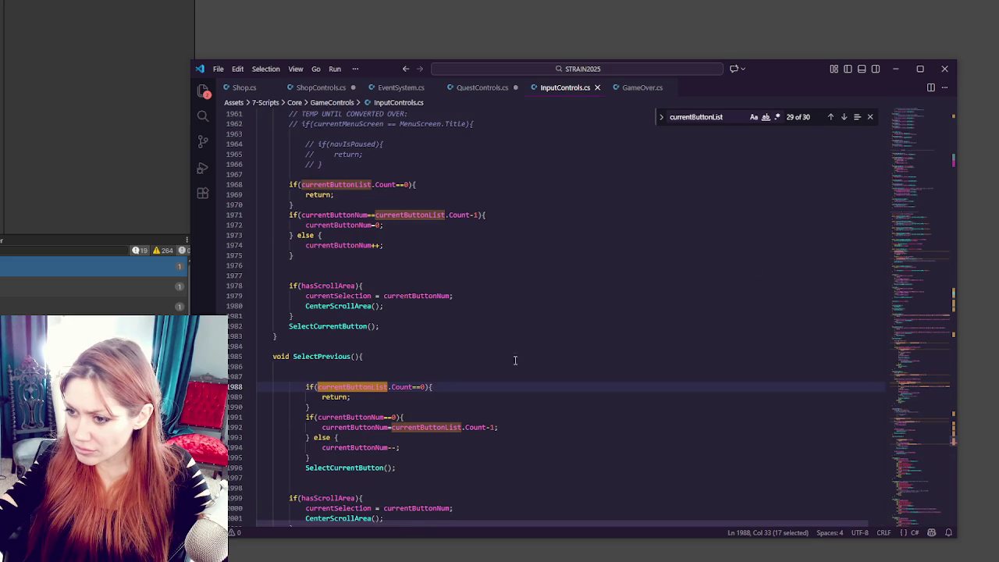
pyautogui.doubleClick(336, 296)
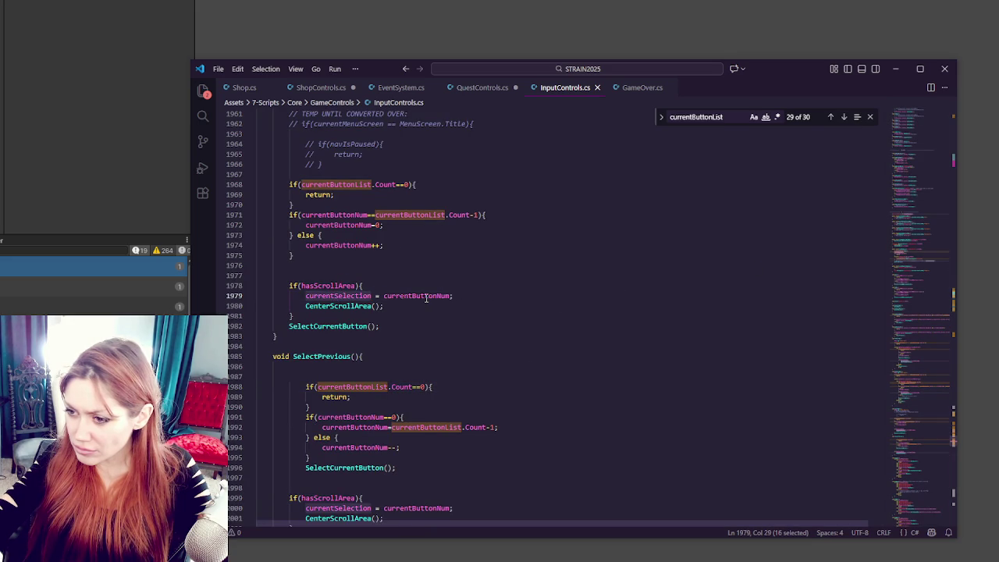
pyautogui.doubleClick(426, 297)
pyautogui.scroll(5, 426, 298)
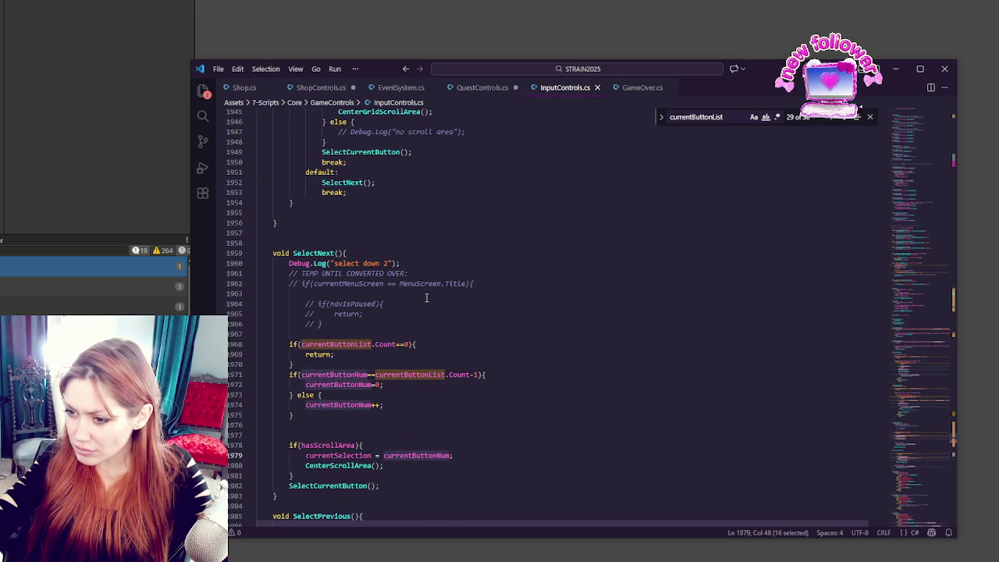
pyautogui.hotkey('ctrl', 'f')
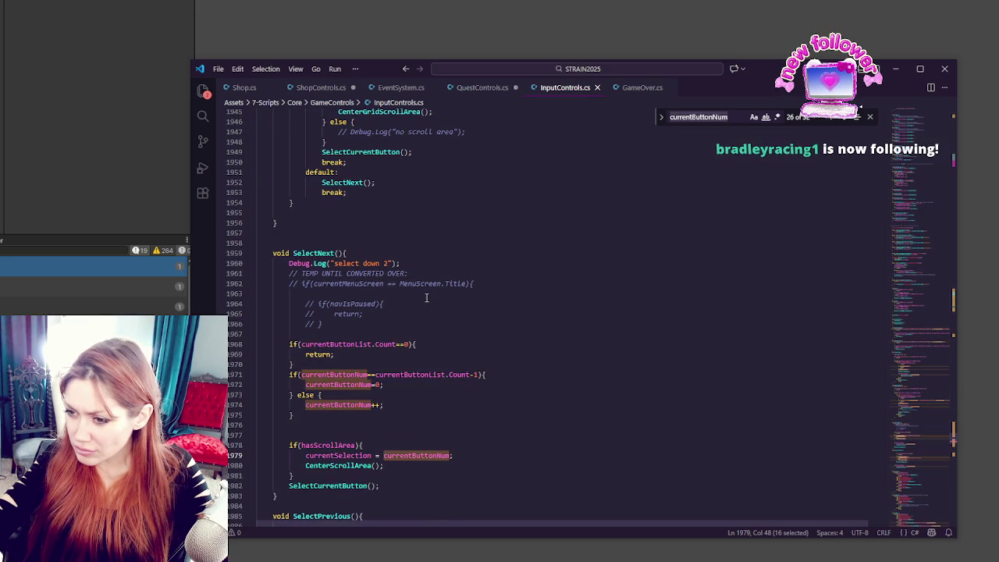
pyautogui.doubleClick(357, 455)
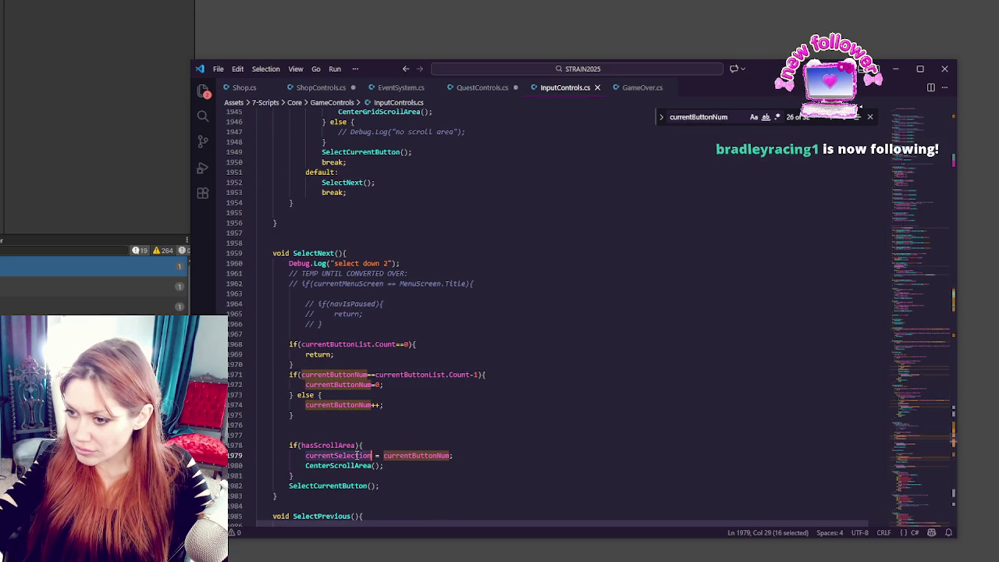
pyautogui.hotkey('ctrl', 'f')
pyautogui.doubleClick(418, 455)
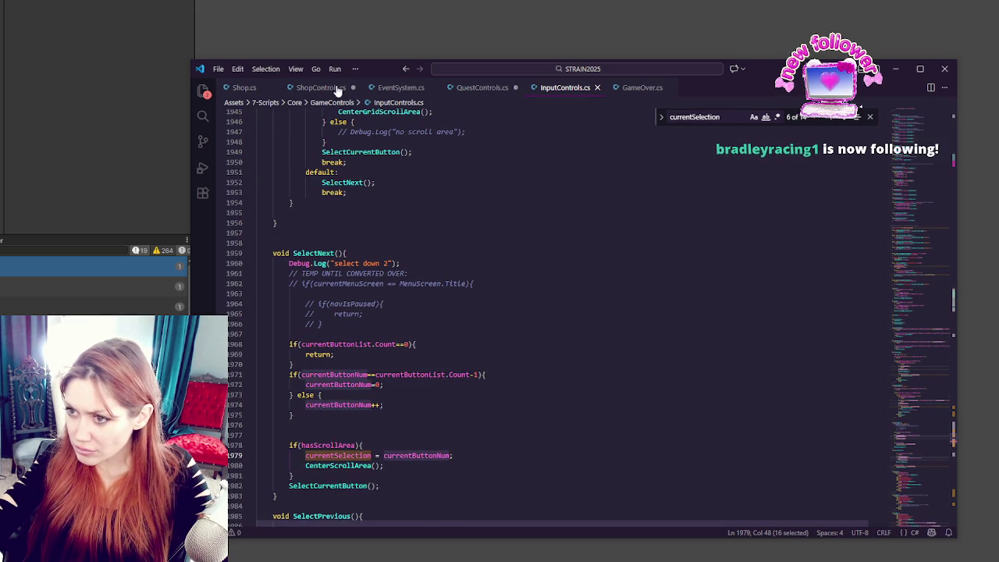
pyautogui.scroll(3, 592, 169)
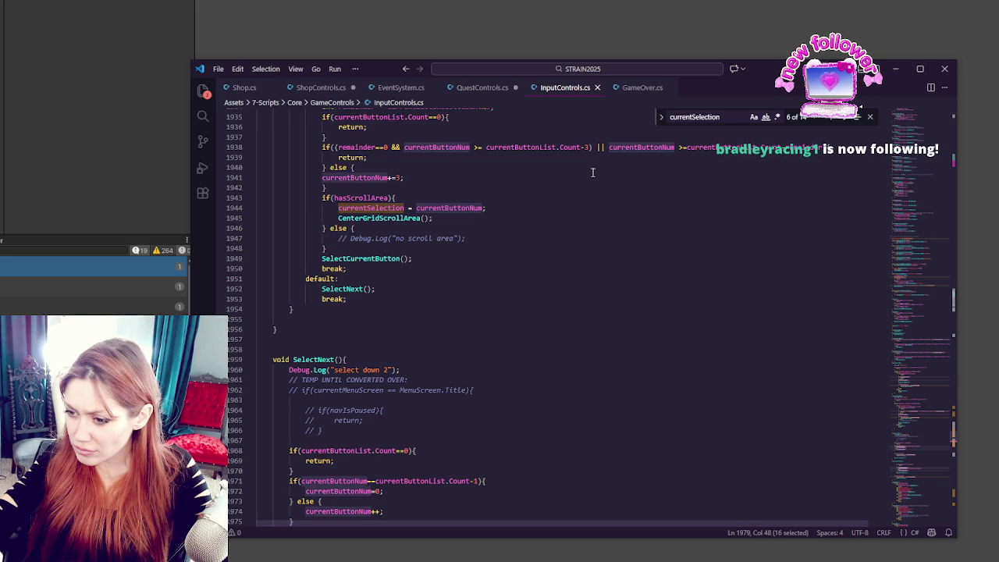
pyautogui.scroll(1, 592, 172)
pyautogui.scroll(-4, 592, 179)
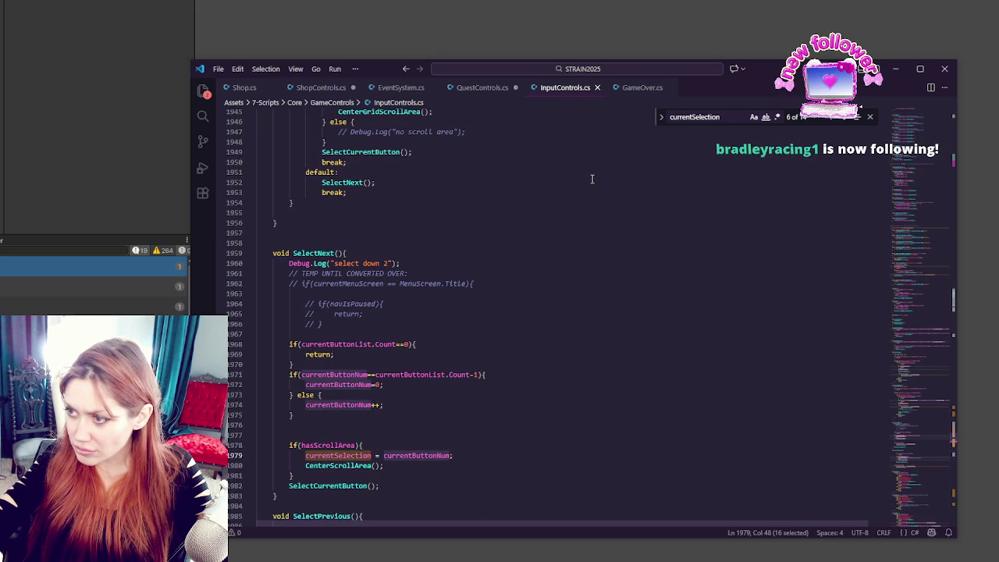
# Step: Jump to the currentSelection declaration on line 1776 and change [SerializeField] to public
pyautogui.moveTo(928, 337); pyautogui.dragTo(928, 118)
pyautogui.click(797, 187)
pyautogui.click(857, 116)
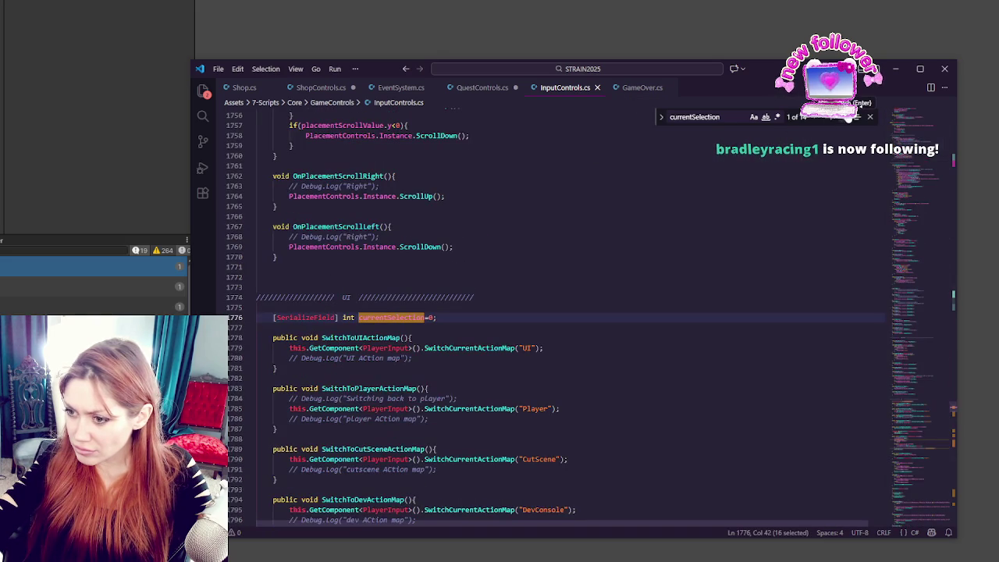
pyautogui.moveTo(273, 317); pyautogui.dragTo(337, 317)
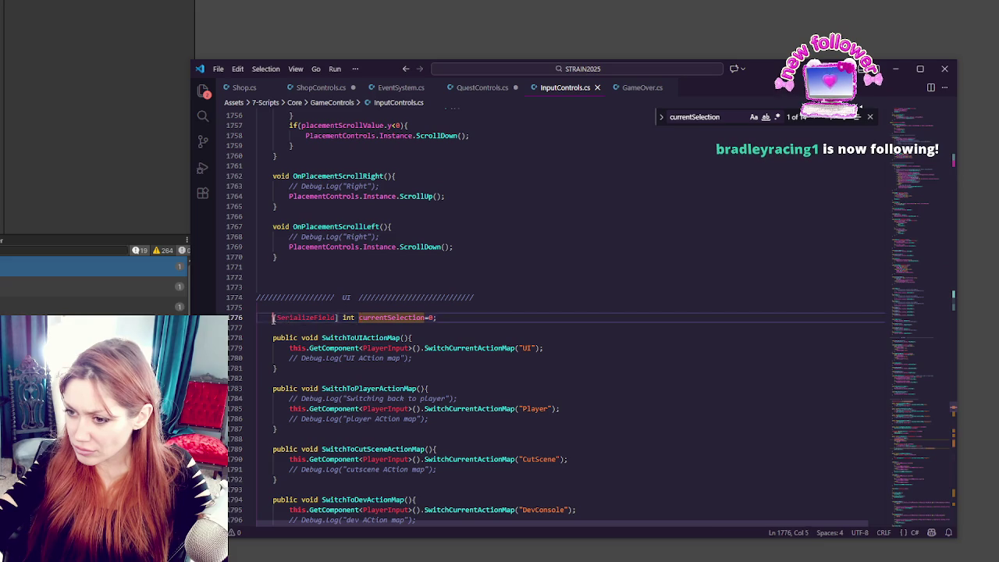
pyautogui.write('public')
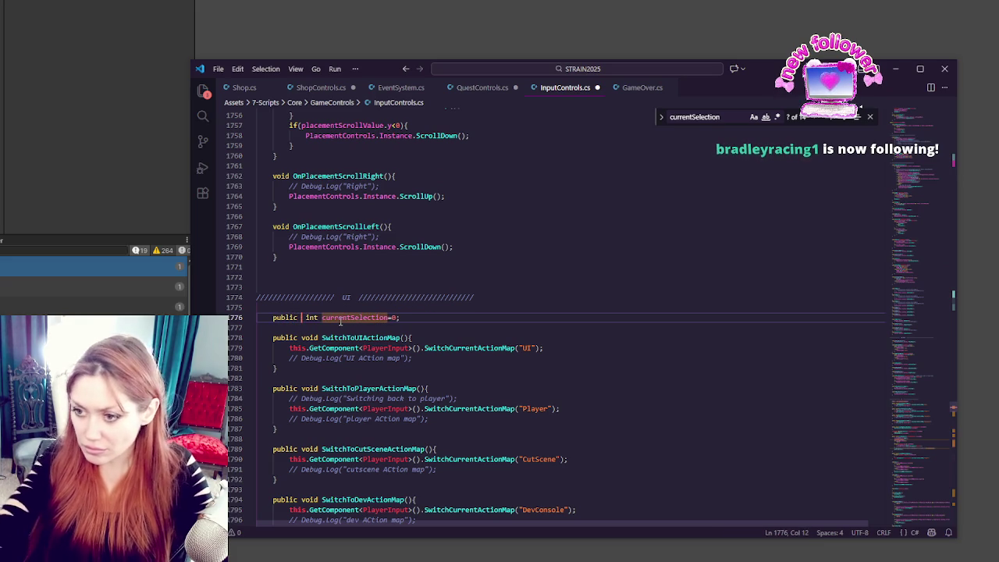
pyautogui.doubleClick(340, 318)
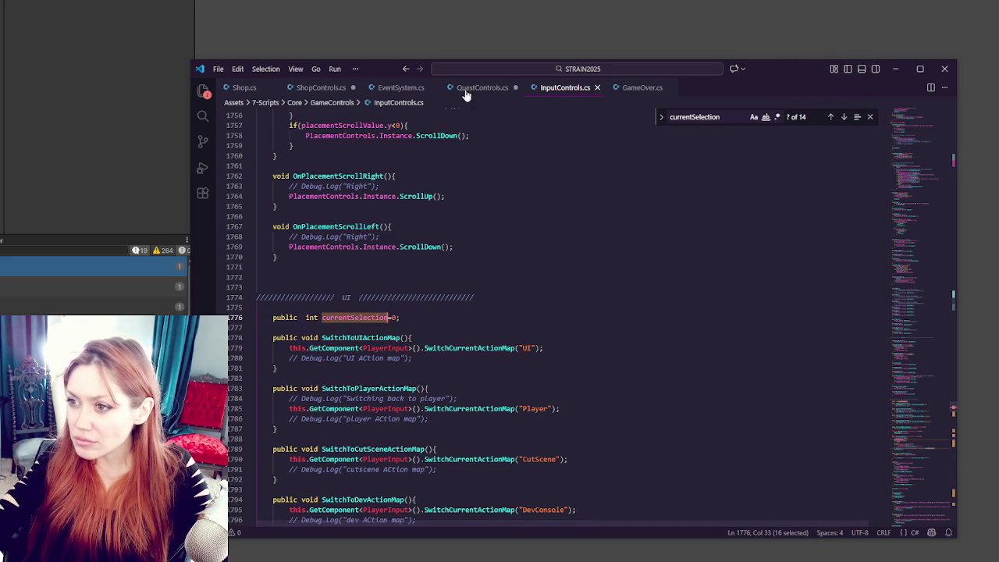
# Step: Complete the index on ShopControls.cs line 509 as InputControls.Instance.currentSelection
pyautogui.click(351, 88)
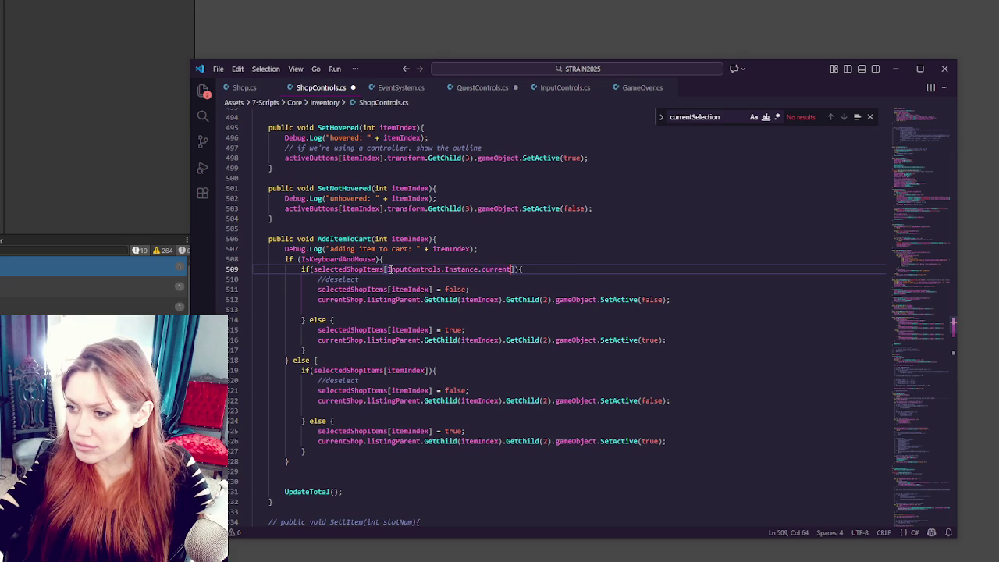
pyautogui.write('Selection')
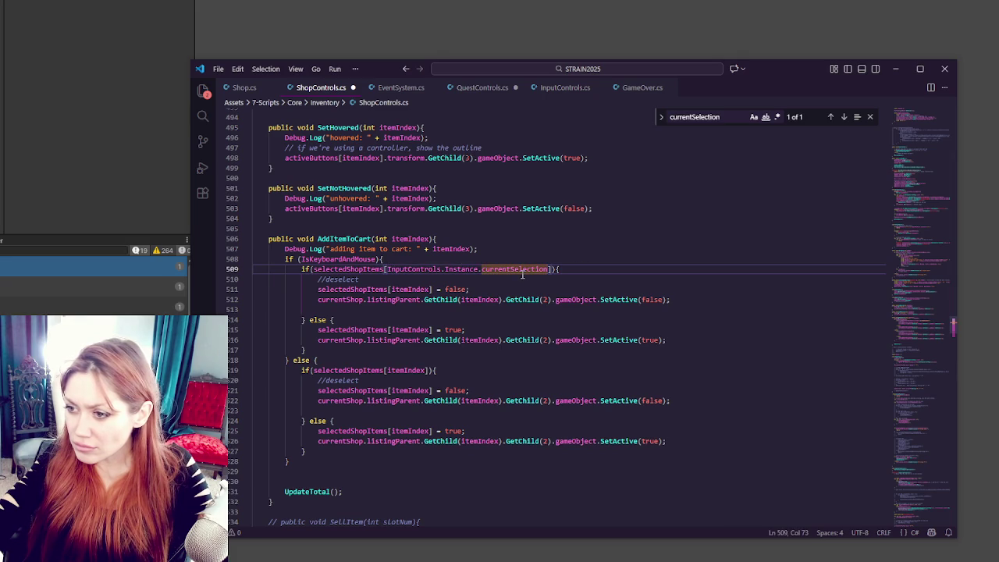
pyautogui.click(246, 89)
pyautogui.click(557, 92)
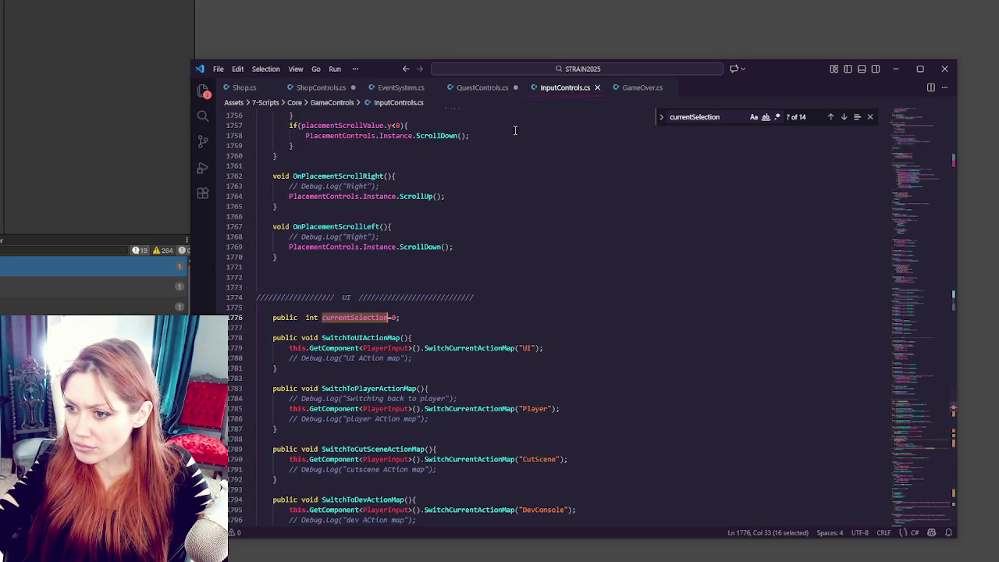
# Step: Revert the currentSelection declaration from public back to [SerializeField]
pyautogui.doubleClick(285, 317)
pyautogui.write('[SerializeField]')
pyautogui.click(444, 302)
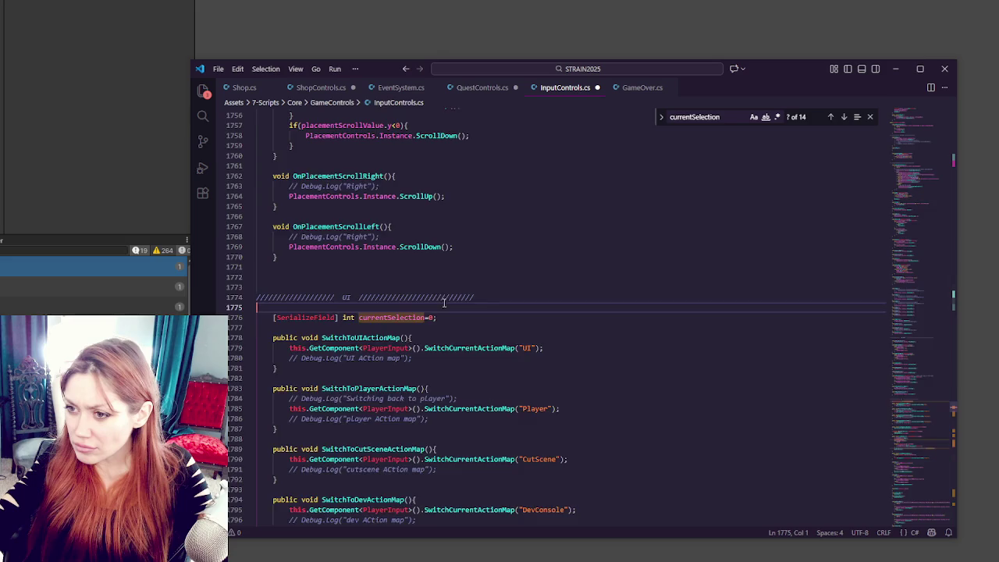
pyautogui.scroll(5, 491, 287)
pyautogui.scroll(-5, 542, 289)
# Step: Search InputControls.cs for buttonnum and browse the results
pyautogui.hotkey('ctrl', 'f')
pyautogui.write('buttonnum')
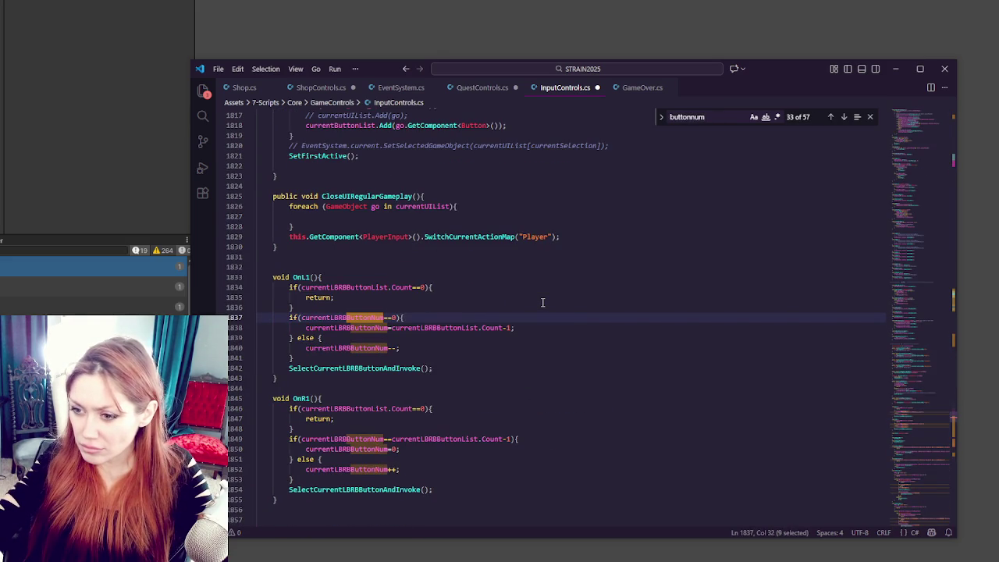
pyautogui.scroll(-4, 539, 298)
pyautogui.scroll(4, 529, 294)
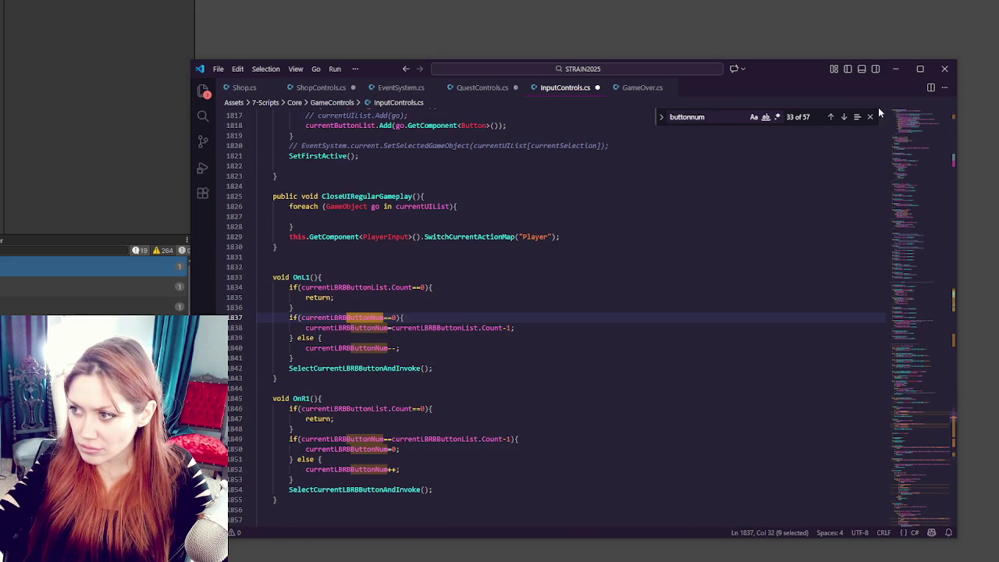
# Step: Change the search to onnext and step through its matches
pyautogui.doubleClick(685, 117)
pyautogui.write('onnext')
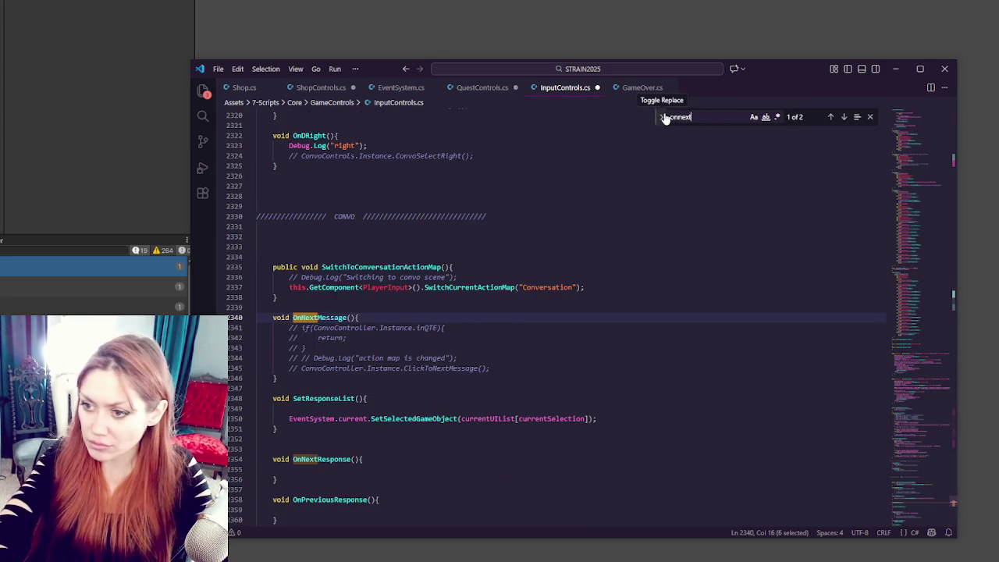
pyautogui.scroll(-5, 622, 305)
pyautogui.scroll(-5, 627, 303)
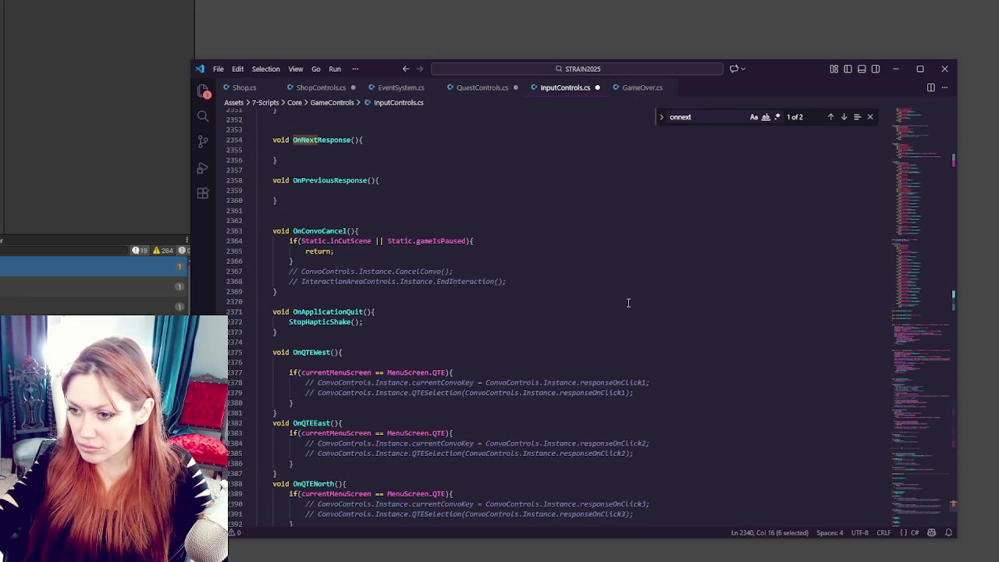
pyautogui.scroll(-5, 629, 303)
pyautogui.scroll(-5, 635, 303)
pyautogui.scroll(-5, 639, 302)
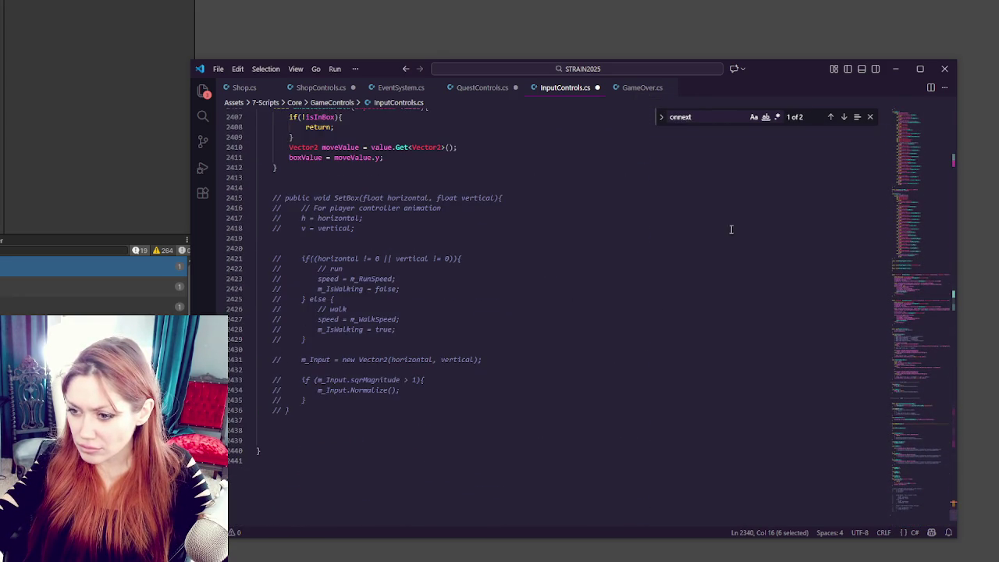
pyautogui.click(845, 119)
pyautogui.click(845, 119)
pyautogui.click(845, 119)
pyautogui.click(845, 119)
pyautogui.click(844, 117)
# Step: Change the search to onprev, then ondown, and scroll through the matching code
pyautogui.press('BackSpace')
pyautogui.press('BackSpace')
pyautogui.press('BackSpace')
pyautogui.write('prev')
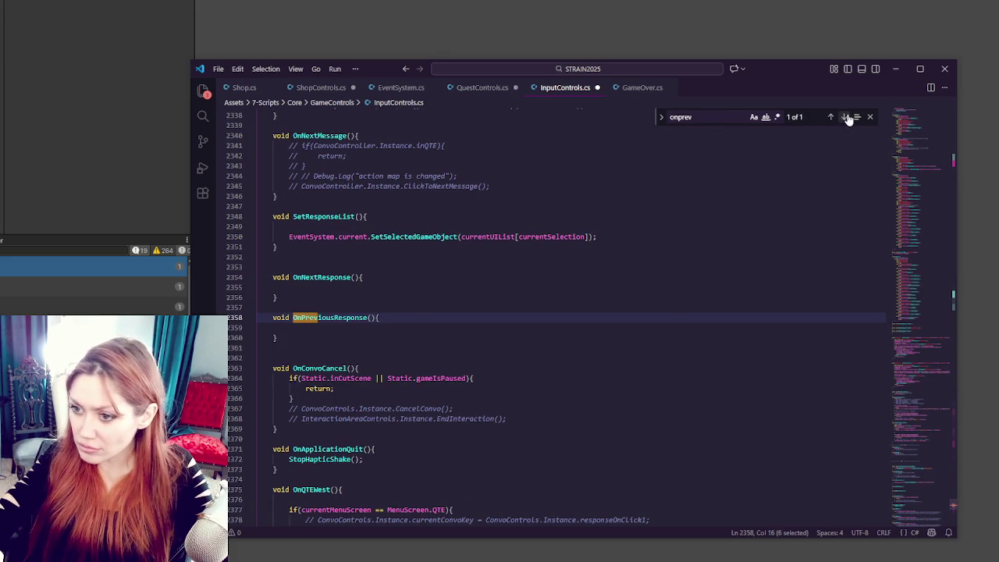
pyautogui.press('BackSpace')
pyautogui.press('BackSpace')
pyautogui.press('BackSpace')
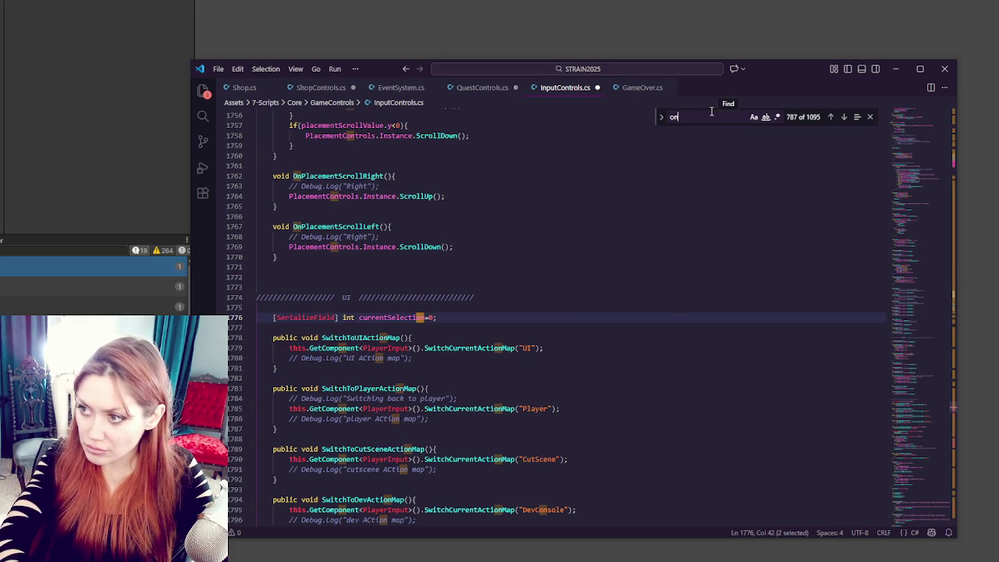
pyautogui.write('down')
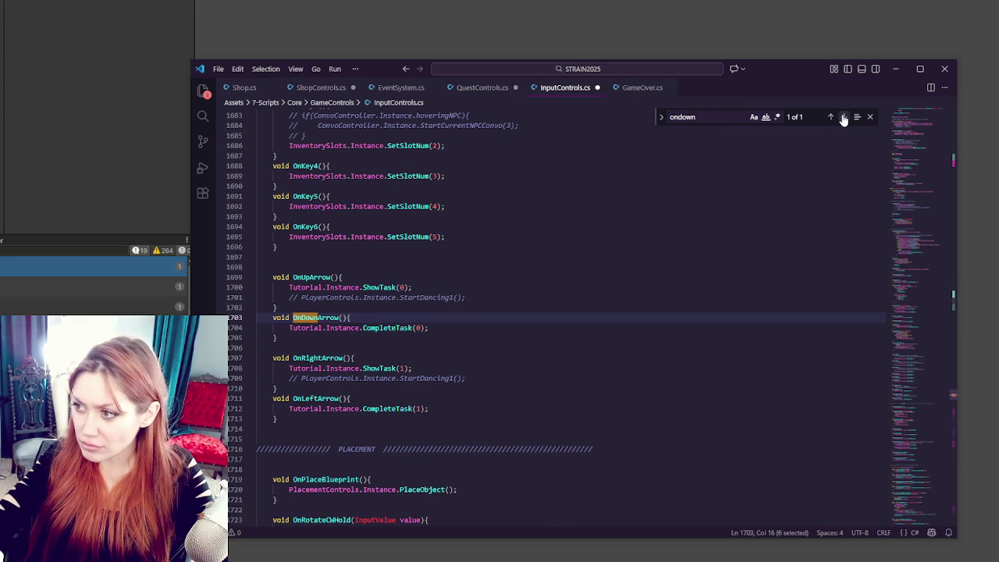
pyautogui.click(843, 117)
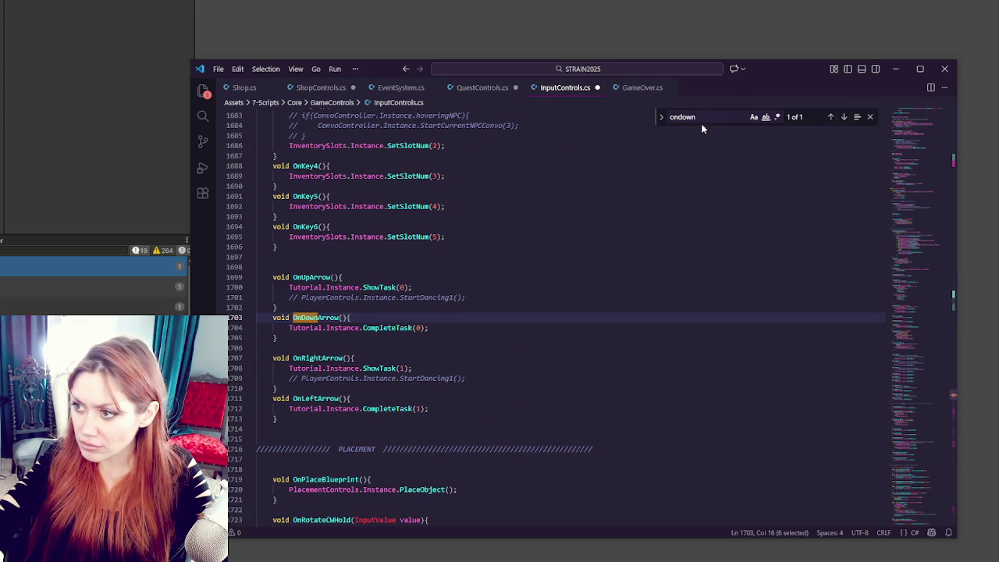
pyautogui.scroll(-5, 660, 265)
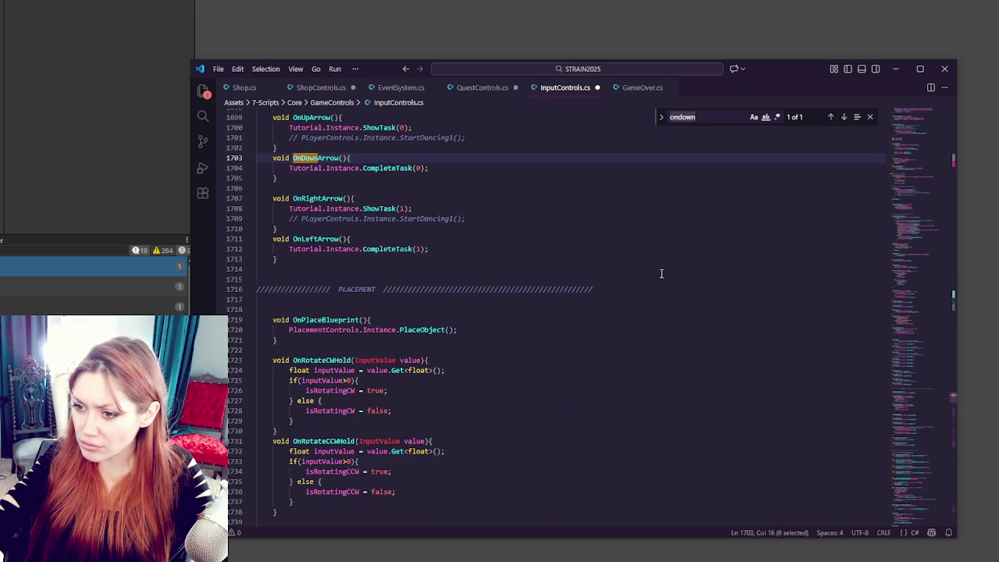
pyautogui.scroll(-20, 661, 273)
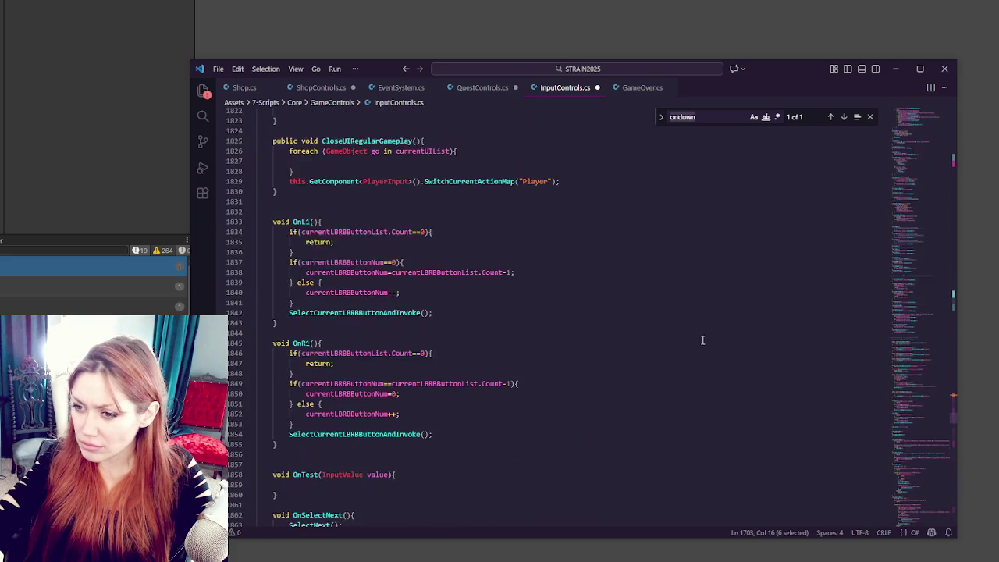
pyautogui.scroll(6, 704, 332)
pyautogui.scroll(-20, 680, 335)
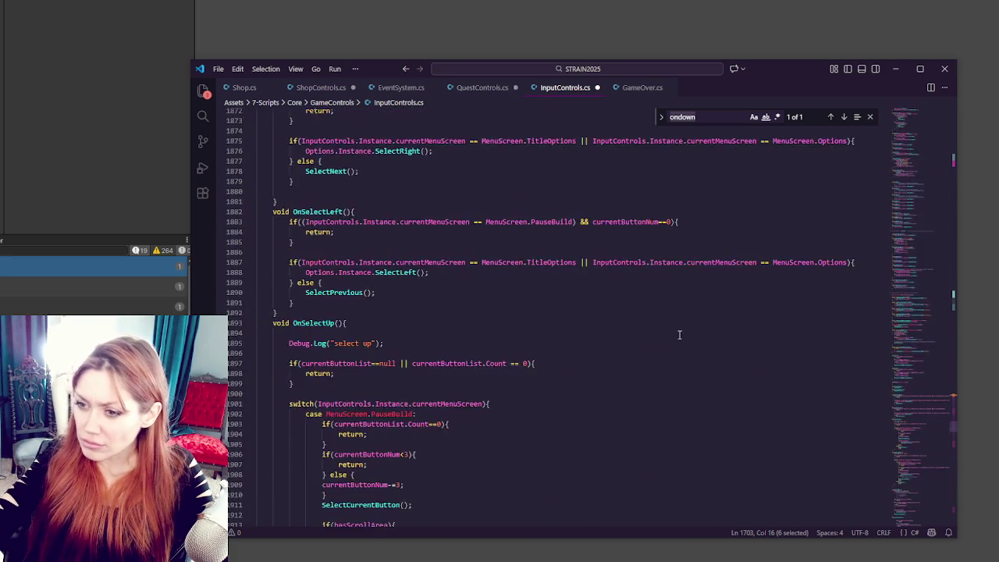
pyautogui.scroll(-10, 662, 316)
pyautogui.scroll(-4, 659, 312)
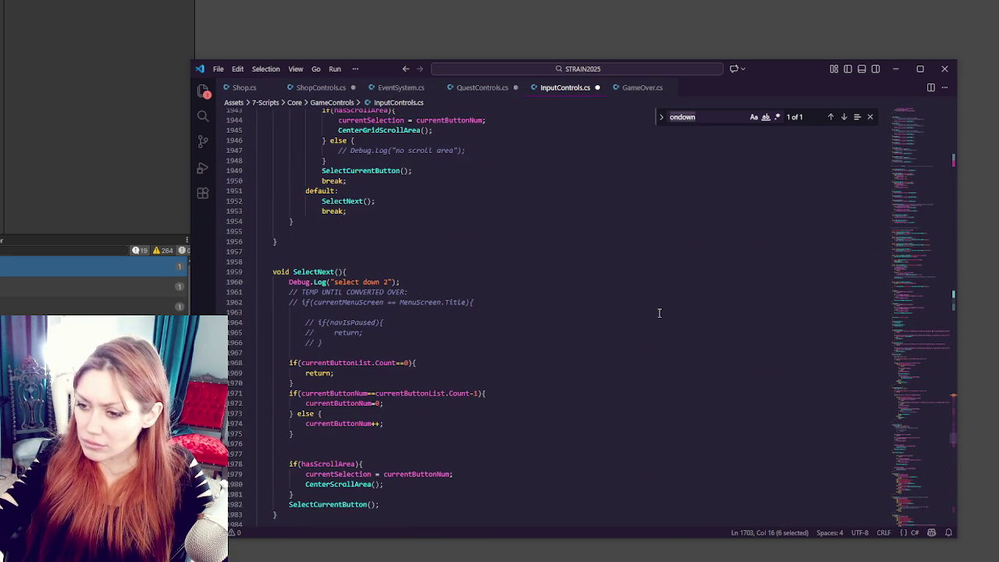
pyautogui.scroll(-5, 658, 313)
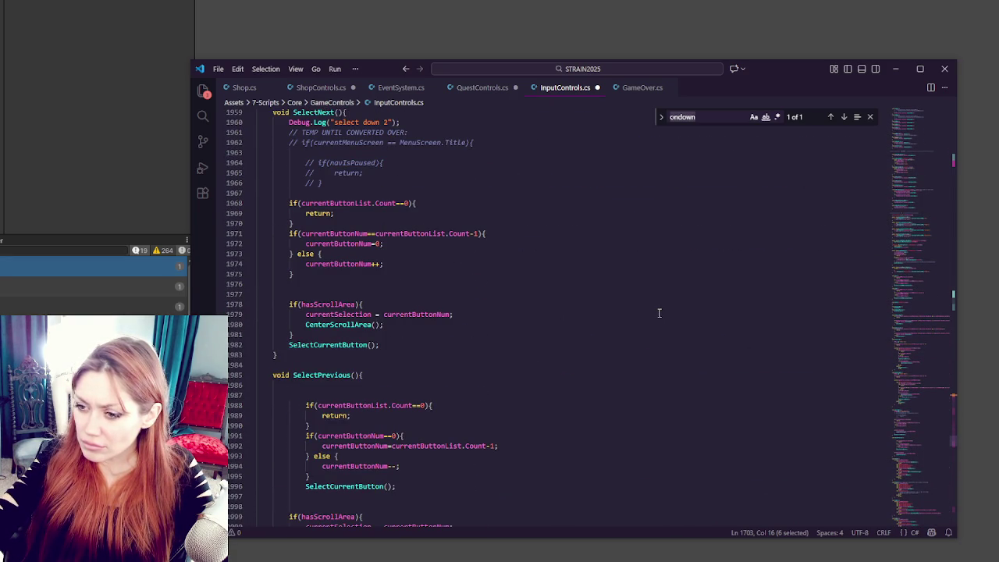
# Step: Search for SelectNext, reaching the method at line 1959 and its wrap-around check
pyautogui.doubleClick(359, 345)
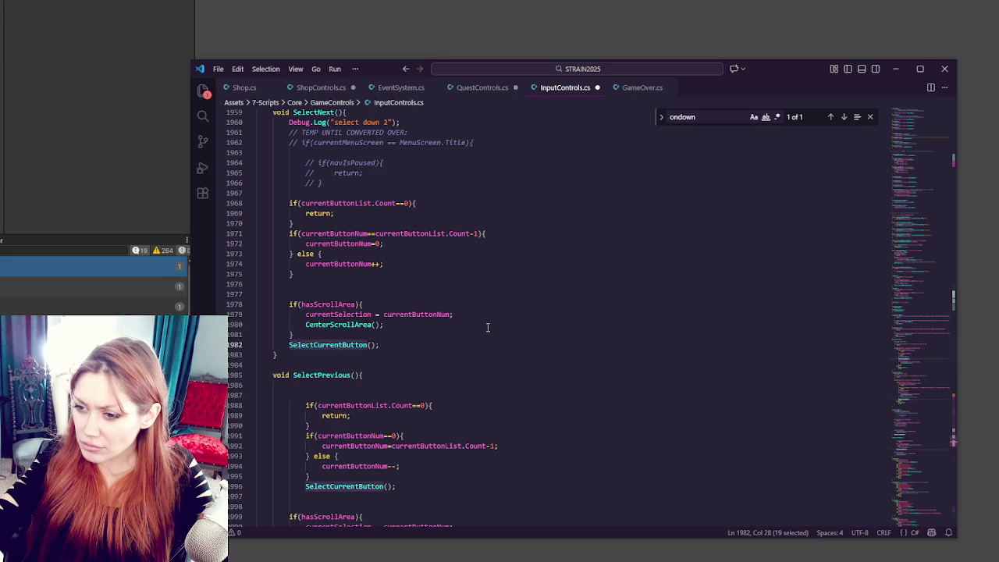
pyautogui.scroll(8, 476, 327)
pyautogui.doubleClick(341, 334)
pyautogui.hotkey('ctrl', 'f')
pyautogui.scroll(-5, 437, 308)
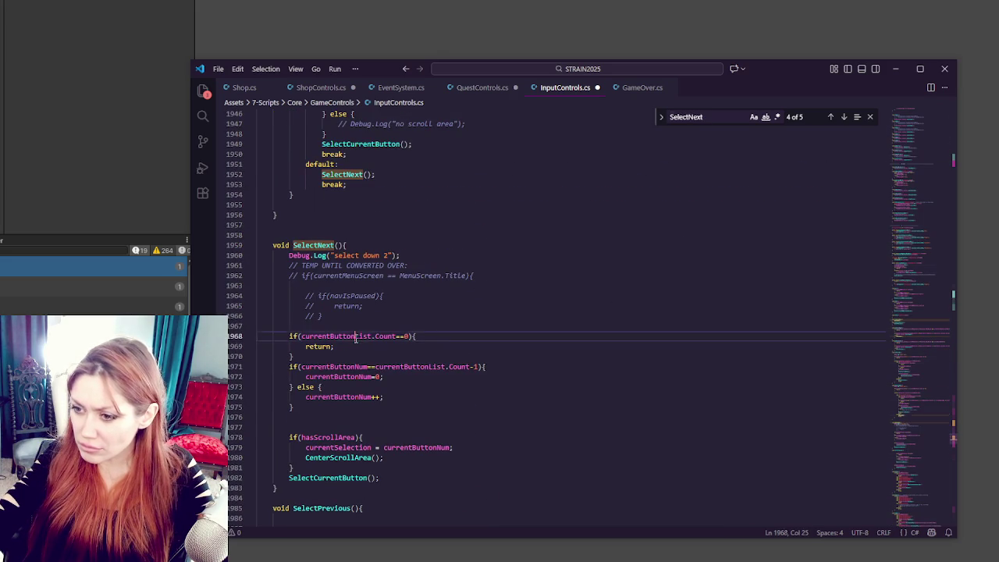
pyautogui.click(351, 376)
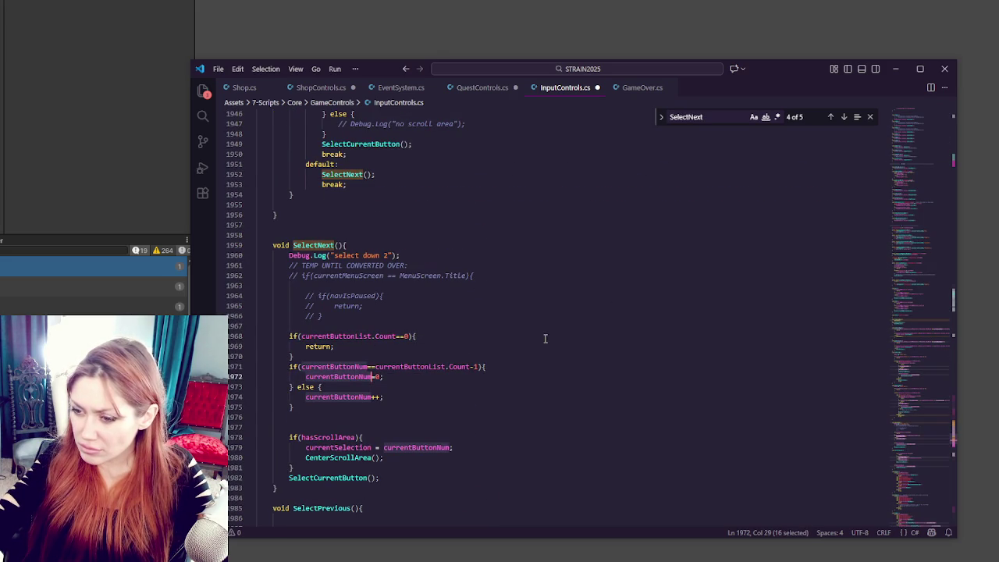
# Step: Search InputControls.cs for currentButtonNum and jump to its first match
pyautogui.doubleClick(344, 376)
pyautogui.hotkey('ctrl', 'c')
pyautogui.hotkey('ctrl', 'f')
pyautogui.click(944, 277)
pyautogui.hotkey('ctrl', 'Home')
pyautogui.click(796, 171)
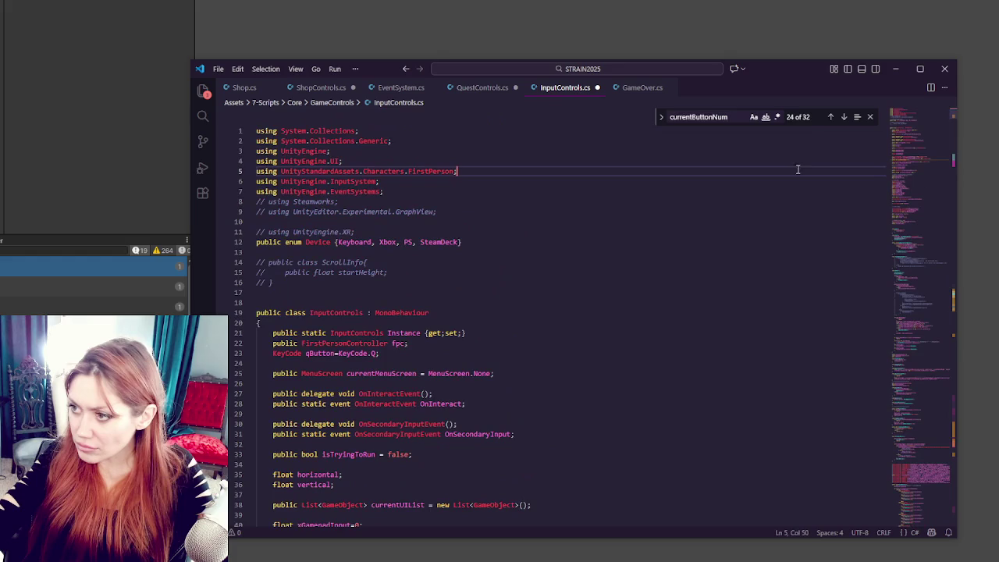
pyautogui.click(844, 117)
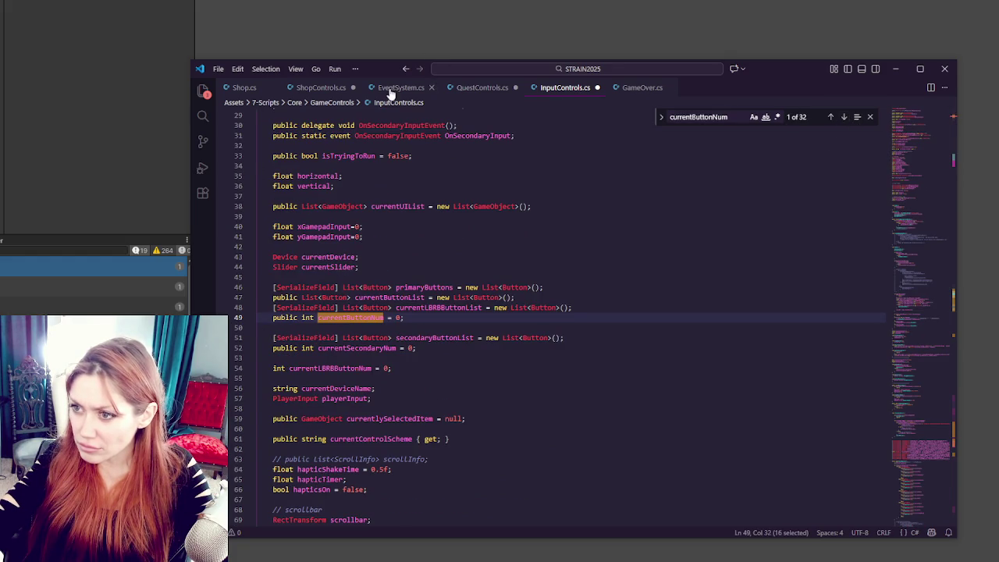
# Step: Set ShopControls.cs line 509's index to InputControls.Instance.currentButtonNum and select that expression
pyautogui.click(329, 89)
pyautogui.doubleClick(506, 269)
pyautogui.hotkey('ctrl', 'v')
pyautogui.click(578, 269)
pyautogui.click(352, 268)
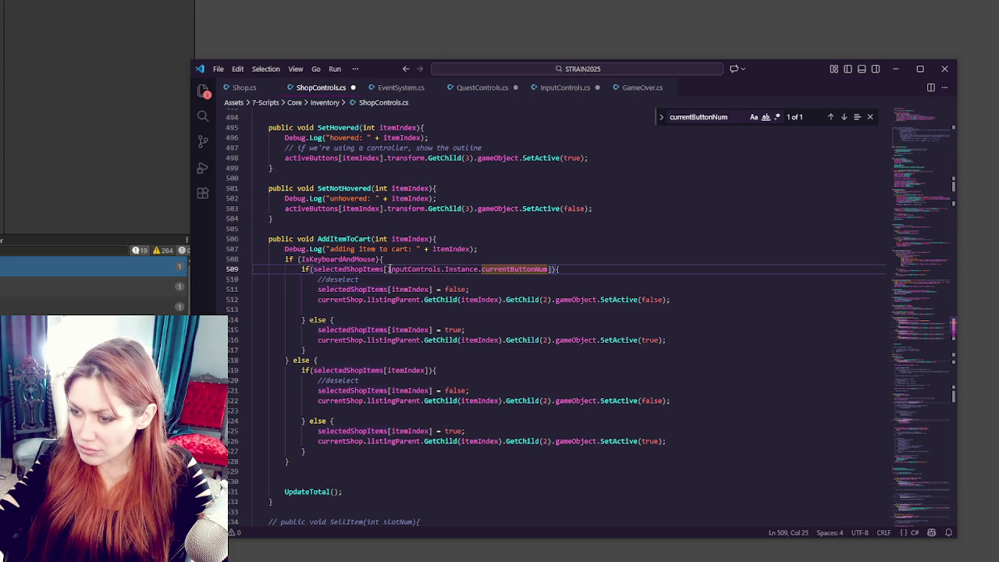
pyautogui.moveTo(388, 268); pyautogui.dragTo(546, 269)
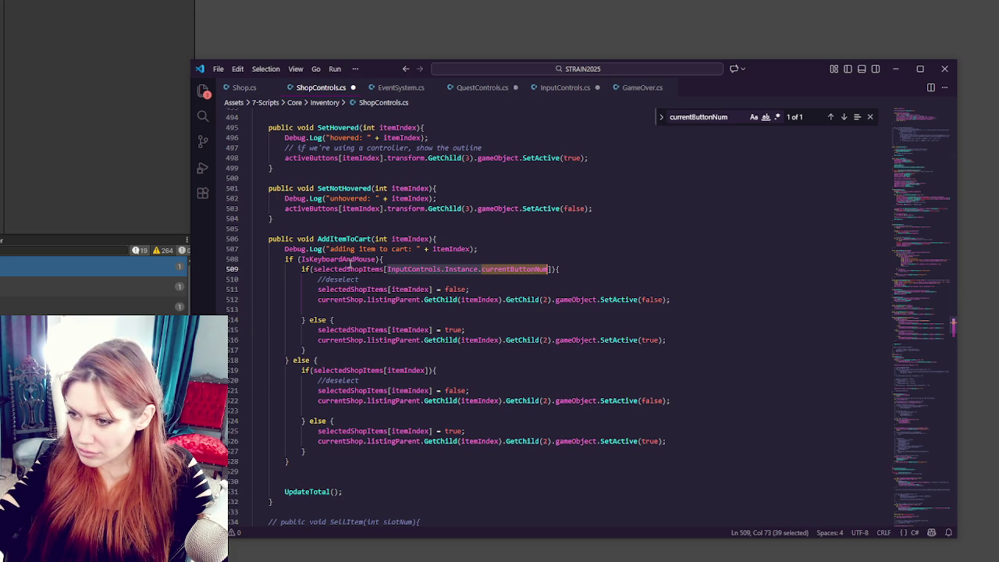
# Step: Replace itemIndex with InputControls.Instance.currentButtonNum on lines 511 and 512, and save
pyautogui.hotkey('ctrl', 'c')
pyautogui.doubleClick(396, 288)
pyautogui.hotkey('ctrl', 'v')
pyautogui.doubleClick(481, 299)
pyautogui.hotkey('ctrl', 'v')
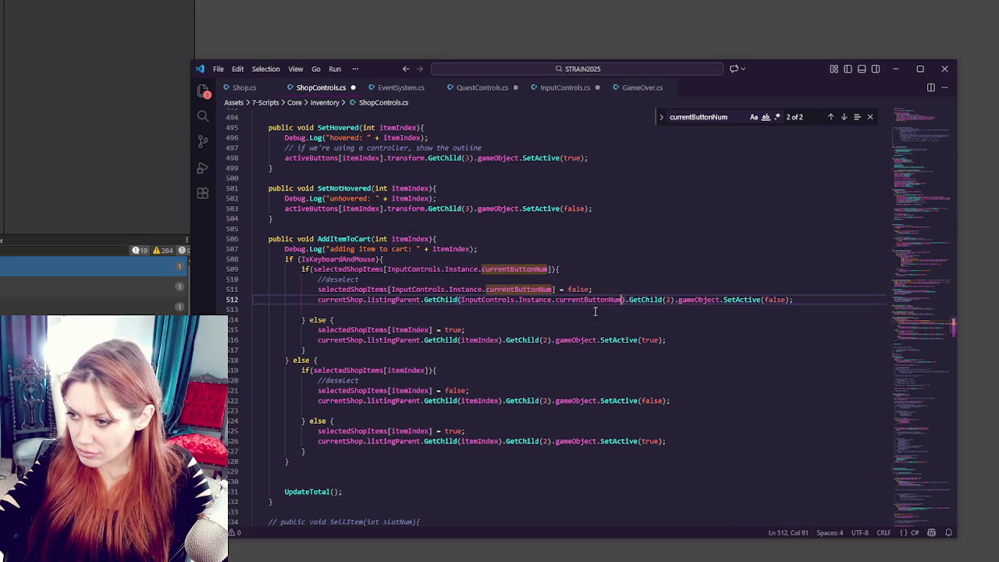
pyautogui.click(618, 285)
pyautogui.hotkey('ctrl', 's')
# Step: Replace itemIndex with InputControls.Instance.currentButtonNum on lines 515 and 516, save, and compile in Unity
pyautogui.doubleClick(409, 329)
pyautogui.hotkey('ctrl', 'v')
pyautogui.doubleClick(480, 339)
pyautogui.hotkey('ctrl', 'v')
pyautogui.click(541, 299)
pyautogui.hotkey('ctrl', 's')
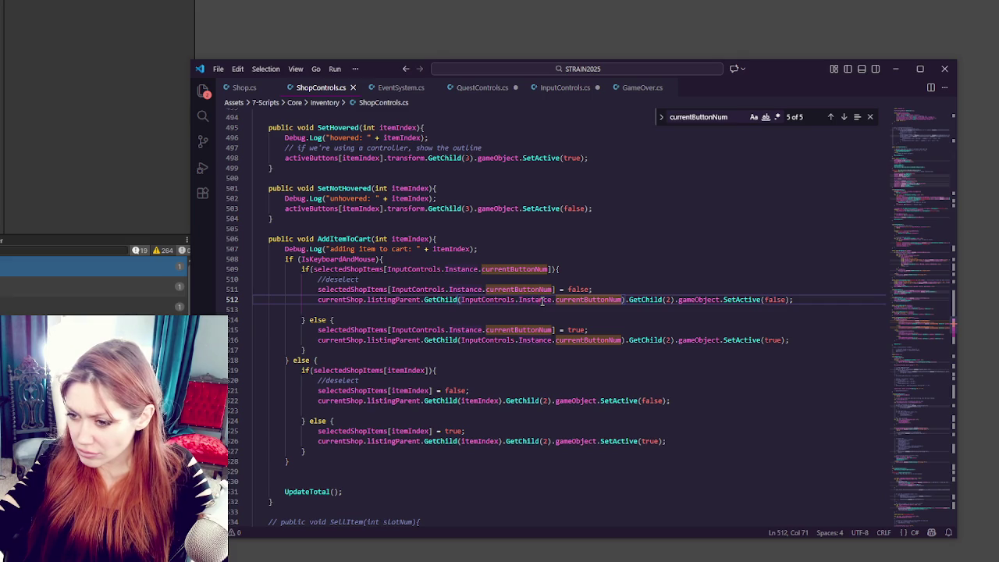
pyautogui.click(53, 110)
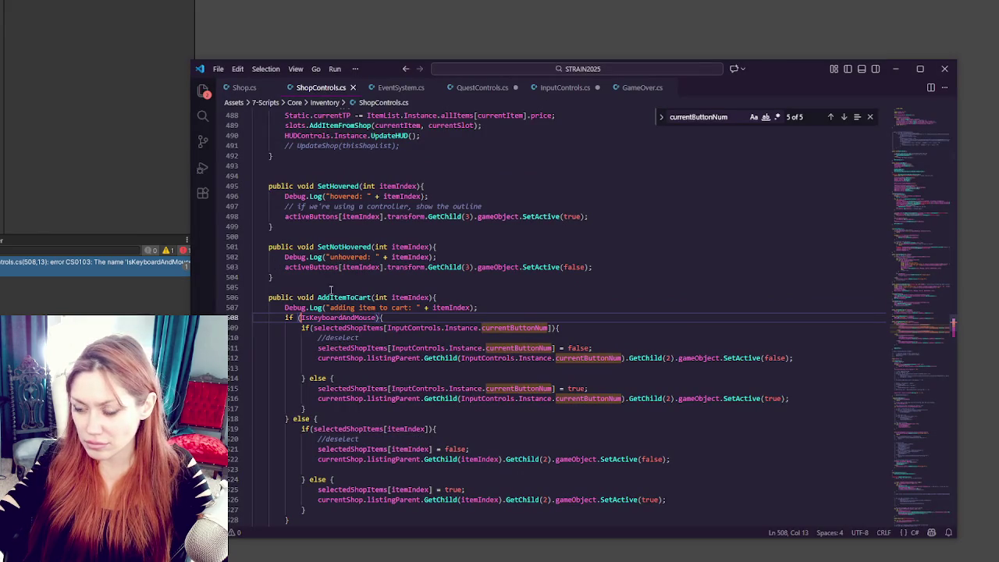
# Step: Change line 508's check to InputControls.Instance.IsKeyboardAndMouse() and recompile in Unity
pyautogui.doubleClick(359, 319)
pyautogui.click(300, 318)
pyautogui.write('InputControls.Inst')
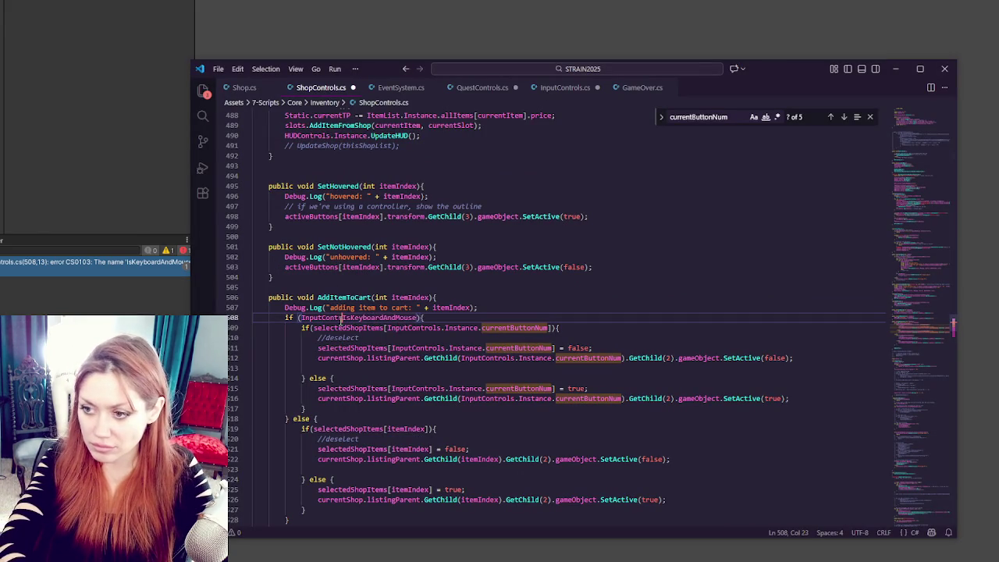
pyautogui.write('ance.IsKeyboardAndMouse')
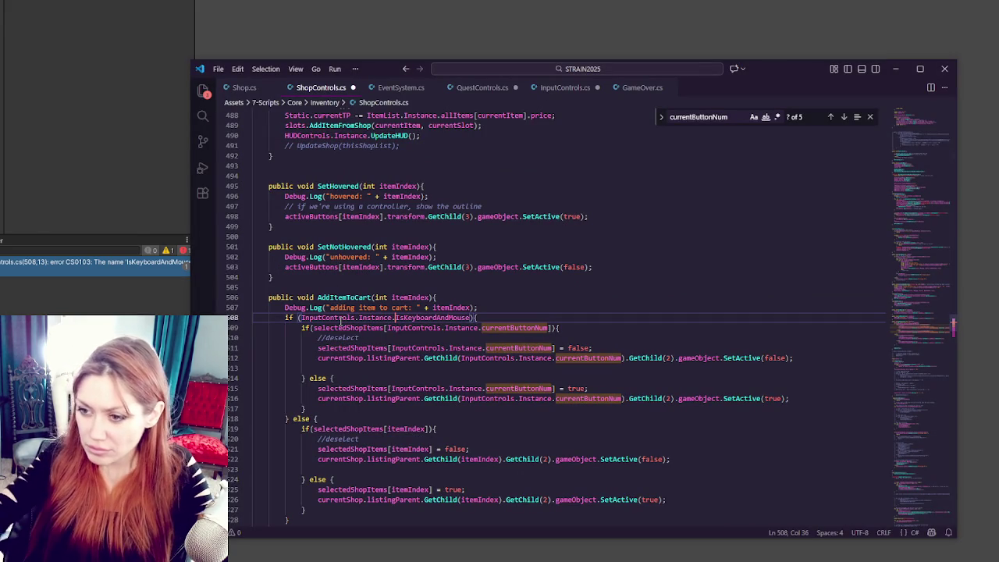
pyautogui.write('()')
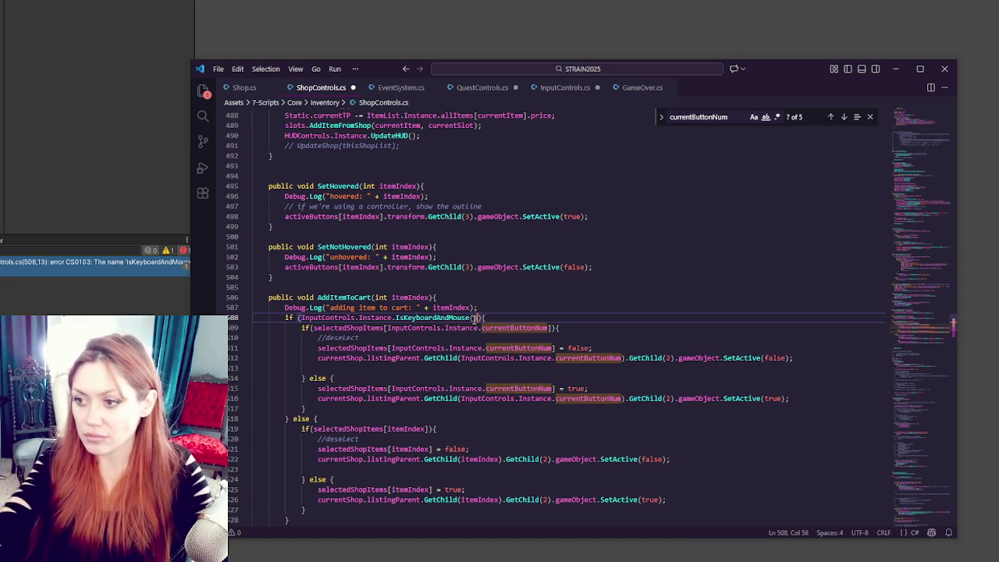
pyautogui.click(78, 127)
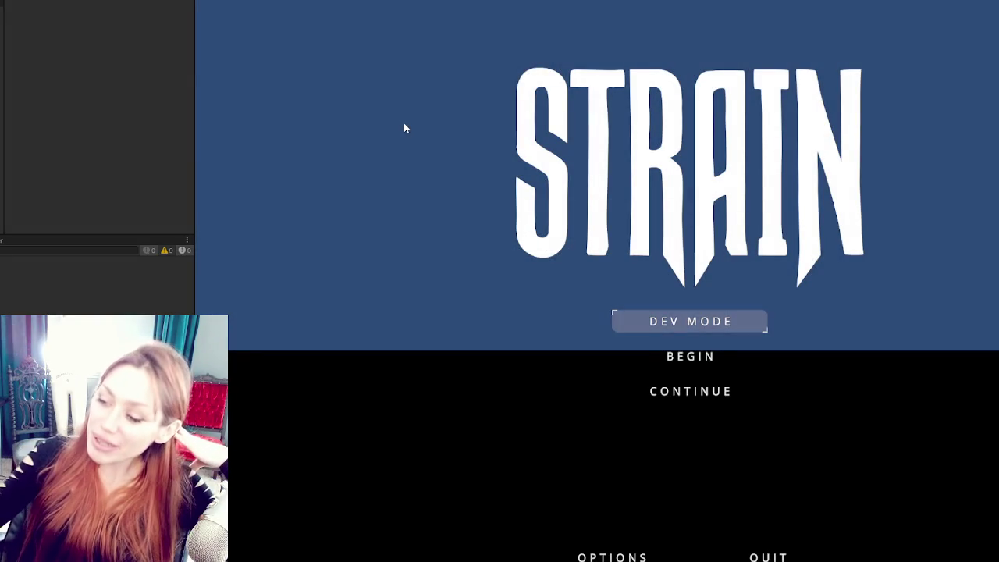
# Step: Continue the saved game and walk up to the Todays Items board
pyautogui.click(740, 385)
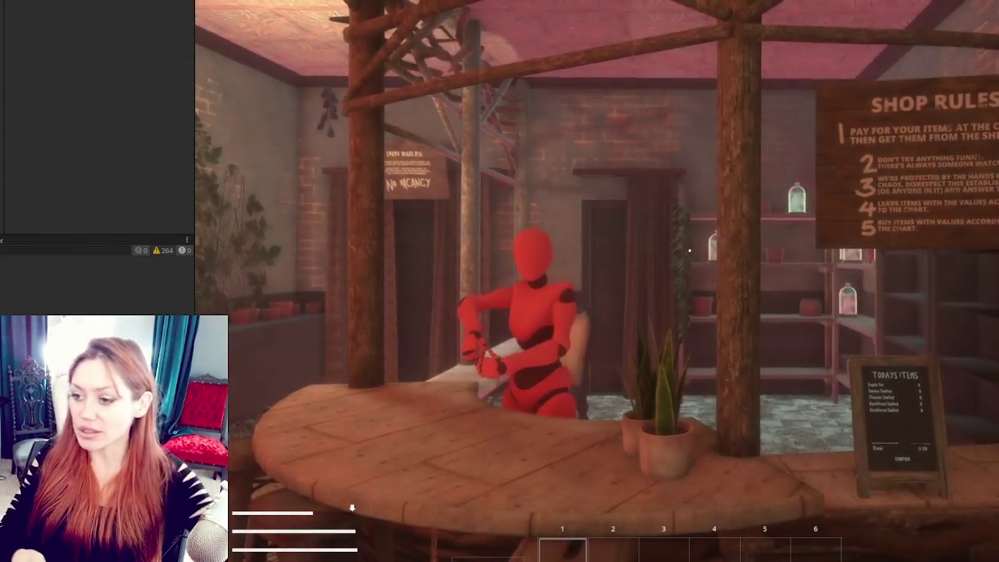
pyautogui.press('w')
pyautogui.click(689, 250)
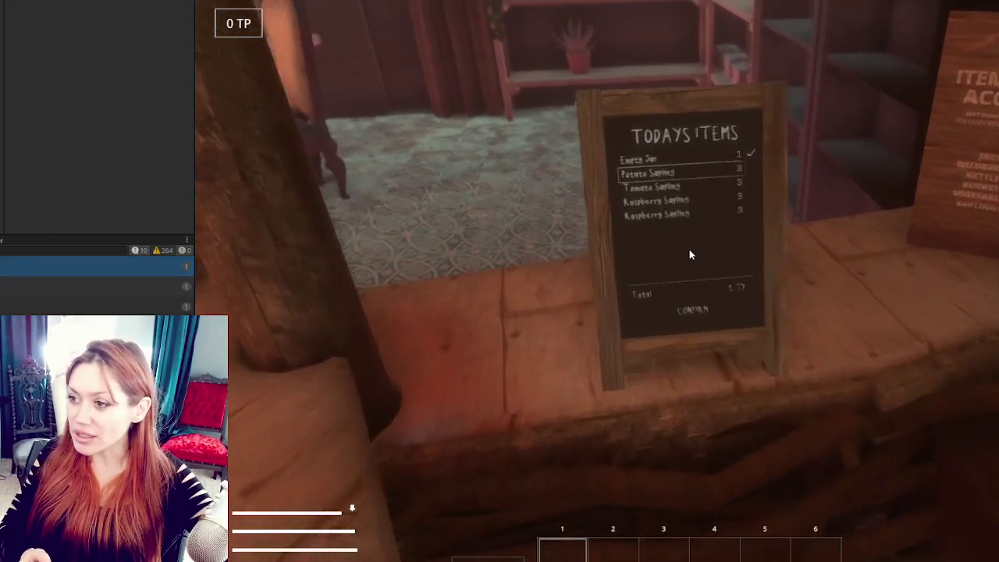
# Step: Navigate the item list with the arrow keys and add Tomato Sapling to the cart for 3 TP
pyautogui.press('Down')
pyautogui.press('Down')
pyautogui.press('Down')
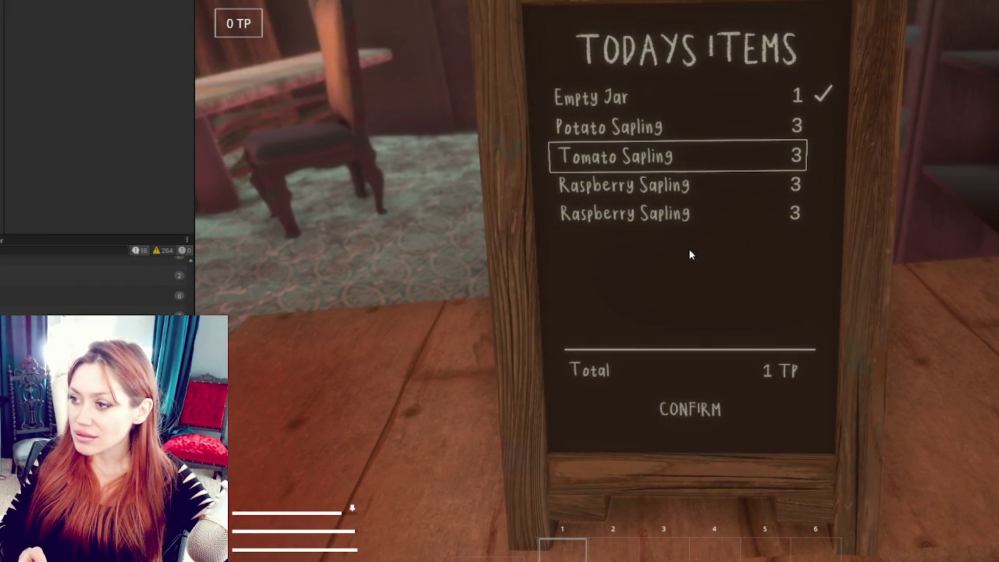
pyautogui.press('Down')
pyautogui.press('Down')
pyautogui.press('Down')
pyautogui.press('Down')
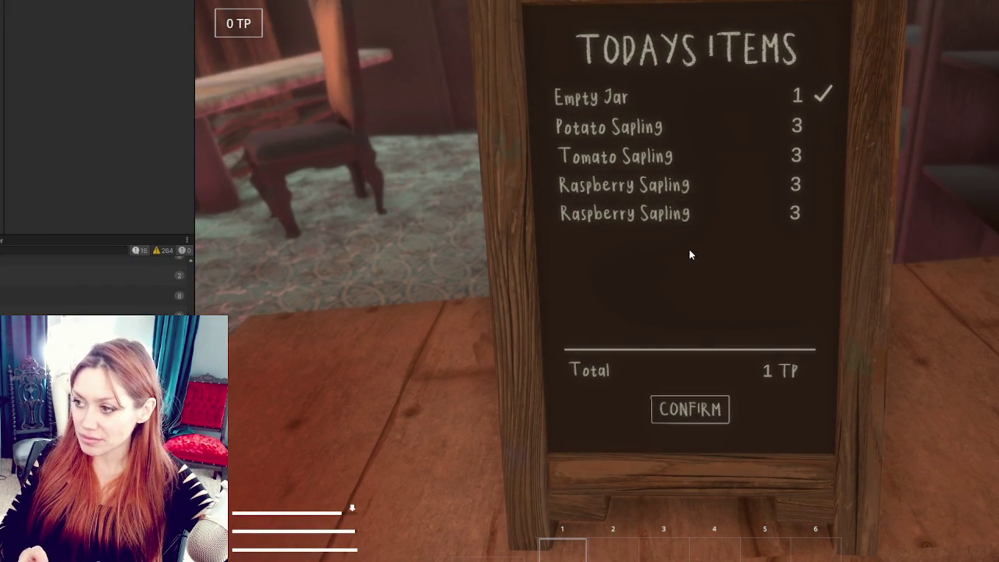
pyautogui.press('Down')
pyautogui.press('Down')
pyautogui.press('Down')
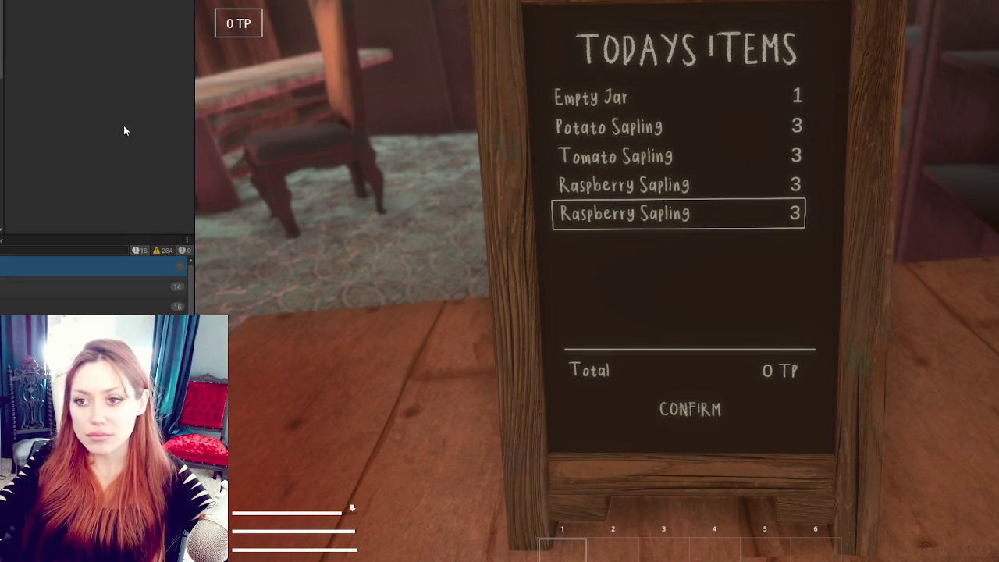
pyautogui.scroll(-3, 101, 113)
pyautogui.scroll(-4, 97, 107)
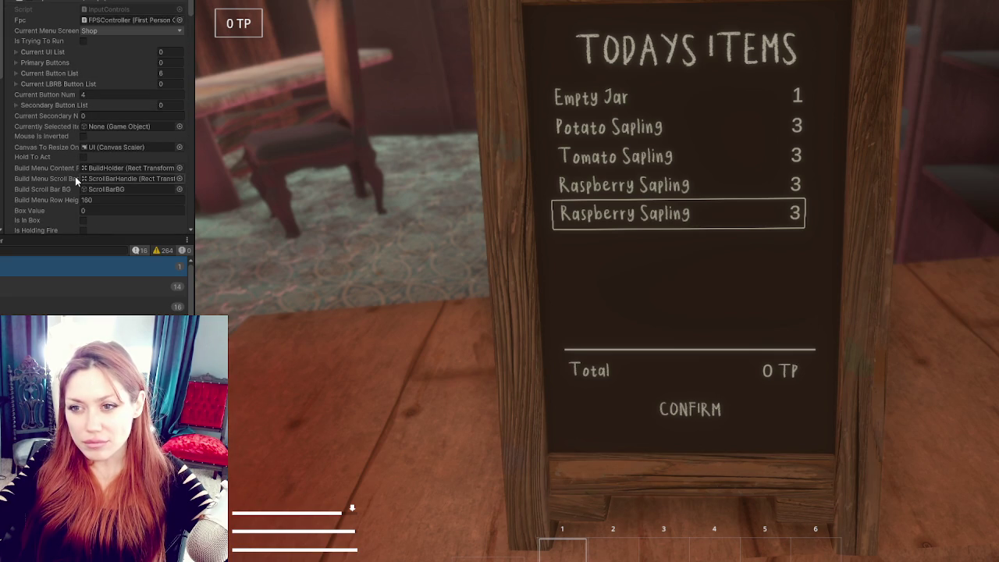
pyautogui.scroll(-1, 75, 176)
pyautogui.press('Up')
pyautogui.press('Up')
pyautogui.press('Up')
pyautogui.press('Up')
pyautogui.press('Up')
pyautogui.press('Down')
pyautogui.press('Down')
pyautogui.press('Down')
pyautogui.press('Down')
pyautogui.press('Down')
pyautogui.press('Down')
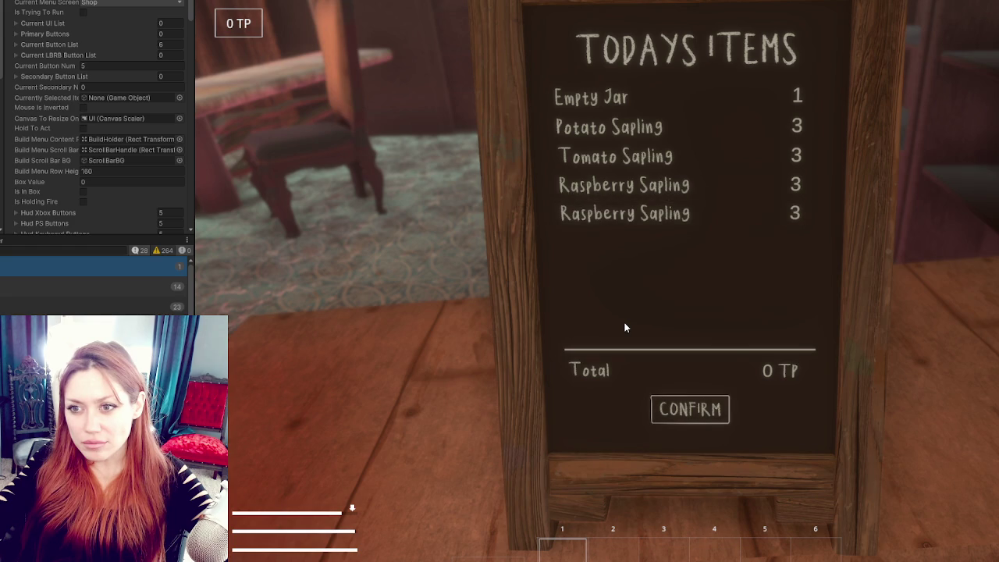
pyautogui.press('Down')
pyautogui.press('Down')
pyautogui.press('Down')
pyautogui.press('Down')
pyautogui.press('Down')
pyautogui.press('Down')
pyautogui.press('Down')
pyautogui.press('Down')
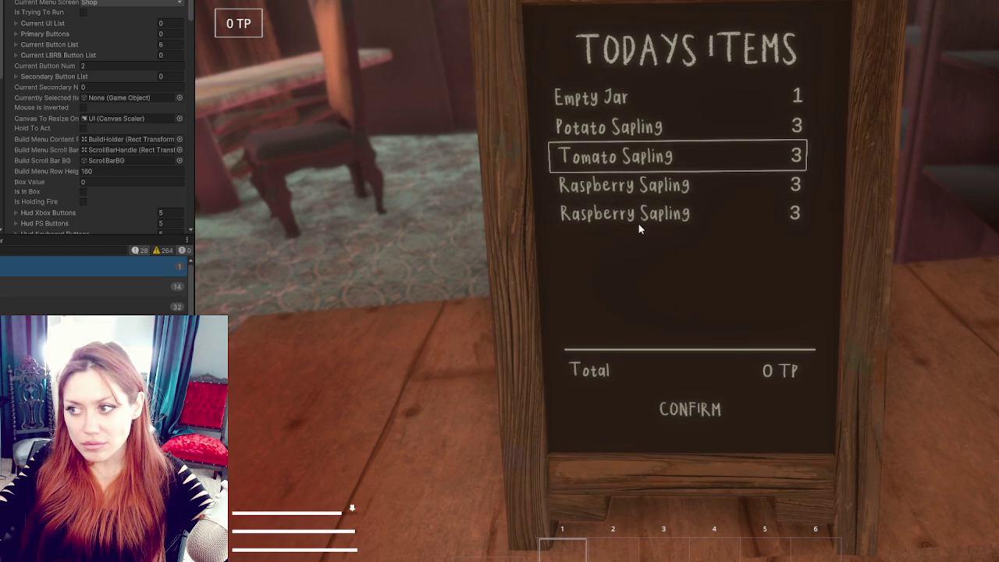
pyautogui.press('Return')
pyautogui.press('Return')
pyautogui.press('Return')
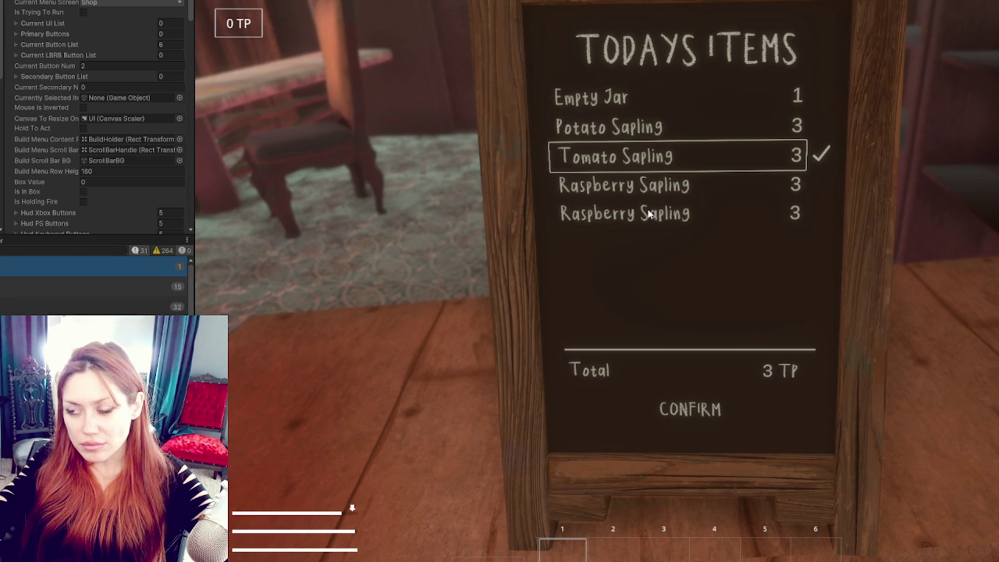
pyautogui.hotkey('alt', 'Tab')
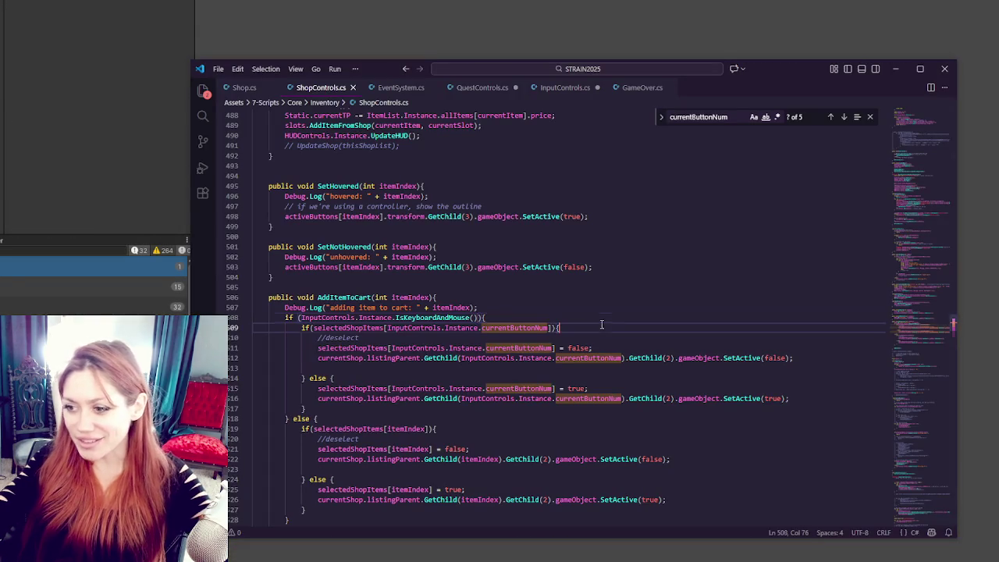
# Step: Move the currentButtonNum if/else block from the keyboard branch into the else branch
pyautogui.click(596, 326)
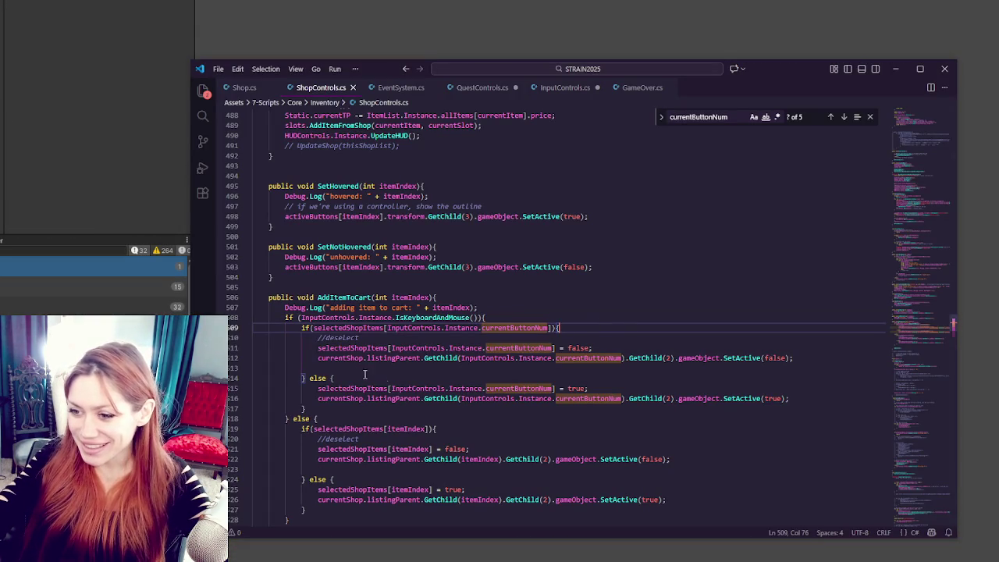
pyautogui.moveTo(327, 408); pyautogui.dragTo(532, 314)
pyautogui.hotkey('ctrl', 'c')
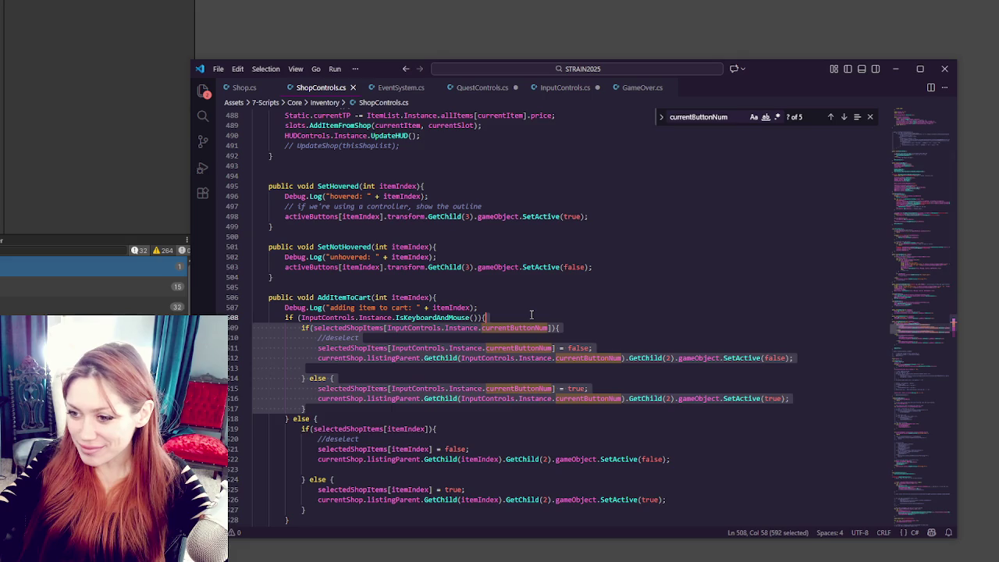
pyautogui.press('BackSpace')
pyautogui.click(380, 419)
pyautogui.press('Return')
pyautogui.press('Return')
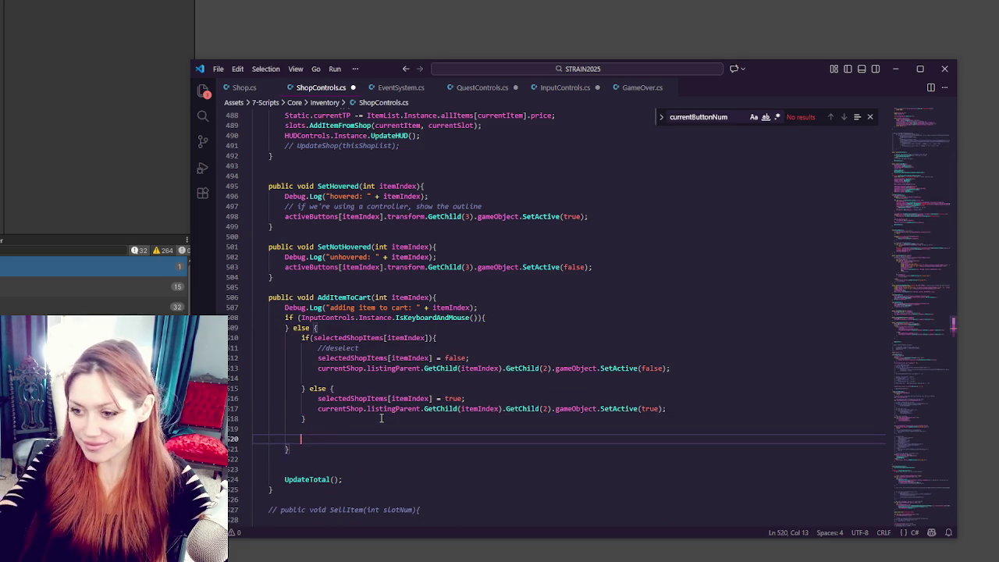
pyautogui.hotkey('ctrl', 'v')
# Step: Move the itemIndex if/else block into the IsKeyboardAndMouse branch
pyautogui.moveTo(390, 402)
pyautogui.mouseDown()
pyautogui.moveTo(375, 359)
pyautogui.moveTo(440, 307)
pyautogui.mouseUp()
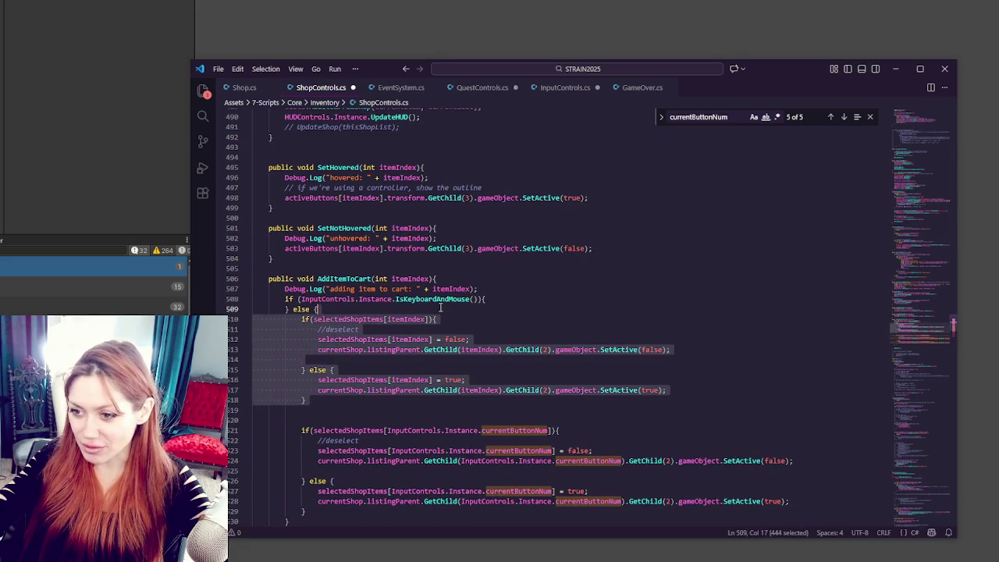
pyautogui.hotkey('ctrl', 'x')
pyautogui.click(510, 299)
pyautogui.hotkey('ctrl', 'v')
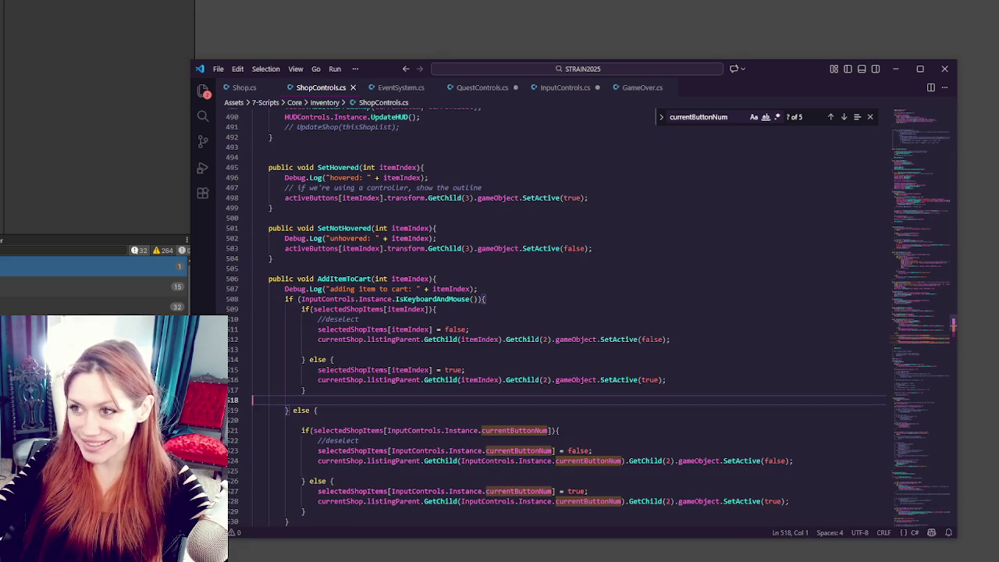
pyautogui.hotkey('alt', 'Tab')
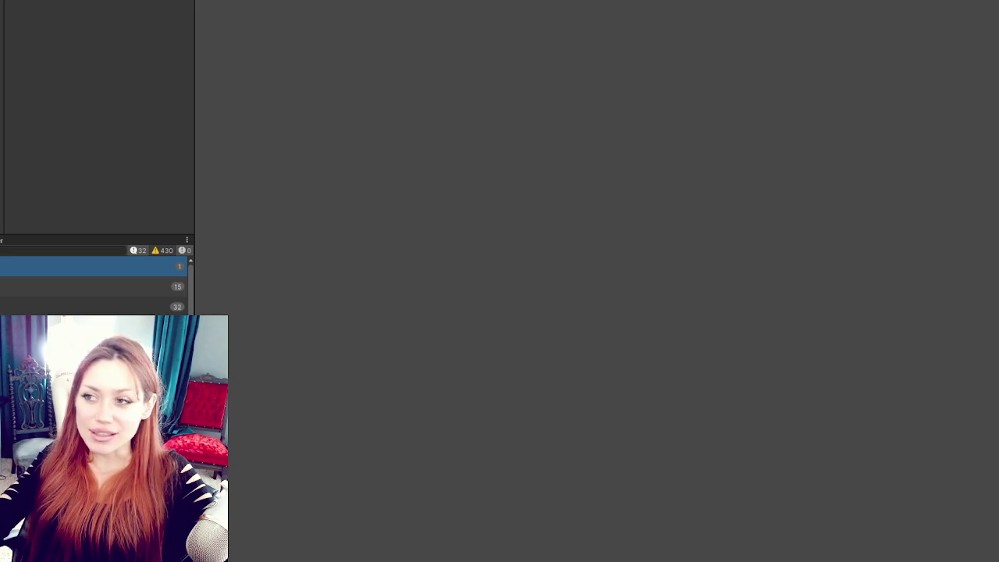
# Step: Play the game, continue the save, and toggle Todays Items rows using controller keys
pyautogui.hotkey('ctrl', 'p')
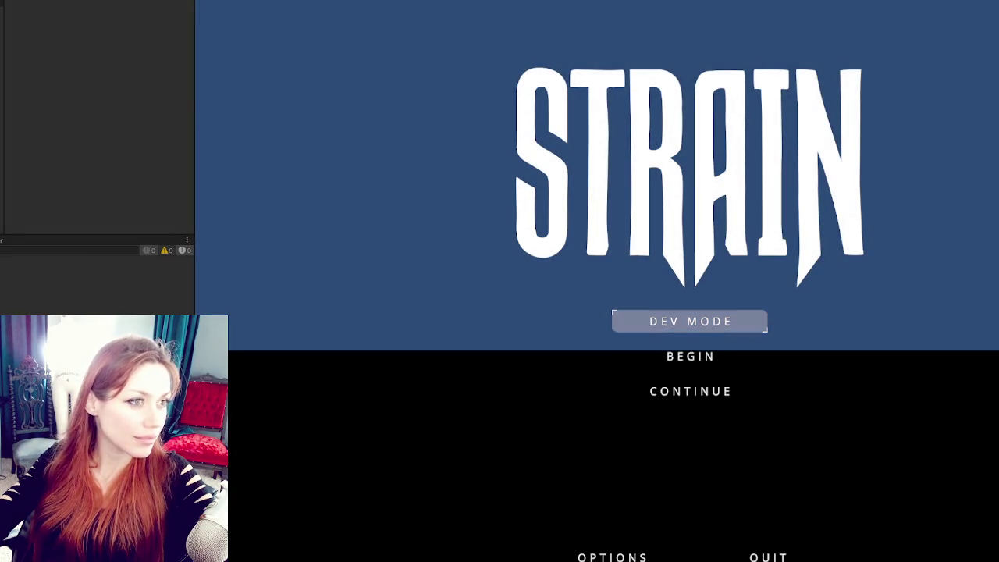
pyautogui.press('Down')
pyautogui.press('Down')
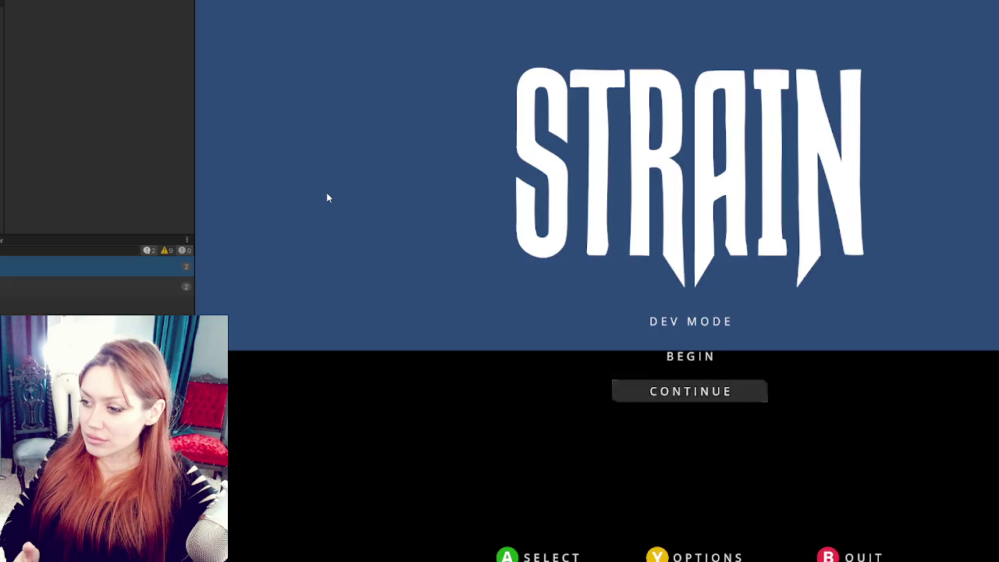
pyautogui.press('Return')
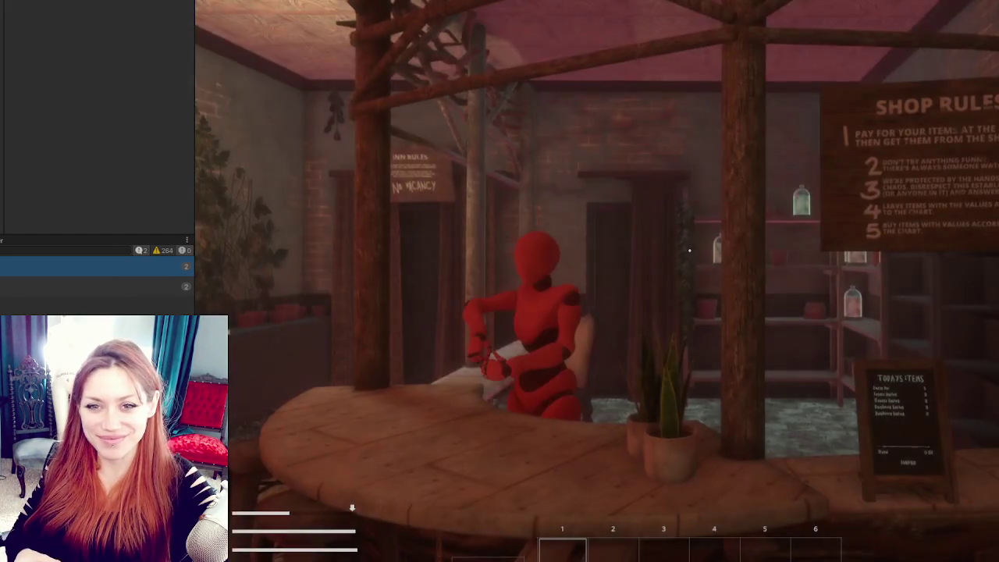
pyautogui.press('w')
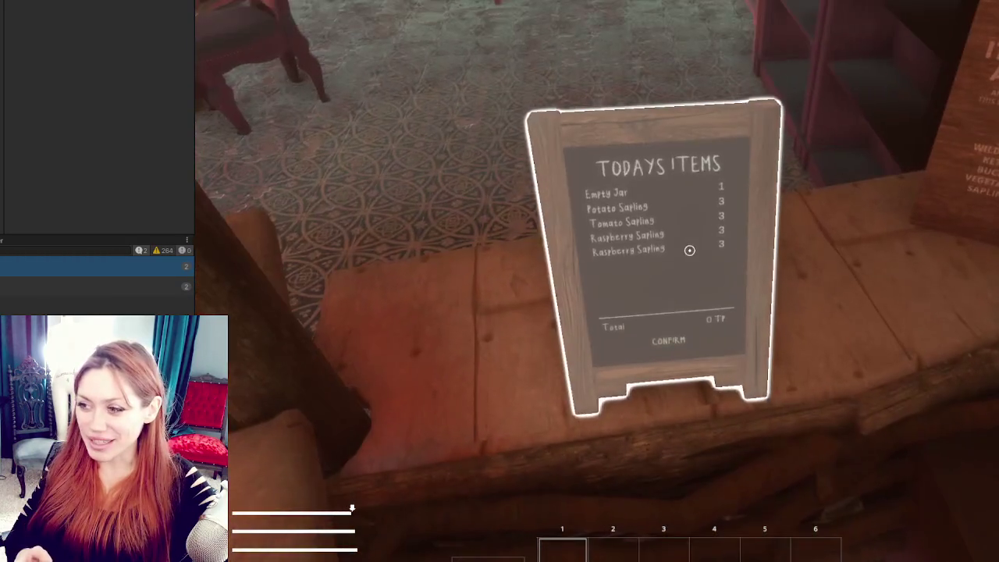
pyautogui.click(689, 250)
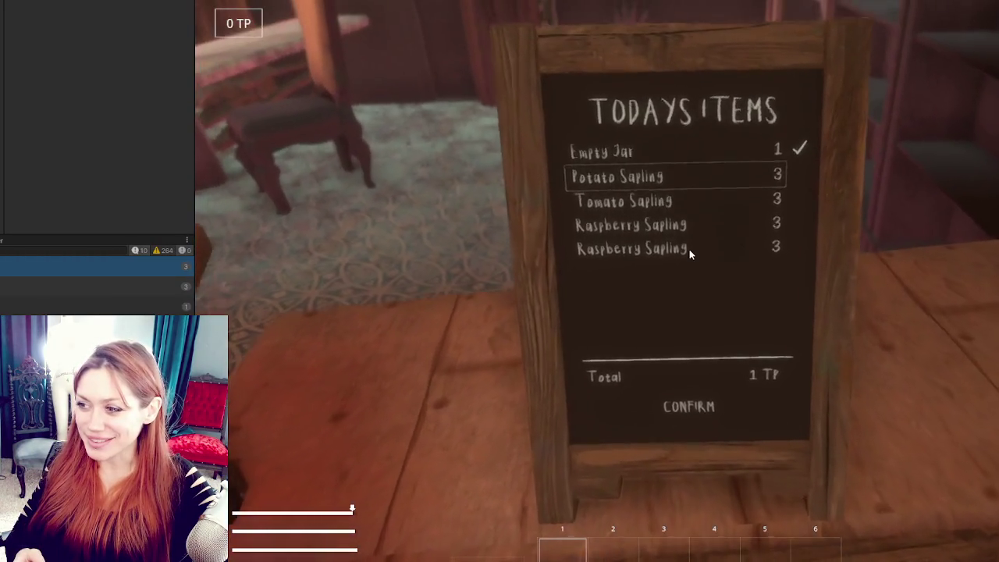
pyautogui.press('Down')
pyautogui.press('Return')
pyautogui.press('Down')
pyautogui.press('Down')
pyautogui.press('Down')
pyautogui.press('Return')
pyautogui.press('Down')
pyautogui.press('Return')
pyautogui.press('Down')
pyautogui.press('Return')
pyautogui.press('Down')
pyautogui.press('Return')
pyautogui.press('Down')
pyautogui.press('Return')
pyautogui.press('Down')
pyautogui.press('Down')
pyautogui.press('Return')
pyautogui.press('Down')
pyautogui.press('Return')
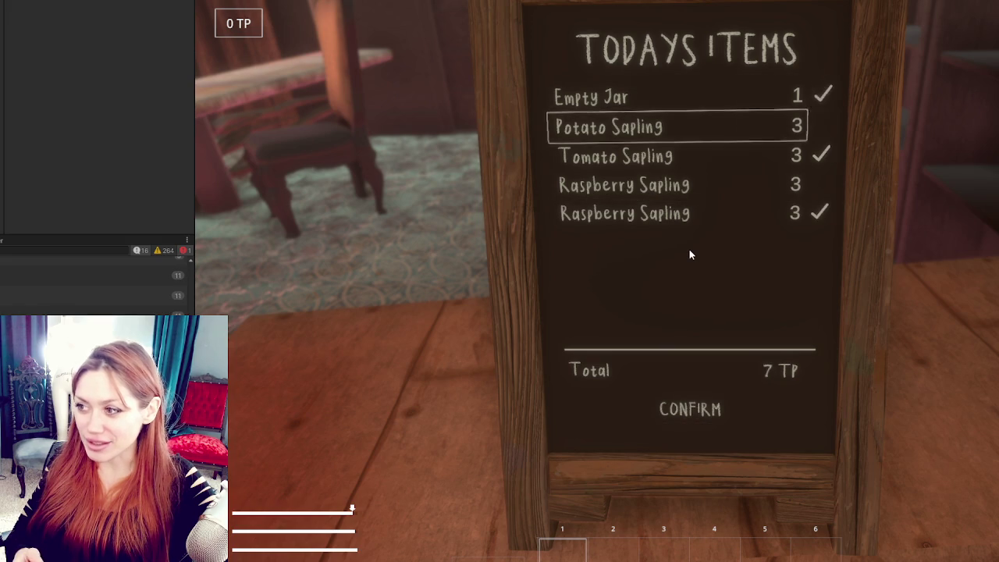
pyautogui.press('Escape')
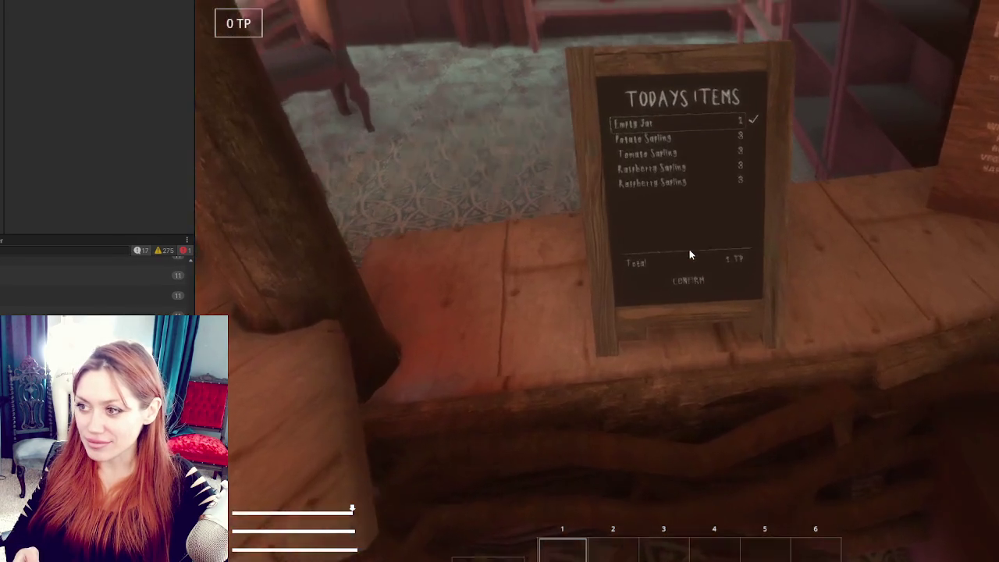
# Step: Reopen the Todays Items board and tick and untick rows with the mouse until the cart is empty
pyautogui.click(689, 251)
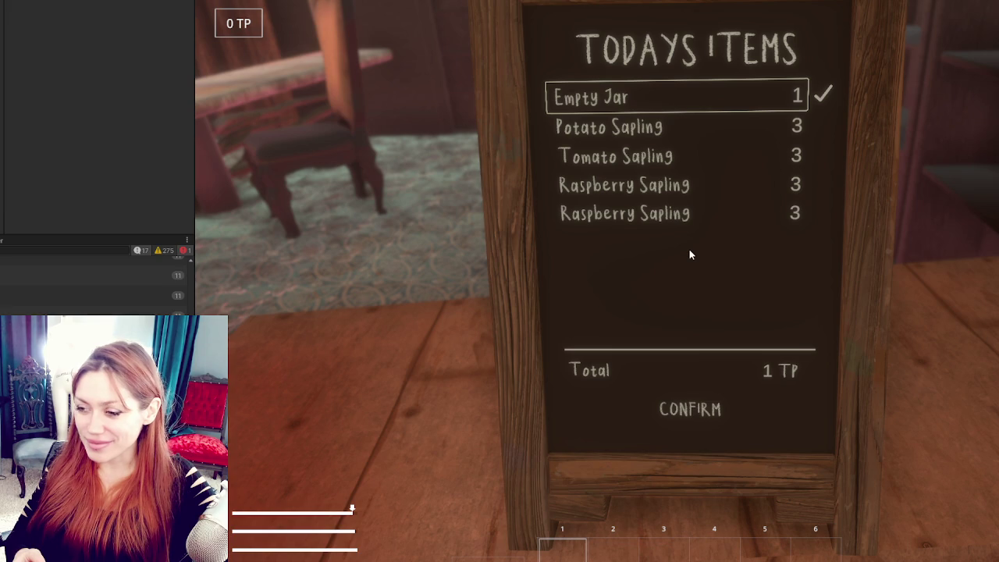
pyautogui.press('Up')
pyautogui.press('Return')
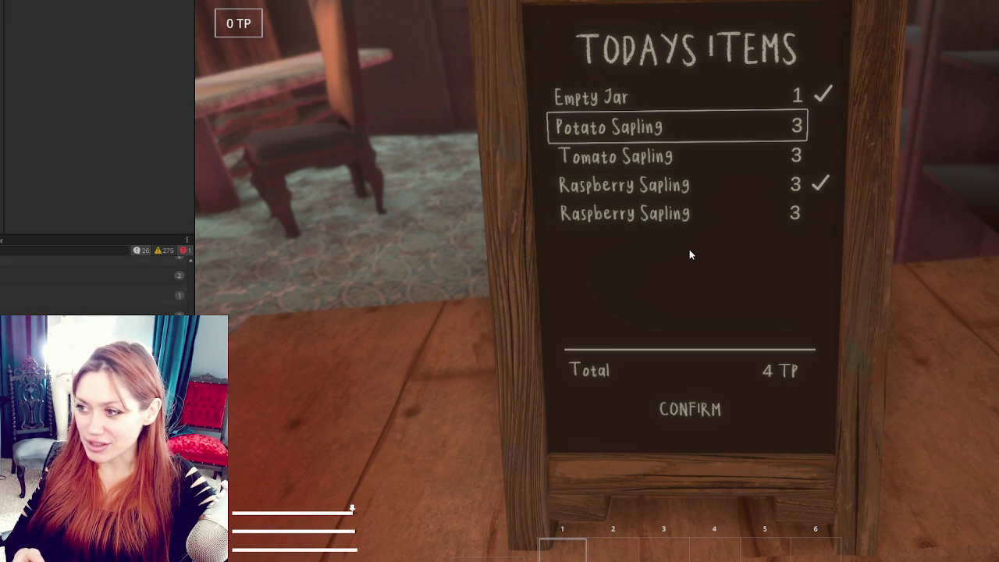
pyautogui.click(700, 161)
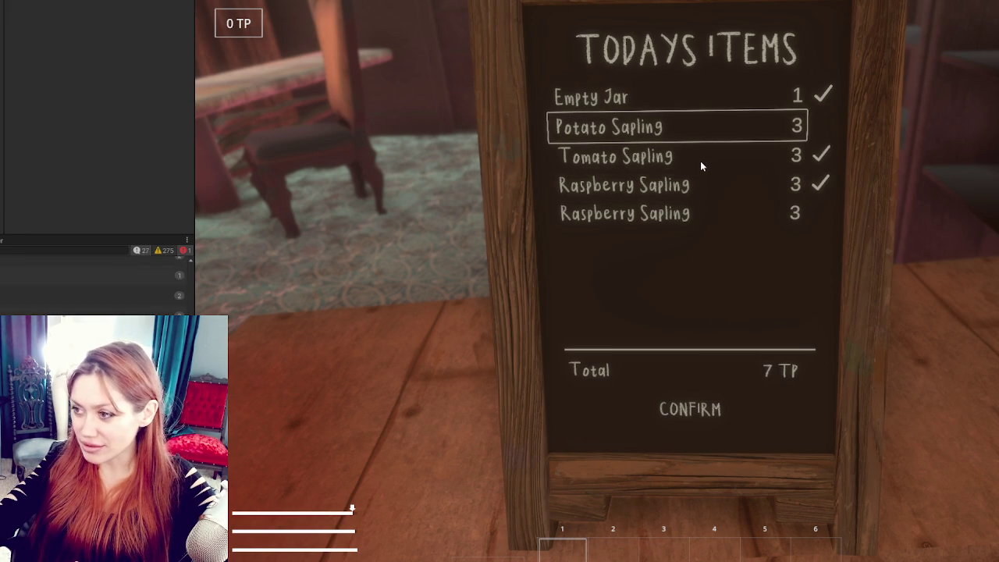
pyautogui.click(692, 208)
pyautogui.click(707, 134)
pyautogui.click(692, 156)
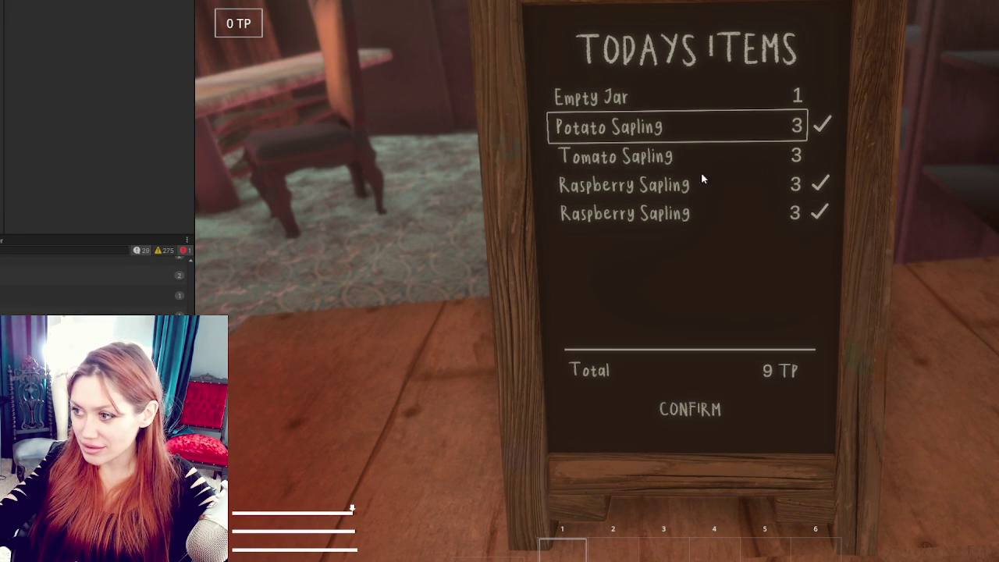
pyautogui.click(703, 130)
pyautogui.click(662, 192)
pyautogui.click(686, 155)
pyautogui.click(676, 207)
pyautogui.click(678, 126)
pyautogui.click(679, 99)
pyautogui.click(684, 185)
pyautogui.click(676, 123)
pyautogui.click(681, 99)
pyautogui.click(681, 156)
pyautogui.click(678, 186)
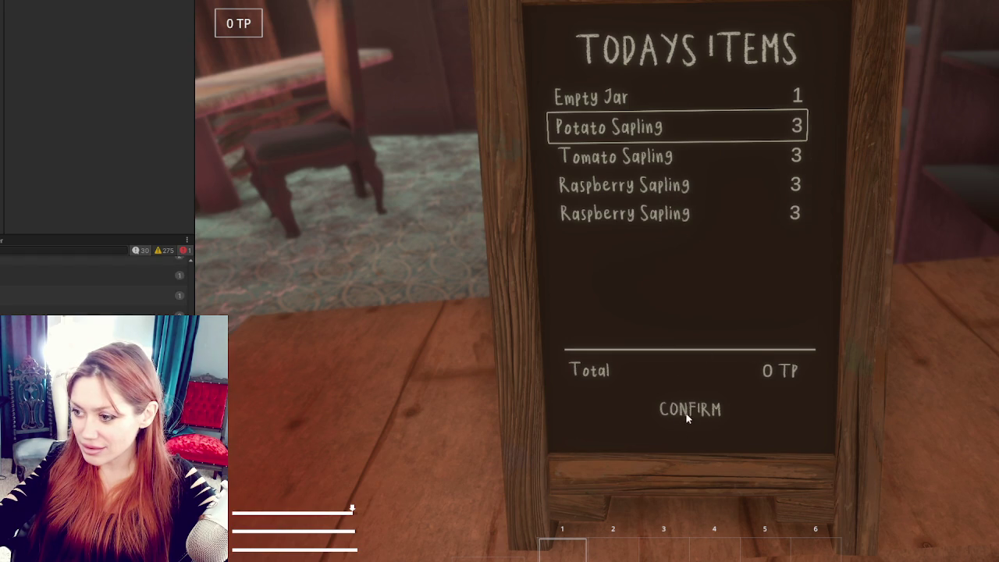
pyautogui.press('Escape')
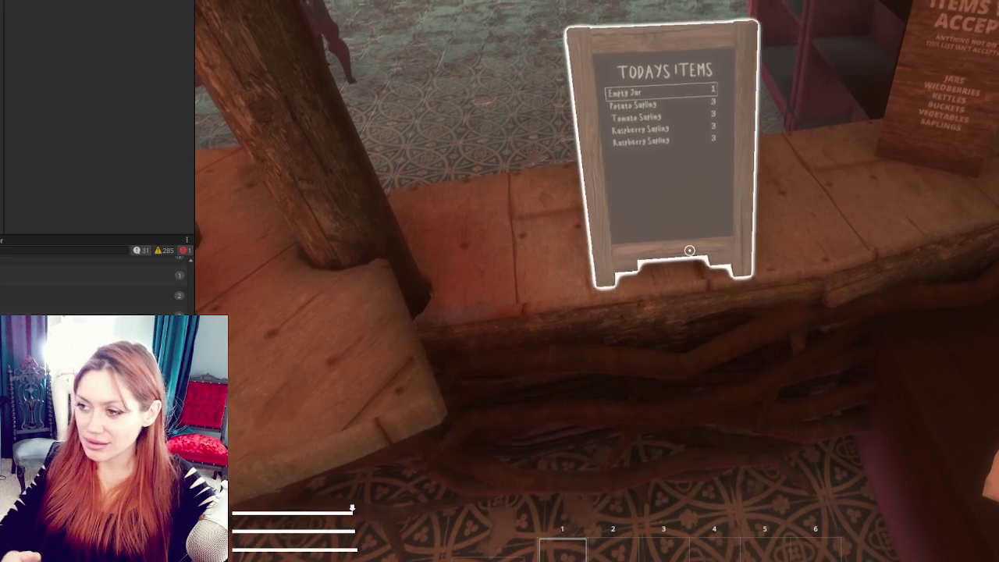
# Step: Recheck the board shows 0 TP, then bring ShopControls.cs back to the front
pyautogui.click(689, 250)
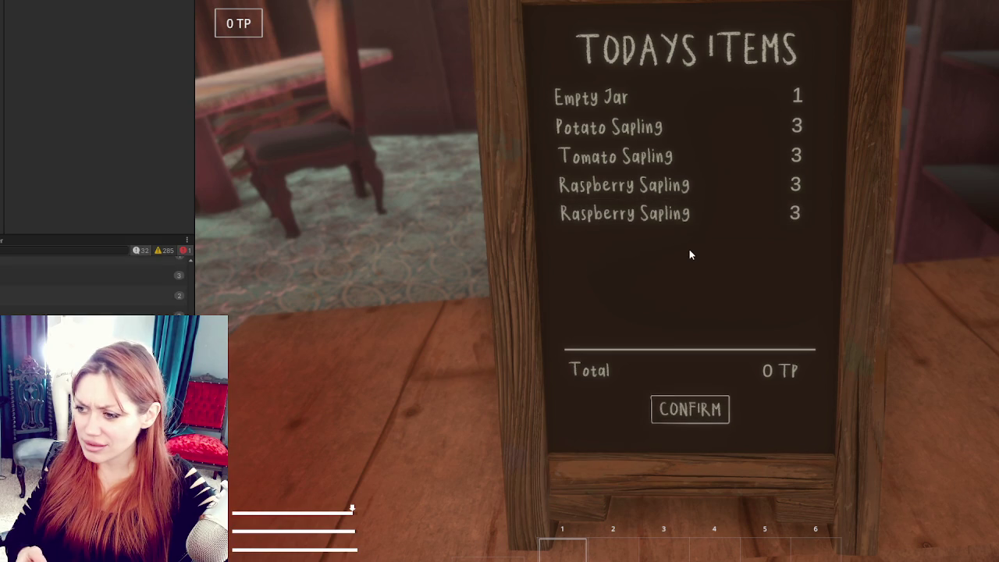
pyautogui.press('Escape')
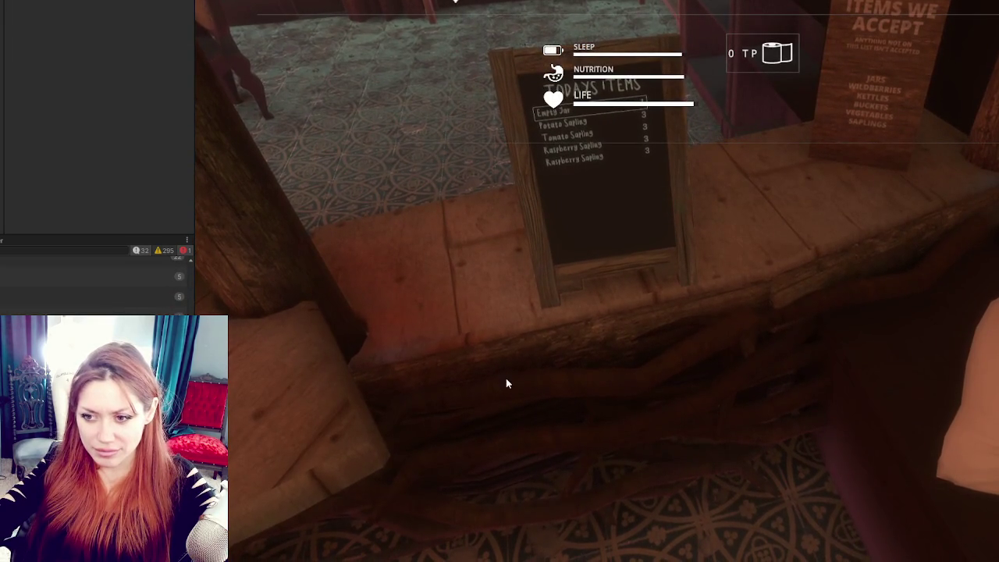
pyautogui.hotkey('alt', 'Tab')
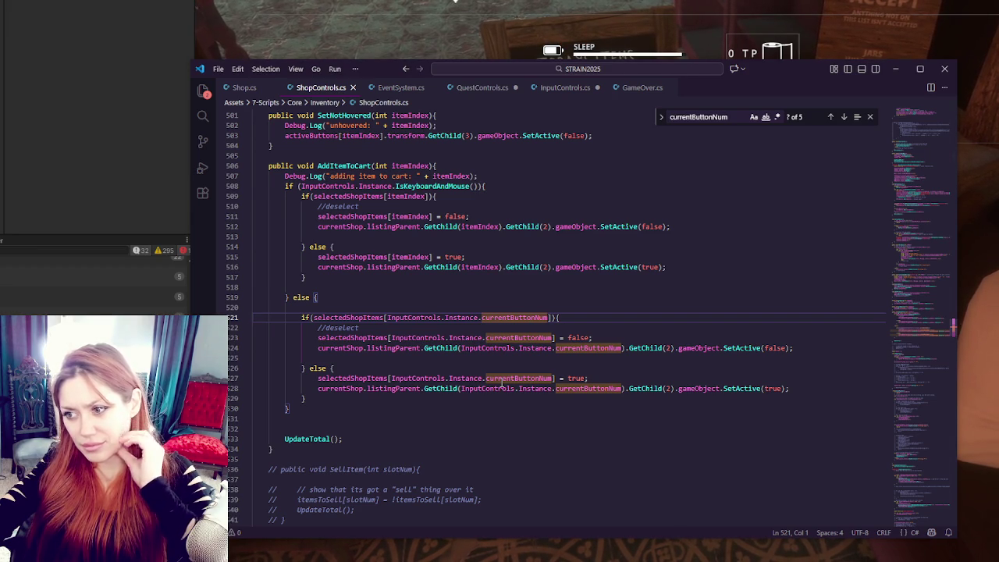
# Step: Move the adding-item log into the keyboard branch and copy it to the controller branch using currentButtonNum
pyautogui.click(509, 176)
pyautogui.hotkey('alt', 'Down')
pyautogui.hotkey('ctrl', 'c')
pyautogui.click(450, 297)
pyautogui.click(448, 317)
pyautogui.hotkey('ctrl', 'v')
pyautogui.doubleClick(501, 327)
pyautogui.moveTo(501, 327); pyautogui.dragTo(553, 328)
pyautogui.hotkey('ctrl', 'c')
pyautogui.doubleClick(460, 318)
pyautogui.hotkey('ctrl', 'v')
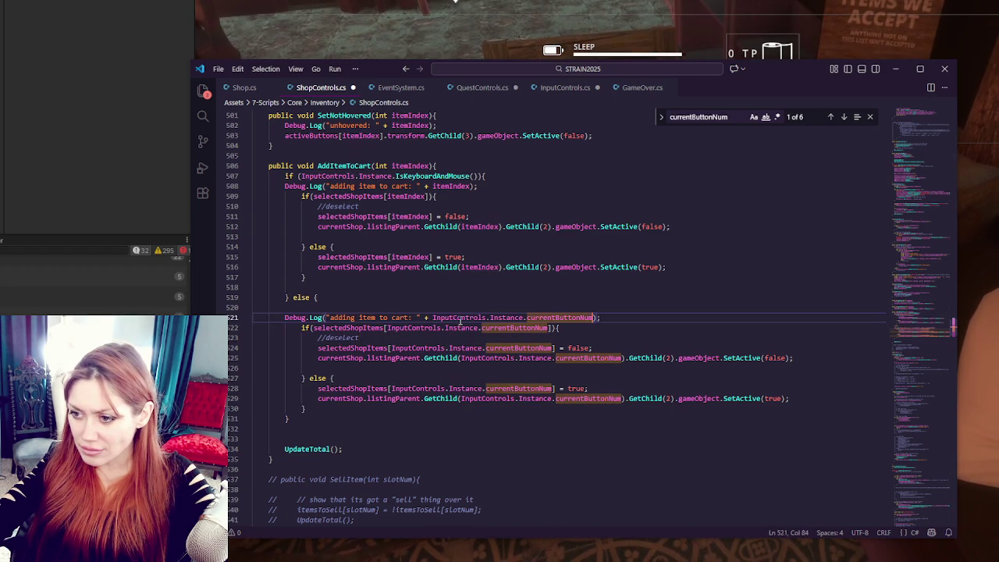
# Step: Relabel the two logs as 'controller' and 'keyboard'
pyautogui.moveTo(330, 317); pyautogui.dragTo(407, 318)
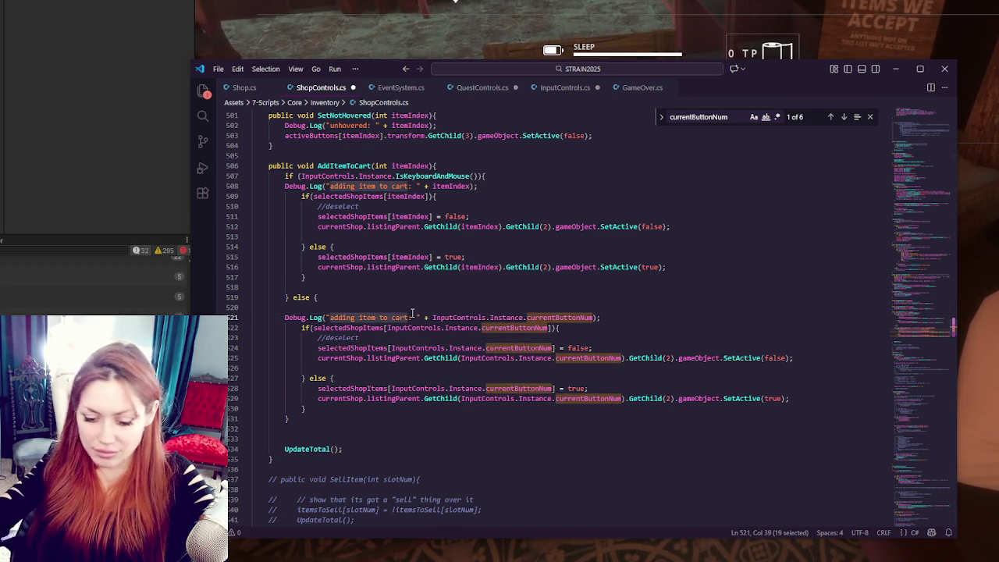
pyautogui.write('controller')
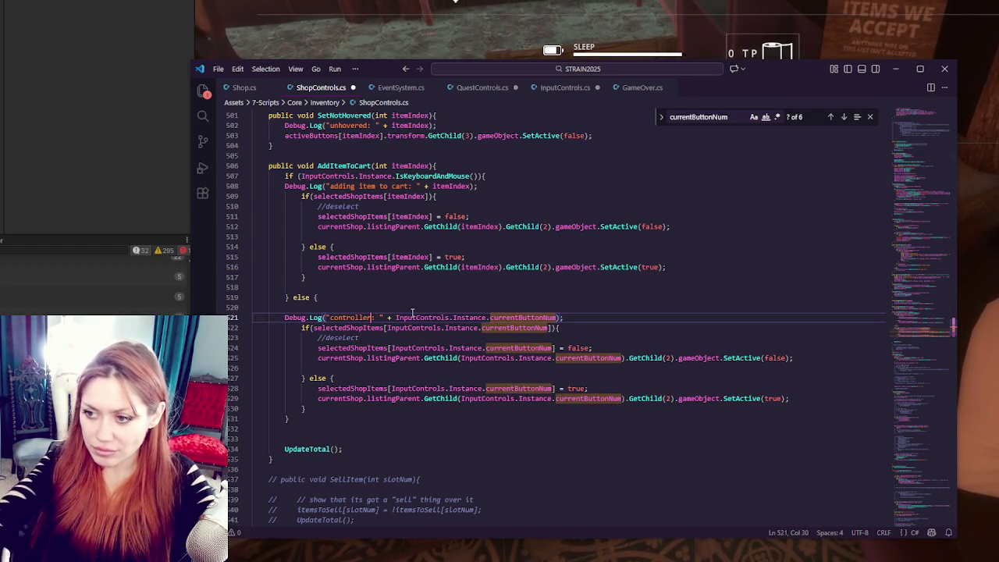
pyautogui.moveTo(330, 186); pyautogui.dragTo(409, 186)
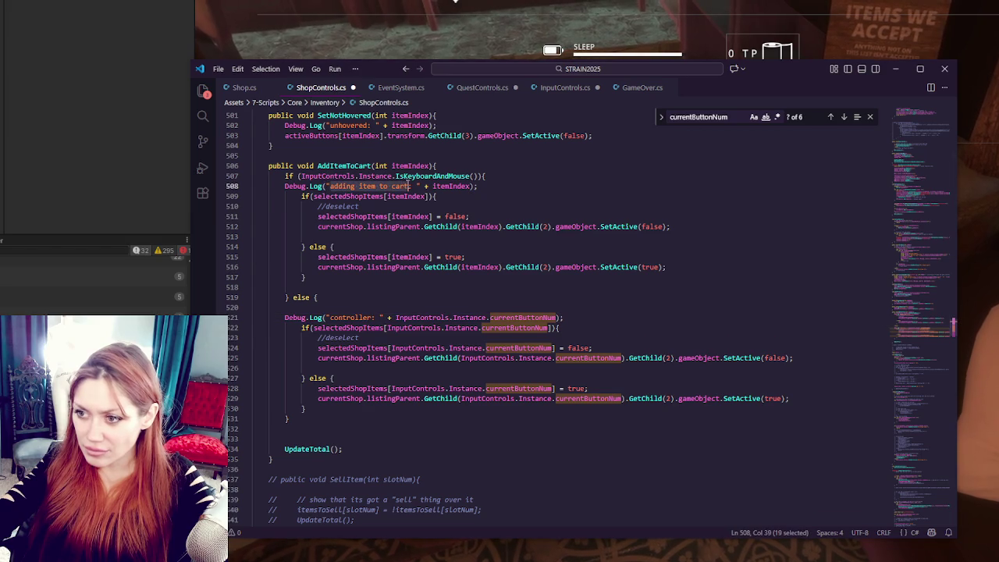
pyautogui.write('keyboard')
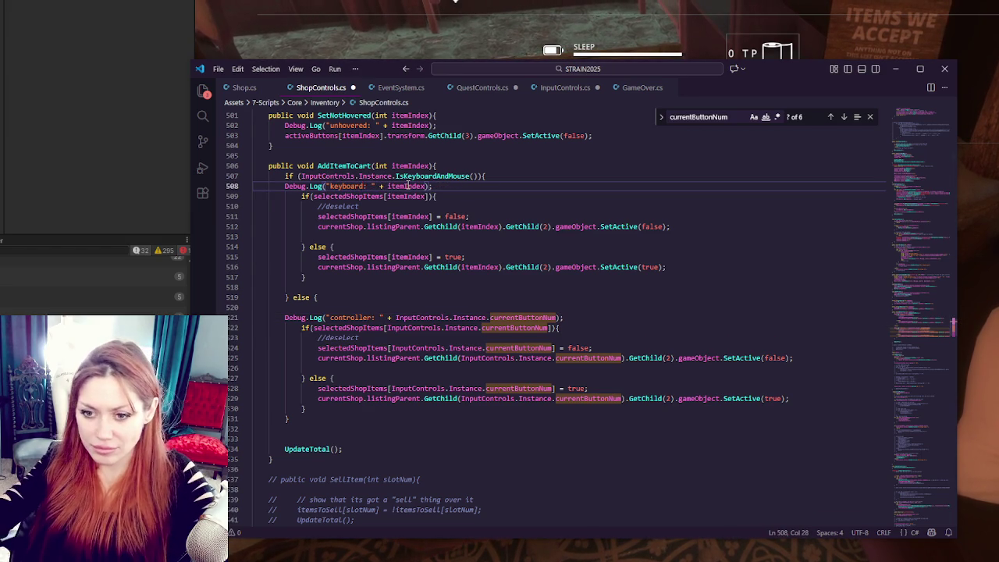
# Step: Delete the hovered and unhovered Debug.Log lines and switch back to Unity
pyautogui.scroll(4, 405, 251)
pyautogui.moveTo(468, 231); pyautogui.dragTo(468, 221)
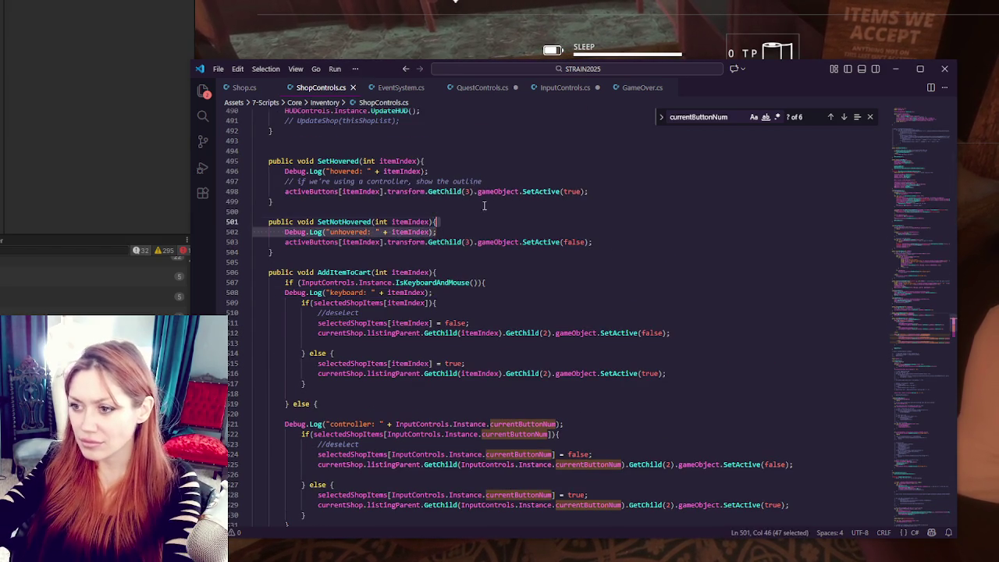
pyautogui.press('BackSpace')
pyautogui.moveTo(468, 171); pyautogui.dragTo(472, 163)
pyautogui.press('BackSpace')
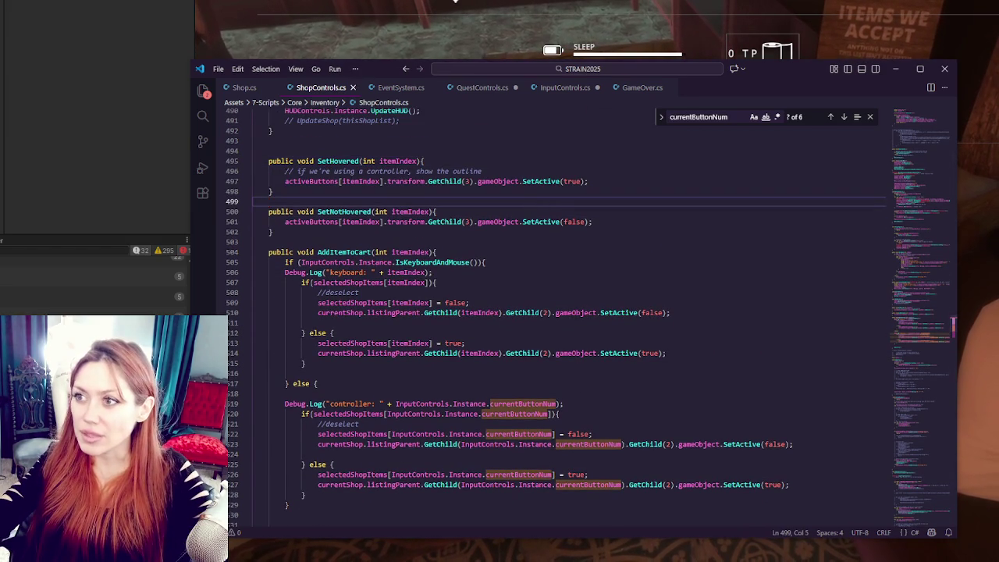
pyautogui.hotkey('alt', 'Tab')
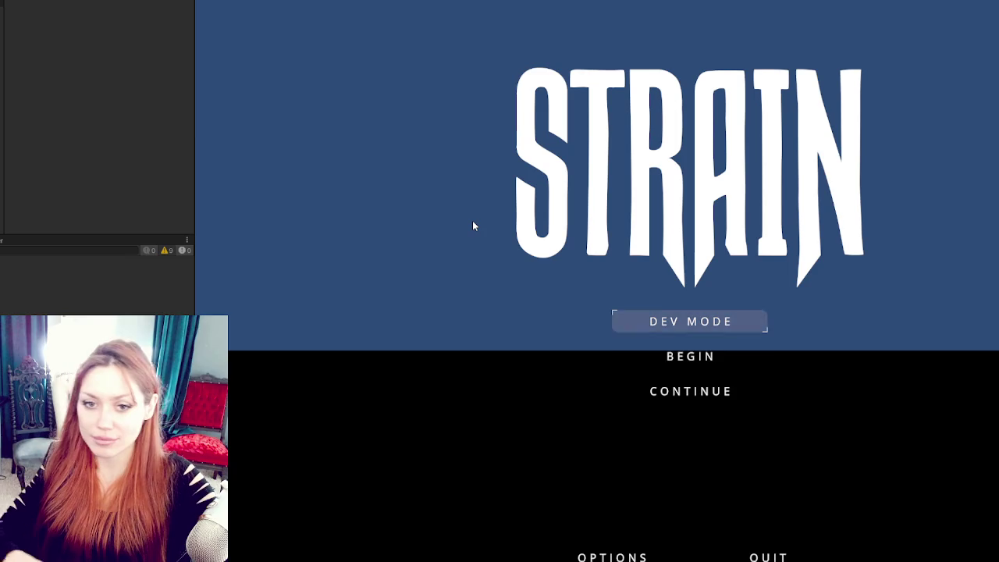
# Step: Continue the save and toggle Potato Sapling and a Raspberry Sapling into the cart for 6 TP
pyautogui.press('Down')
pyautogui.press('Down')
pyautogui.press('Return')
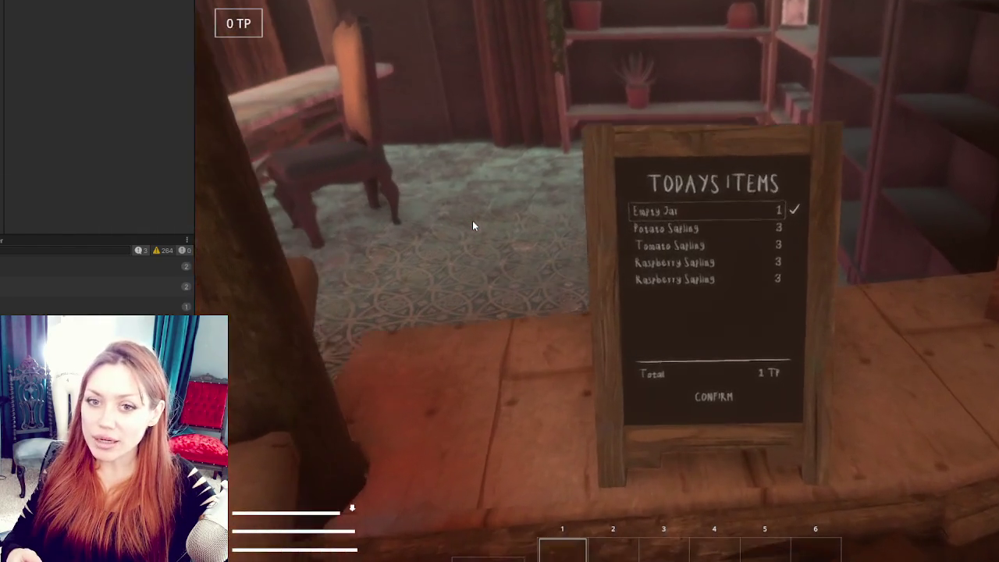
pyautogui.press('Down')
pyautogui.press('Down')
pyautogui.press('Down')
pyautogui.press('Down')
pyautogui.press('Down')
pyautogui.press('Down')
pyautogui.press('Down')
pyautogui.press('Down')
pyautogui.press('Return')
pyautogui.press('Down')
pyautogui.press('Down')
pyautogui.press('Down')
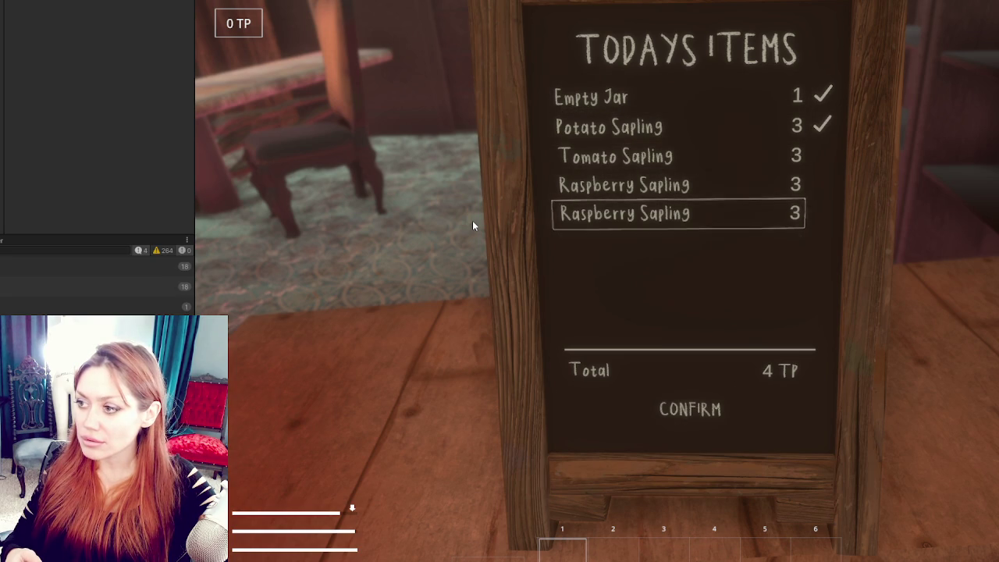
pyautogui.press('Return')
pyautogui.press('Down')
pyautogui.press('Down')
pyautogui.press('Down')
pyautogui.press('Return')
pyautogui.press('Down')
pyautogui.press('Down')
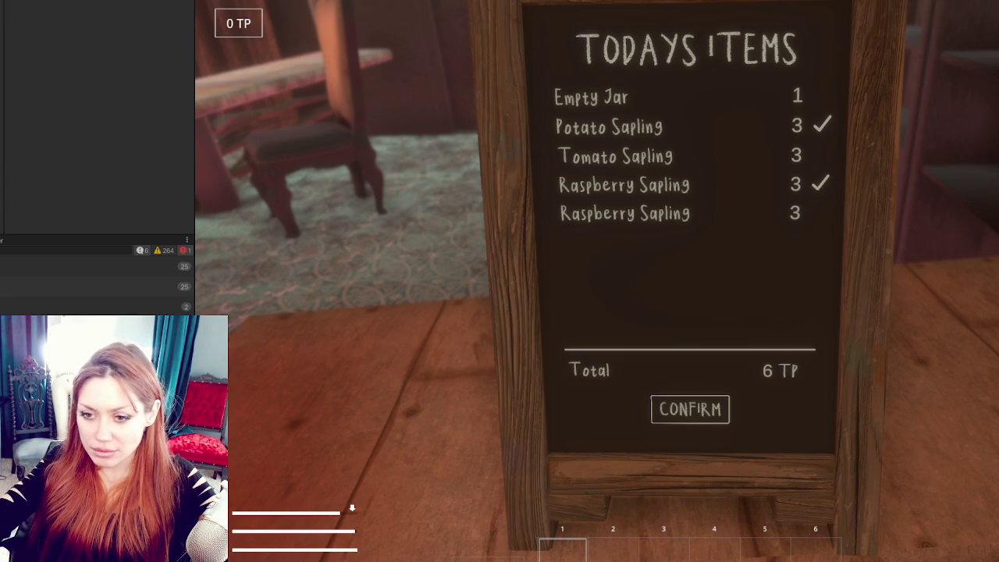
pyautogui.hotkey('alt', 'Tab')
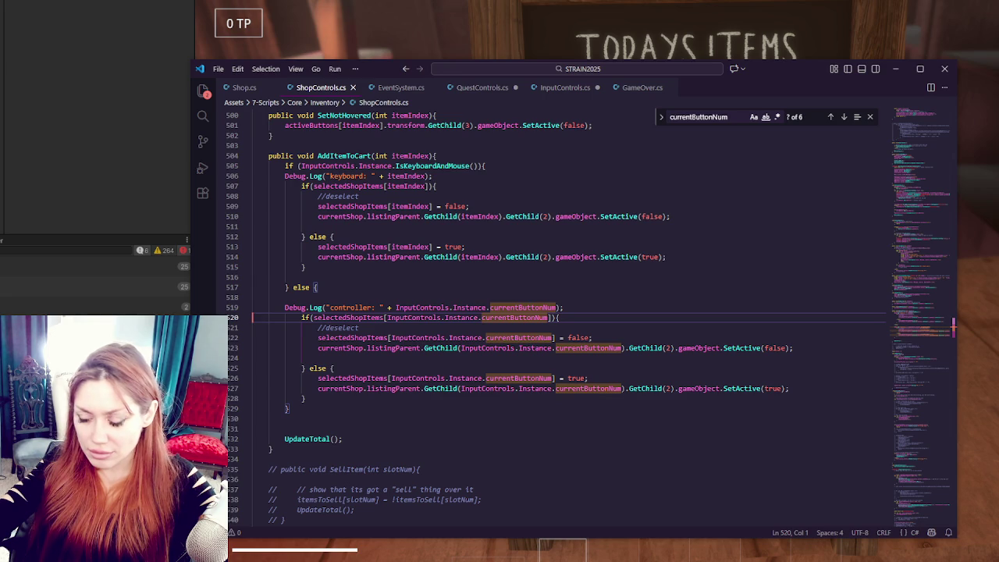
# Step: Add a blank line after the controller log and select its InputControls.Instance.currentButtonNum reference
pyautogui.click(588, 306)
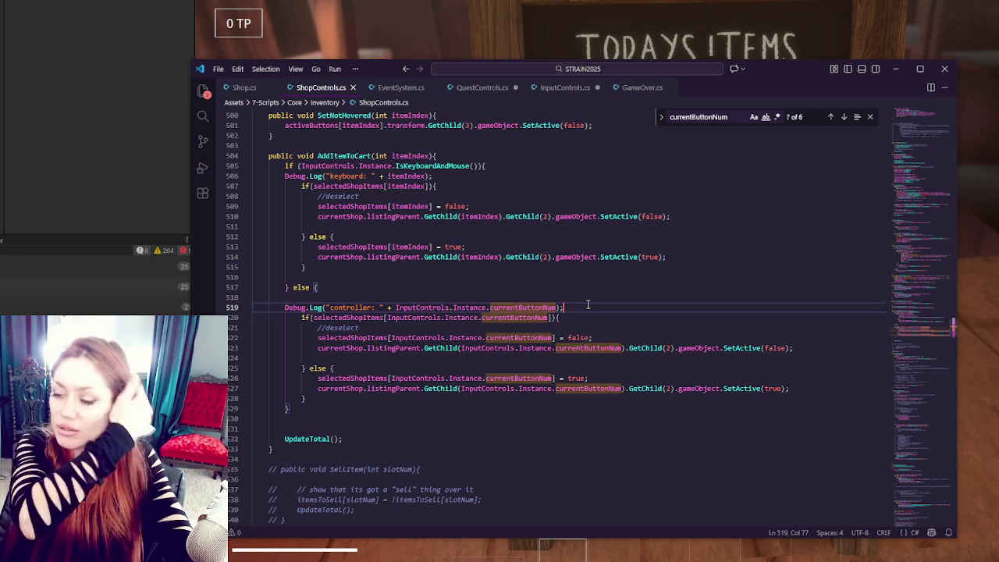
pyautogui.press('Return')
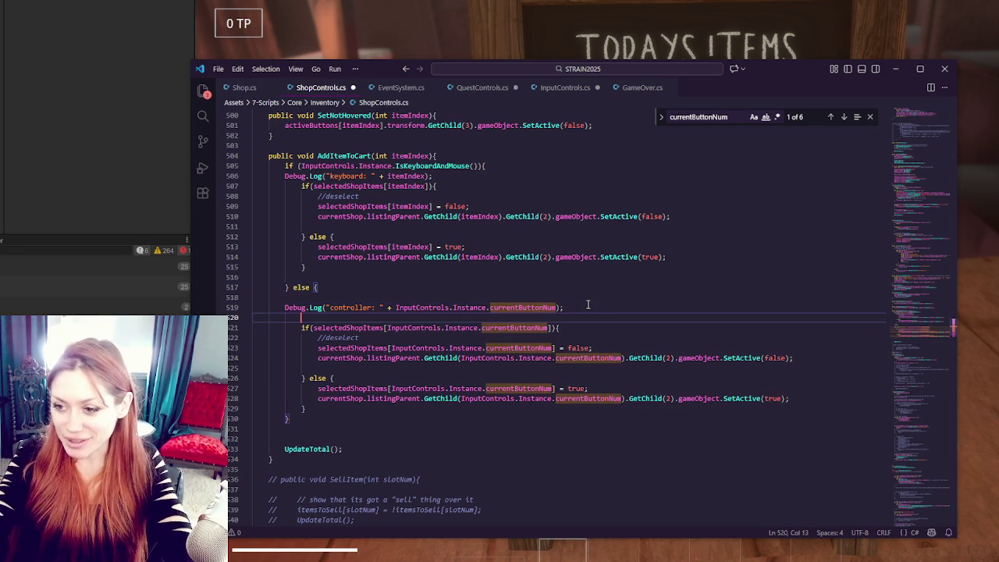
pyautogui.moveTo(396, 308); pyautogui.dragTo(556, 308)
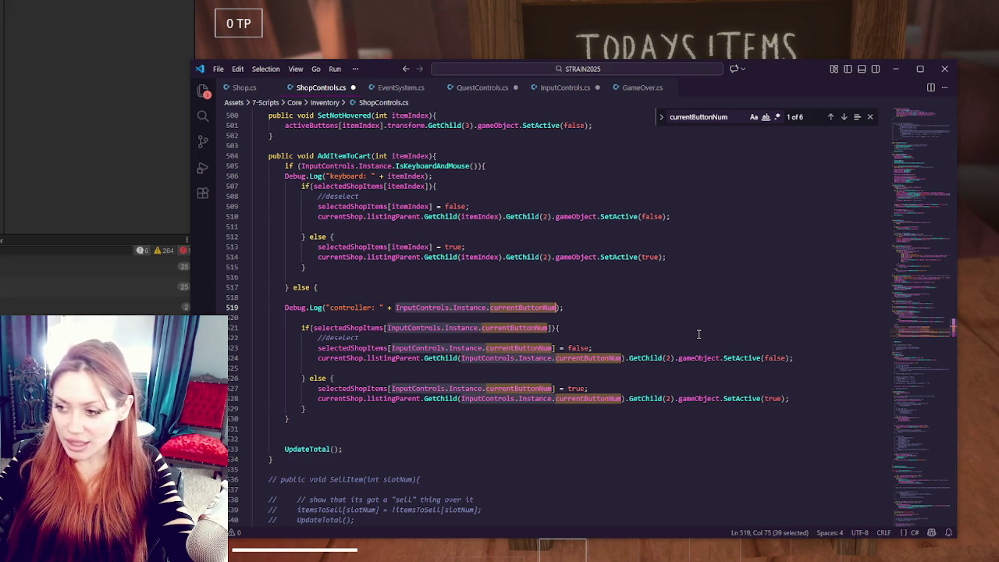
pyautogui.click(657, 307)
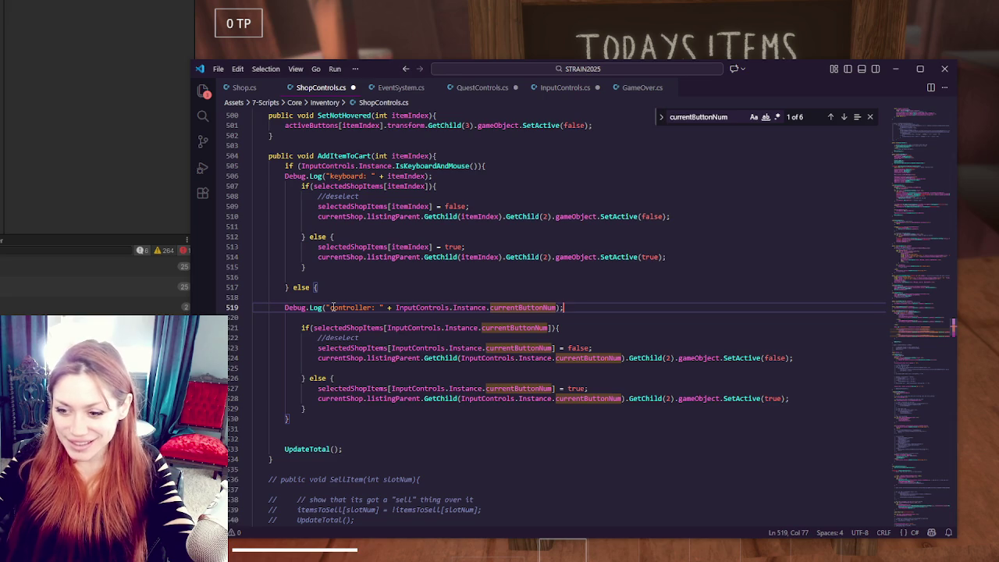
# Step: Check the game, then select activeButtons[itemIndex].transform. in SetNotHovered
pyautogui.hotkey('alt', 'Tab')
pyautogui.hotkey('alt', 'Tab')
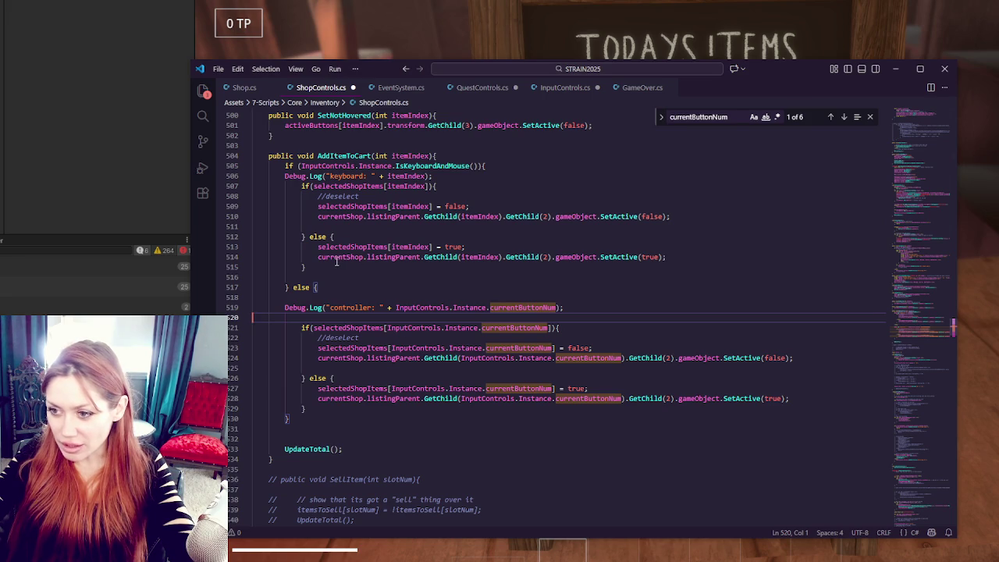
pyautogui.scroll(3, 373, 264)
pyautogui.moveTo(286, 206); pyautogui.dragTo(428, 205)
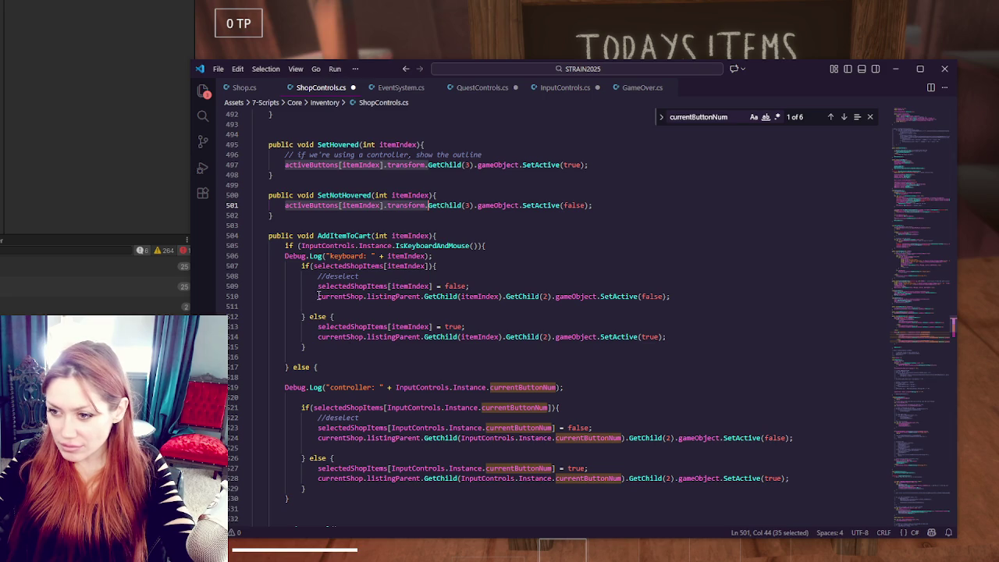
# Step: Replace currentShop.listingParent. with activeButtons[itemIndex].transform. on lines 510, 514, 524 and 528
pyautogui.moveTo(318, 296); pyautogui.dragTo(424, 296)
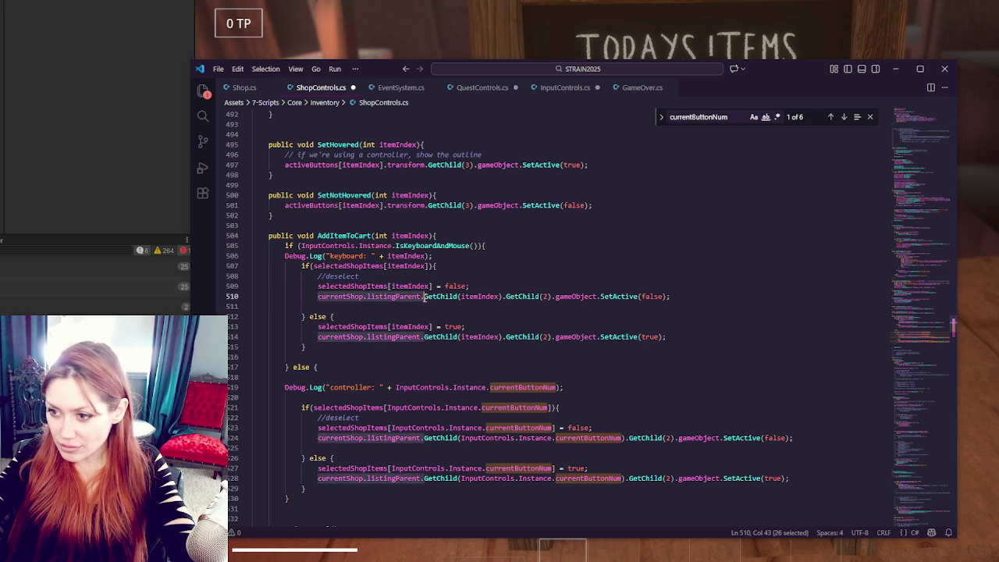
pyautogui.hotkey('ctrl', 'v')
pyautogui.moveTo(319, 337); pyautogui.dragTo(424, 337)
pyautogui.hotkey('ctrl', 'v')
pyautogui.moveTo(319, 438); pyautogui.dragTo(424, 438)
pyautogui.hotkey('ctrl', 'v')
pyautogui.moveTo(318, 478); pyautogui.dragTo(426, 478)
pyautogui.hotkey('ctrl', 'v')
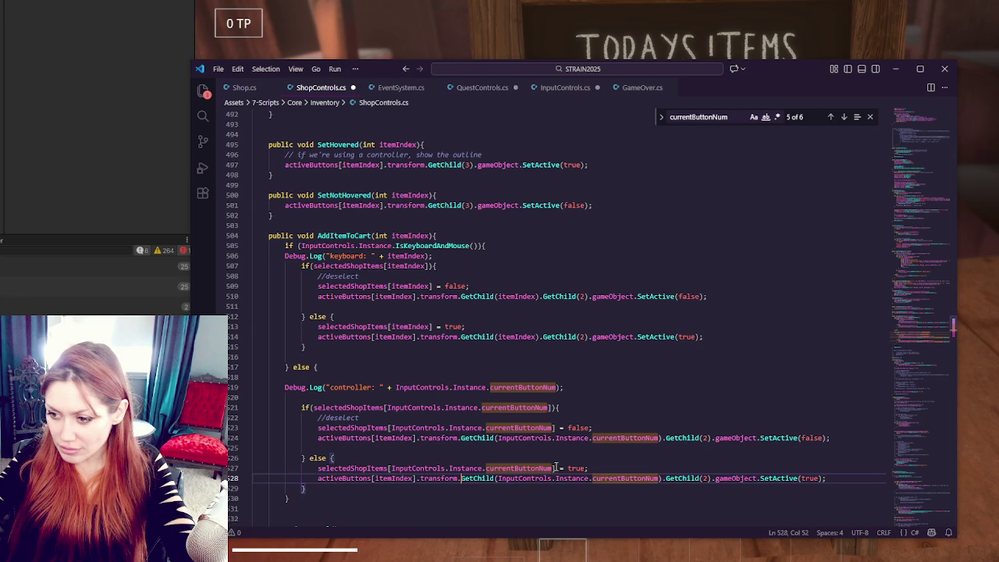
# Step: Declare int hightlightedButtonNum = InputControls.Instance.currentButtonNum and delete the controller Debug.Log
pyautogui.click(430, 380)
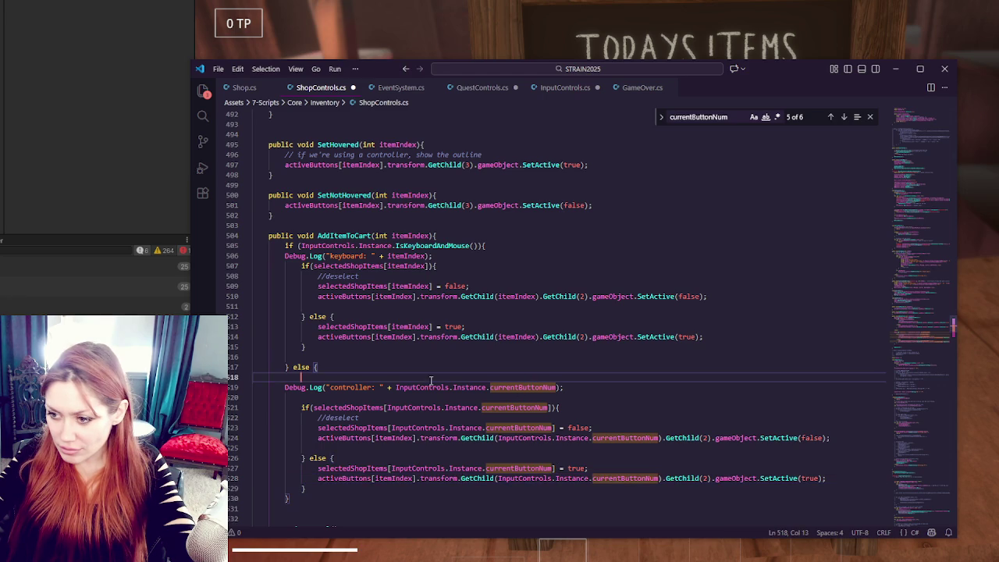
pyautogui.moveTo(397, 386); pyautogui.dragTo(558, 388)
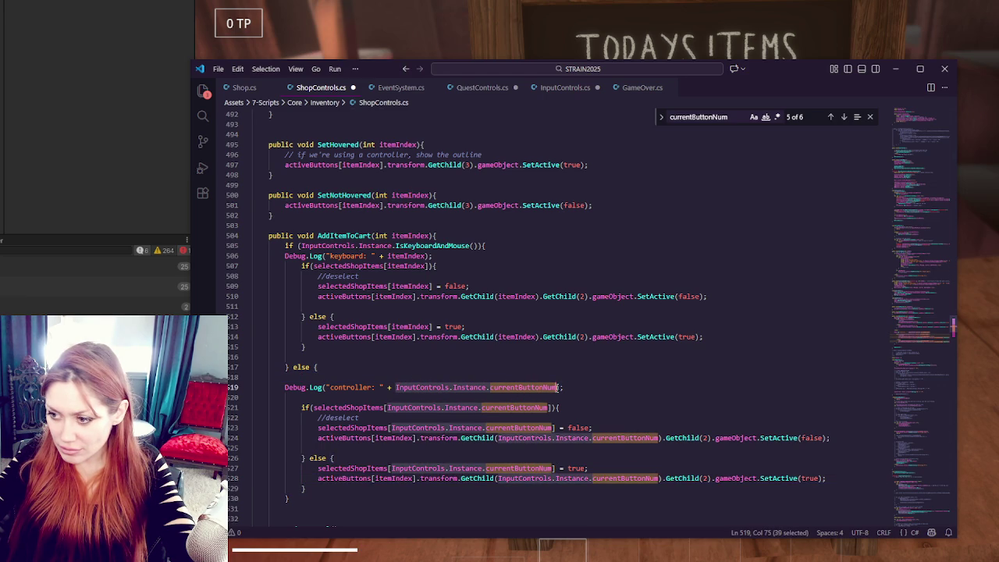
pyautogui.click(479, 379)
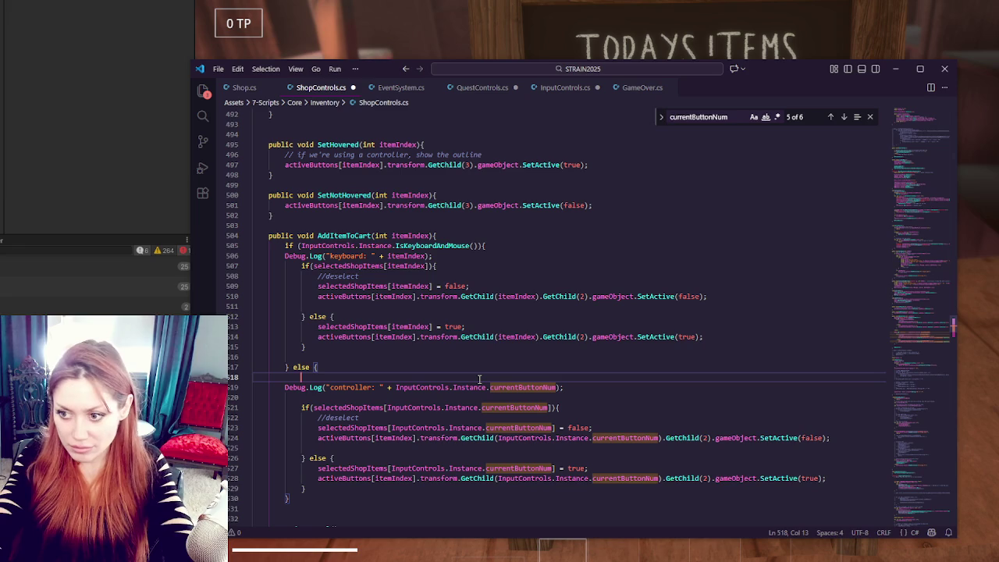
pyautogui.write('ac')
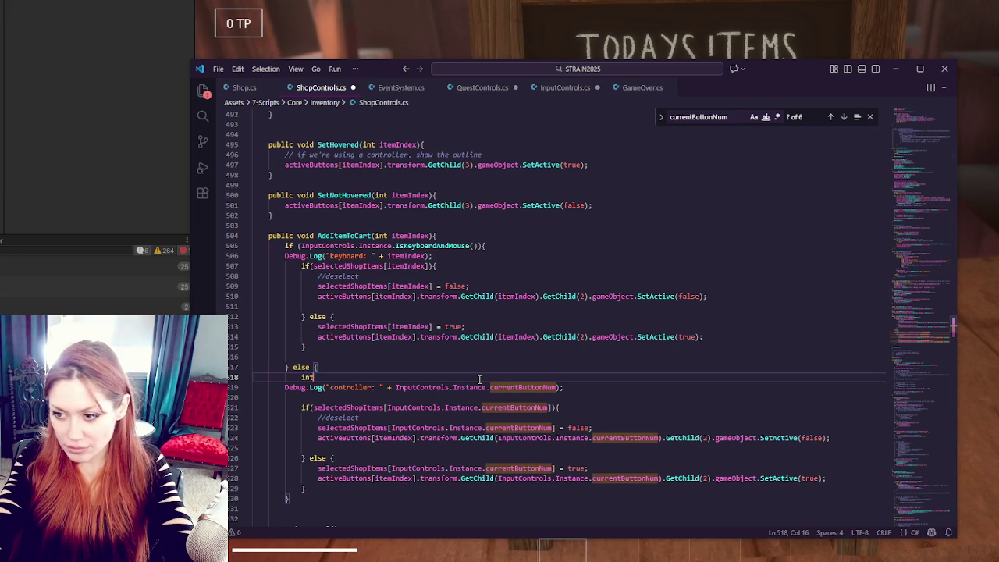
pyautogui.write('htlightedButtonNum =')
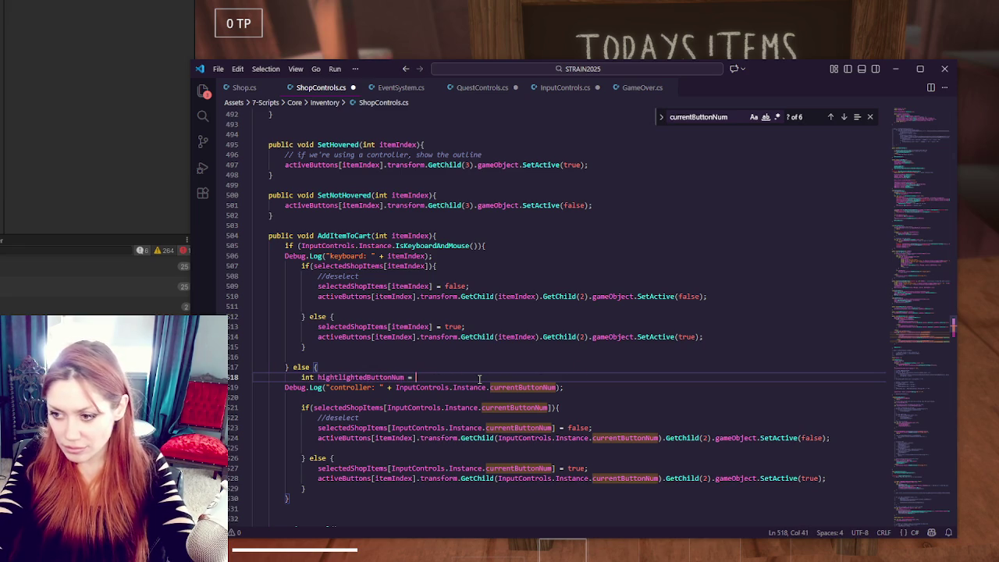
pyautogui.write('InputControls.Instance.currentButtonNum;')
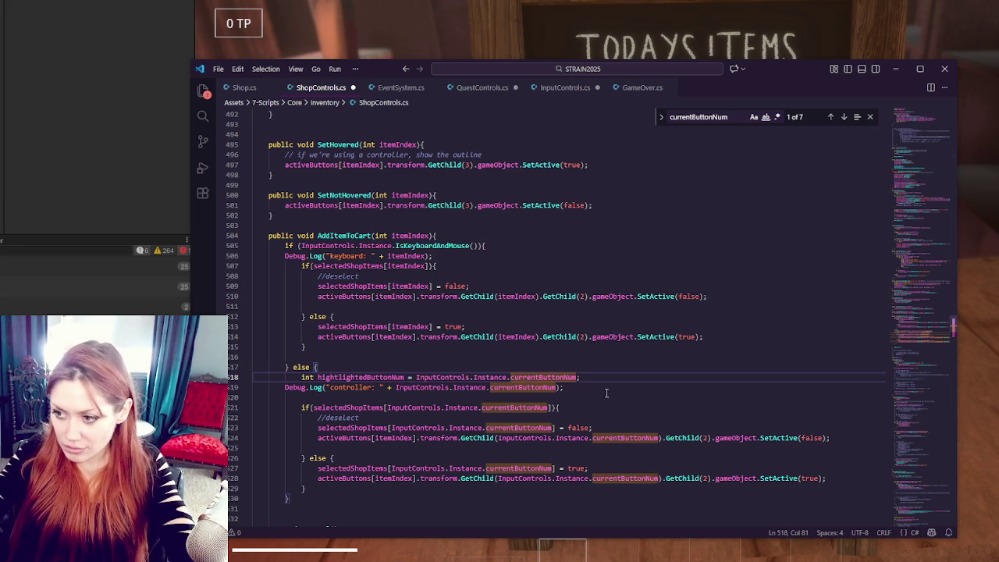
pyautogui.hotkey('shift', 'Down')
pyautogui.press('BackSpace')
# Step: Use hightlightedButtonNum for the if condition and the indexes on lines 522–527
pyautogui.doubleClick(396, 375)
pyautogui.hotkey('ctrl', 'c')
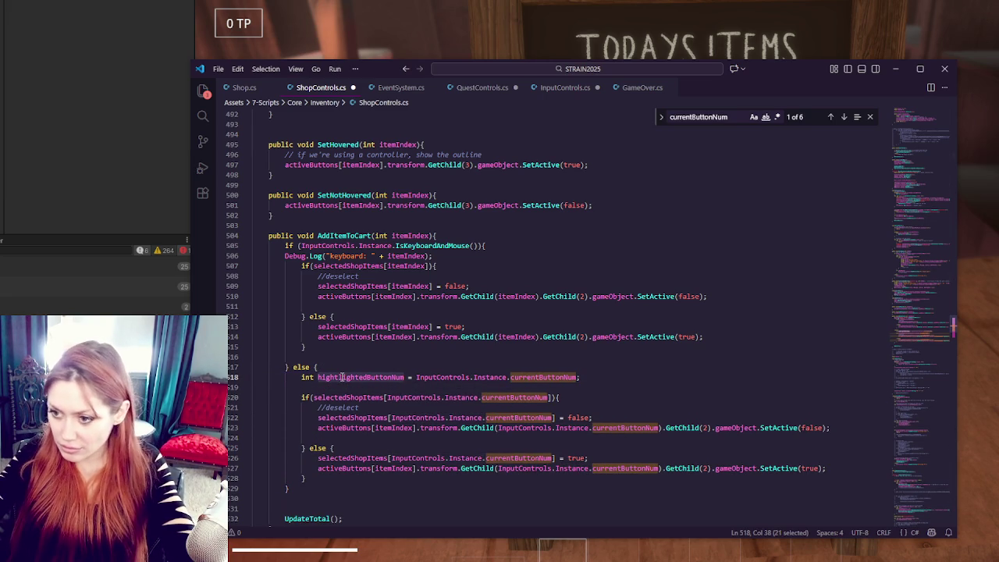
pyautogui.moveTo(391, 397); pyautogui.dragTo(549, 398)
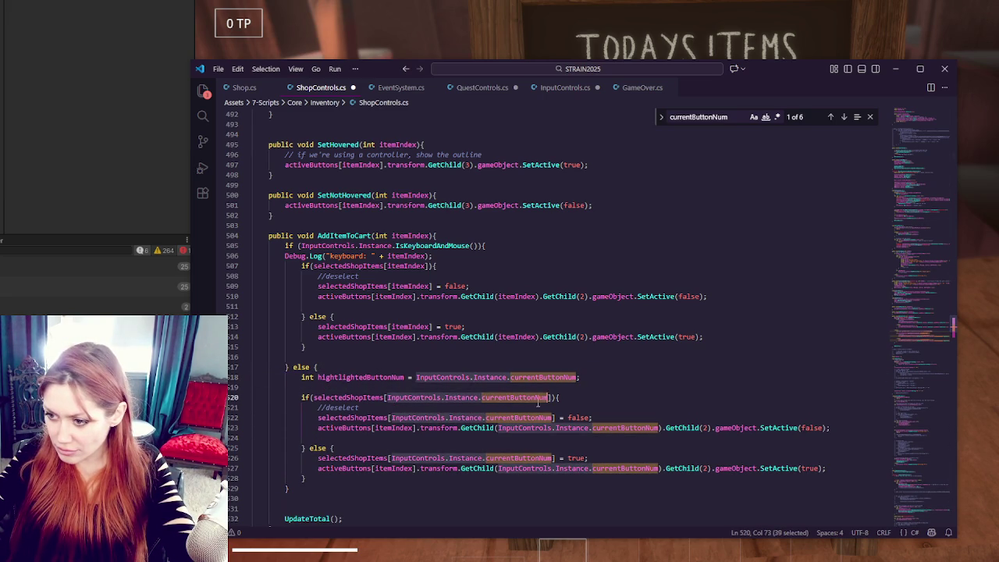
pyautogui.hotkey('ctrl', 'v')
pyautogui.moveTo(392, 419); pyautogui.dragTo(659, 429)
pyautogui.press('Right')
pyautogui.hotkey('ctrl', 'v')
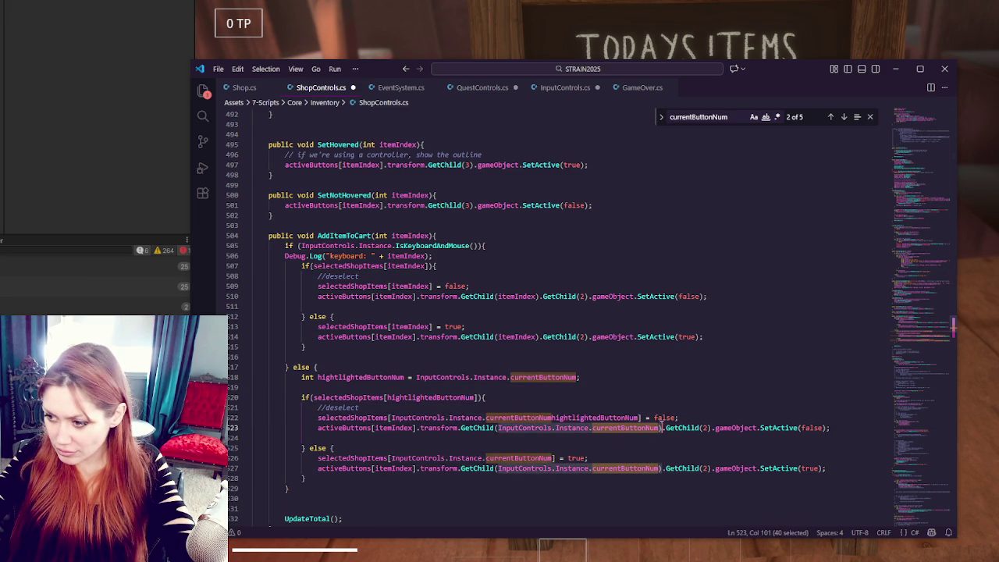
pyautogui.hotkey('ctrl', 'v')
pyautogui.moveTo(499, 468); pyautogui.dragTo(659, 469)
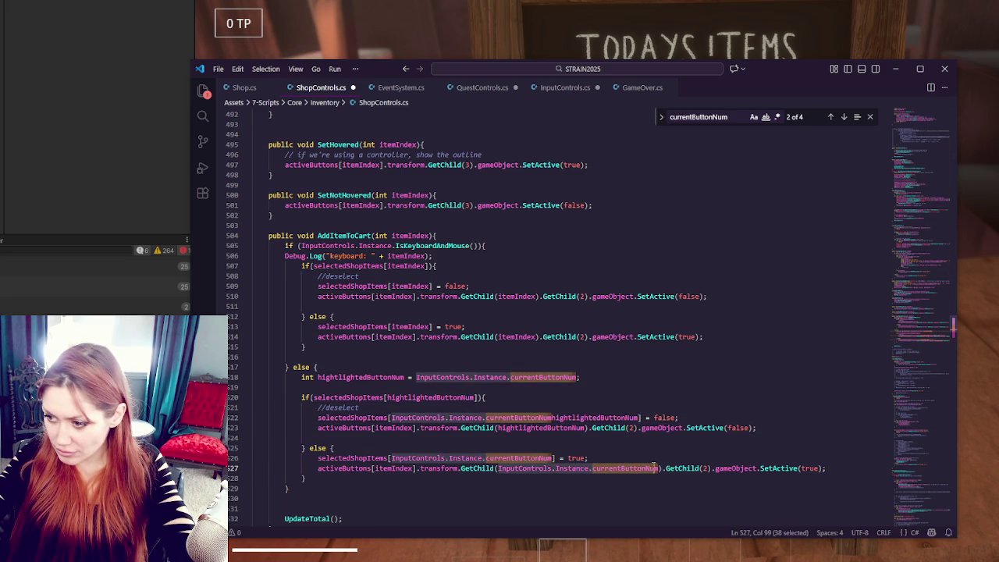
pyautogui.hotkey('ctrl', 'v')
pyautogui.click(392, 458)
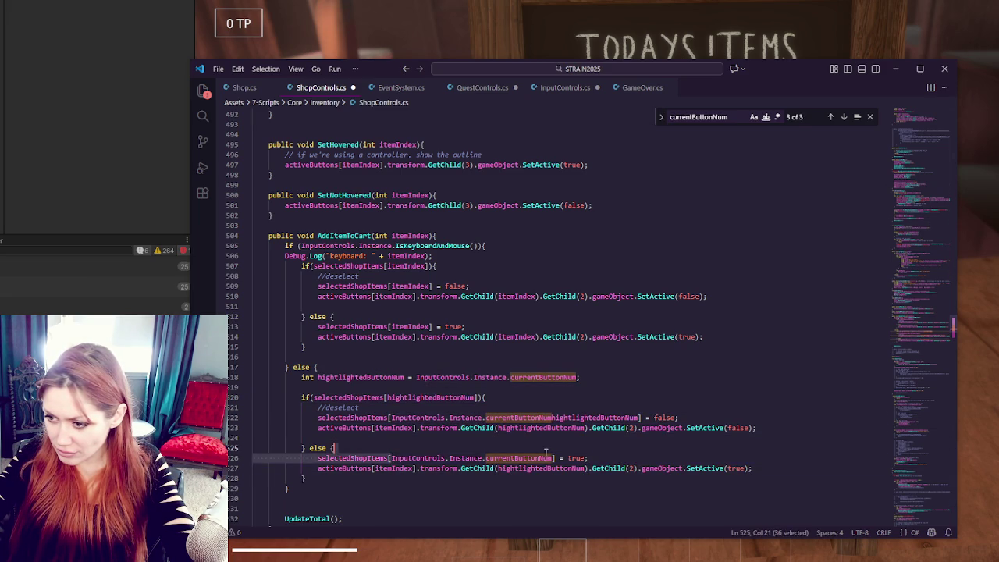
pyautogui.keyDown('shift'); pyautogui.click(552, 458); pyautogui.keyUp('shift')
pyautogui.hotkey('ctrl', 'v')
pyautogui.doubleClick(394, 469)
pyautogui.hotkey('ctrl', 'v')
pyautogui.doubleClick(392, 427)
pyautogui.hotkey('ctrl', 'v')
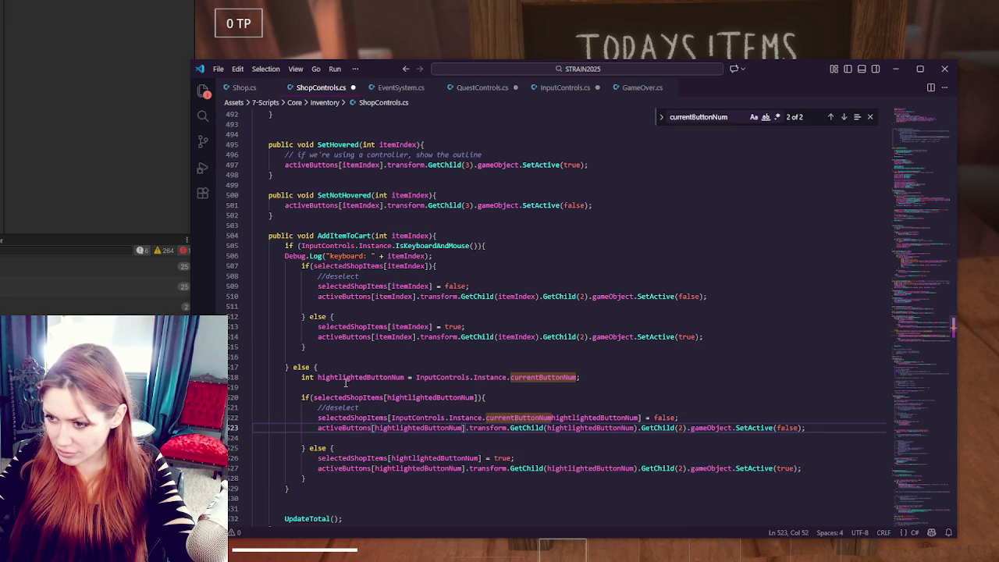
# Step: Tidy formatting: indent the keyboard Debug.Log, add a line after the signature, remove stray blank lines
pyautogui.click(466, 326)
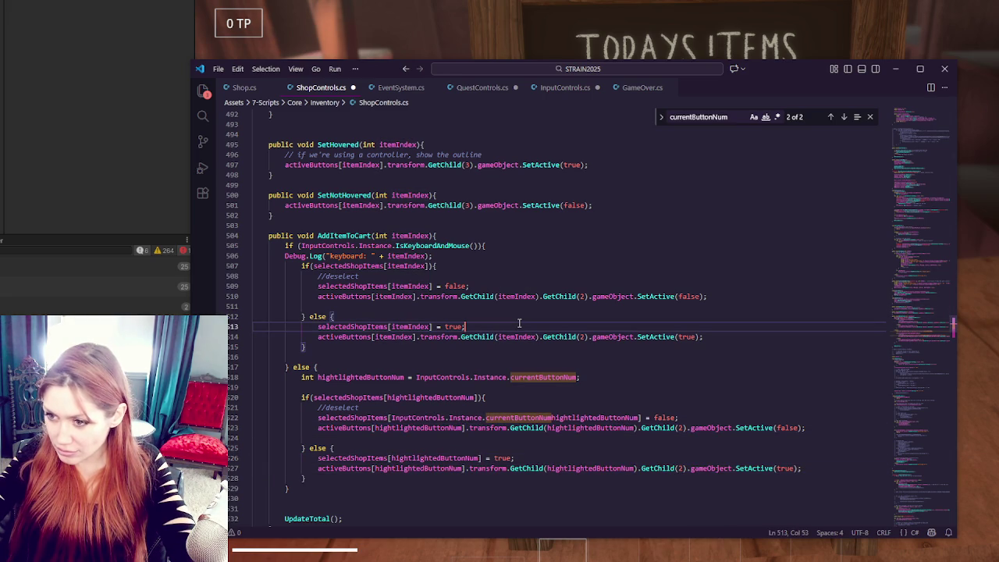
pyautogui.click(284, 255)
pyautogui.press('Tab')
pyautogui.click(493, 237)
pyautogui.press('Return')
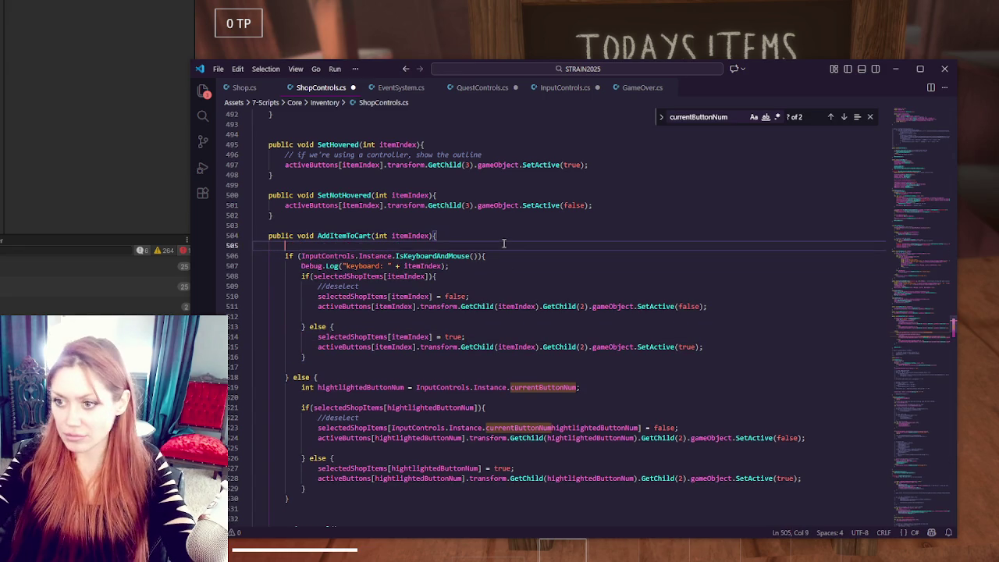
pyautogui.click(560, 327)
pyautogui.scroll(-1, 559, 343)
pyautogui.click(483, 422)
pyautogui.press('BackSpace')
pyautogui.press('BackSpace')
pyautogui.press('BackSpace')
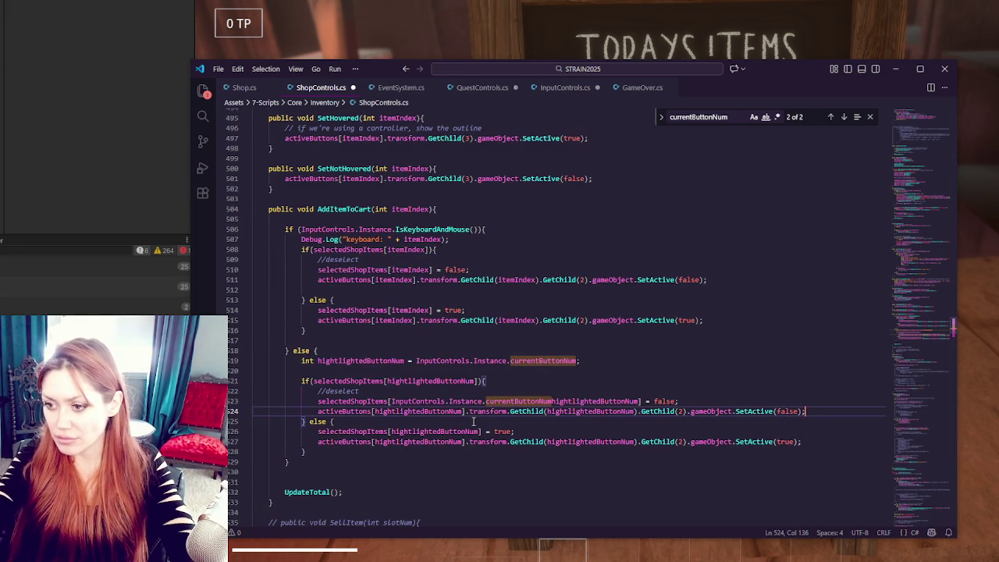
pyautogui.click(399, 294)
pyautogui.press('BackSpace')
pyautogui.press('BackSpace')
pyautogui.press('BackSpace')
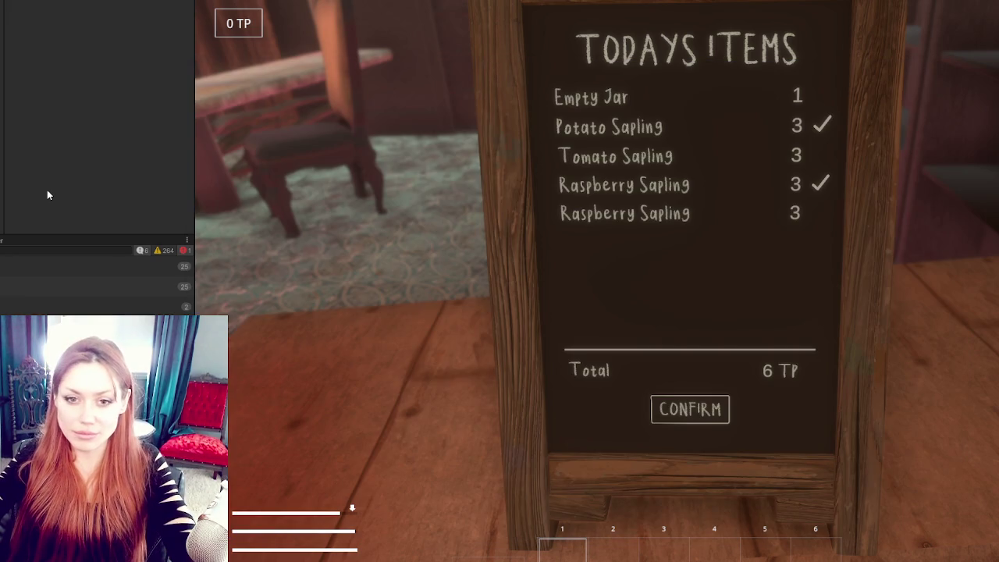
# Step: Follow the CS1061 error to line 522, remove the leftover currentButtonNum expression, and recompile in Unity
pyautogui.doubleClick(117, 262)
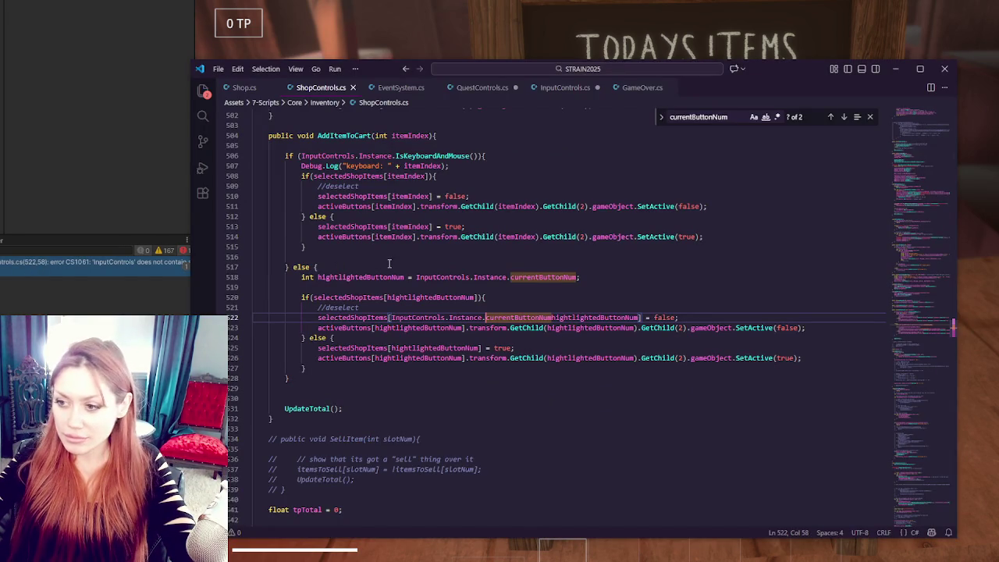
pyautogui.click(528, 317)
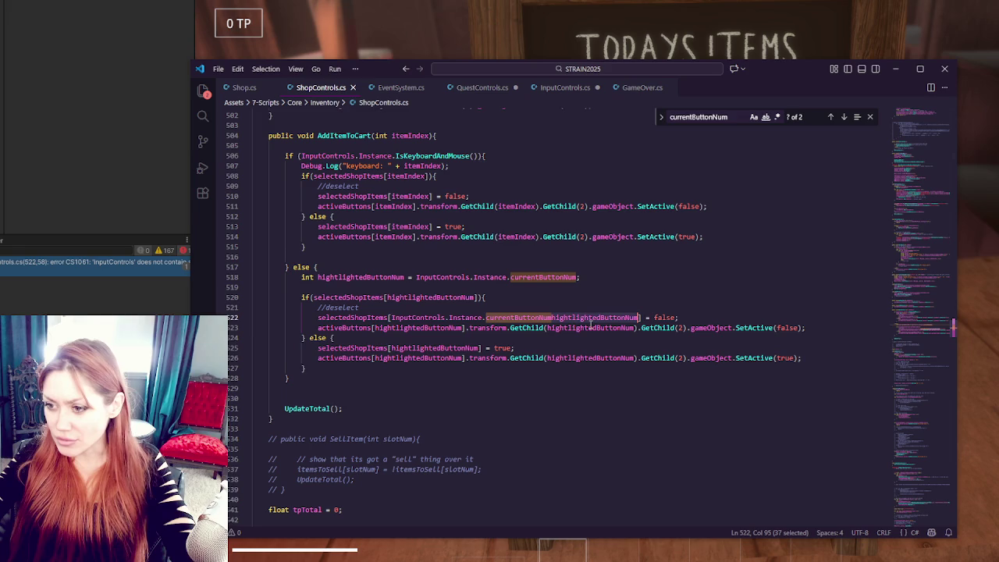
pyautogui.doubleClick(425, 297)
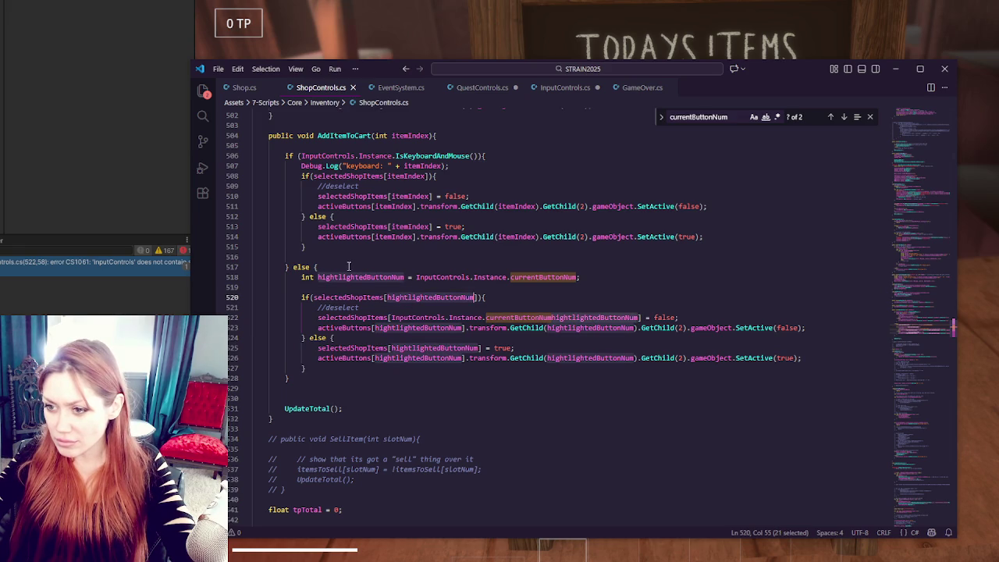
pyautogui.moveTo(387, 317); pyautogui.dragTo(597, 328)
pyautogui.click(636, 319)
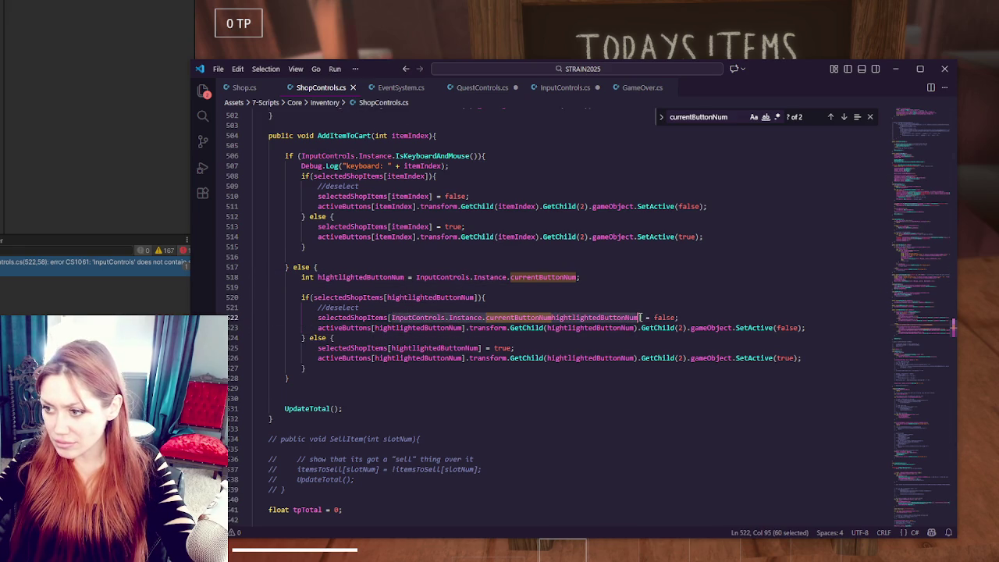
pyautogui.hotkey('ctrl', 'z')
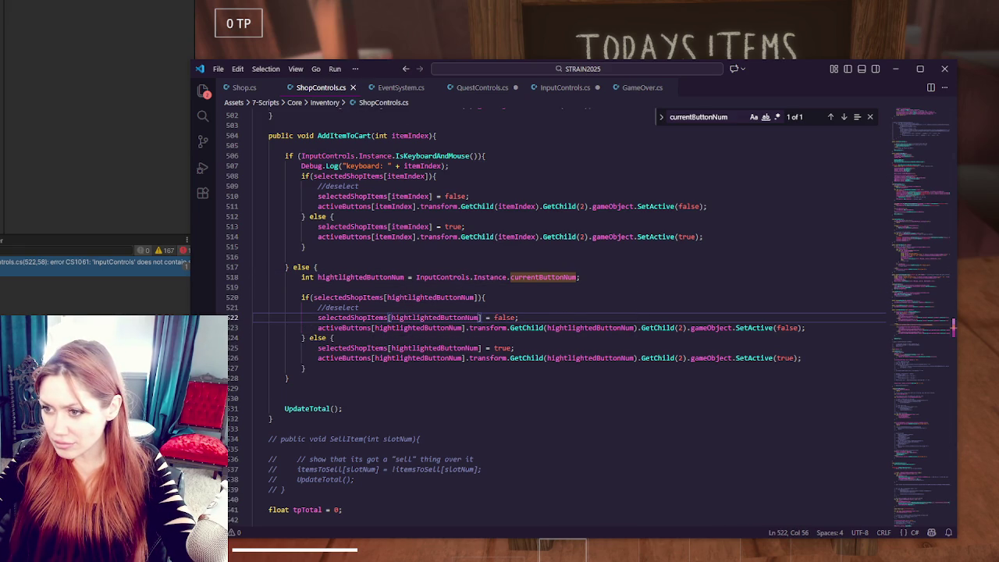
pyautogui.hotkey('alt', 'Tab')
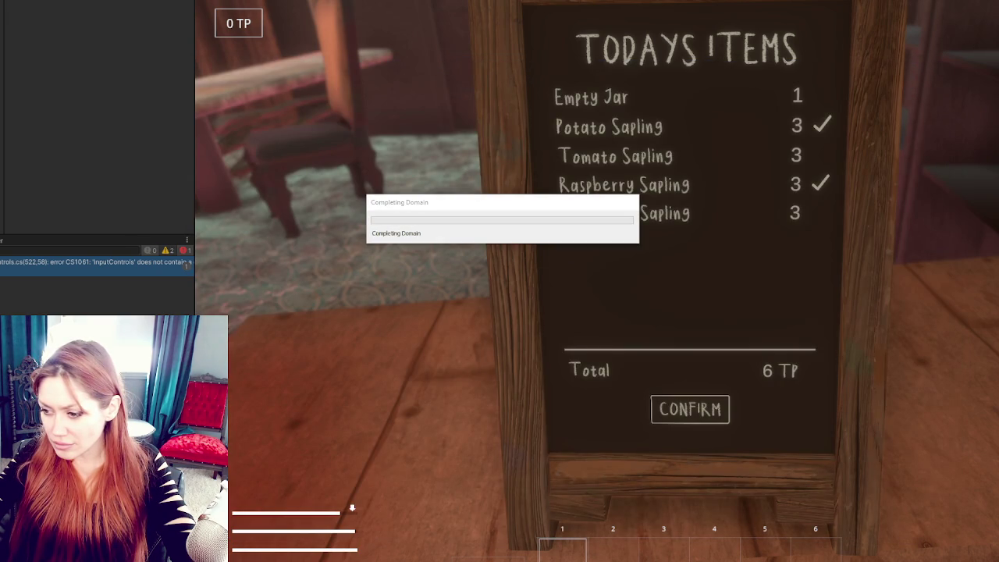
pyautogui.hotkey('alt', 'Tab')
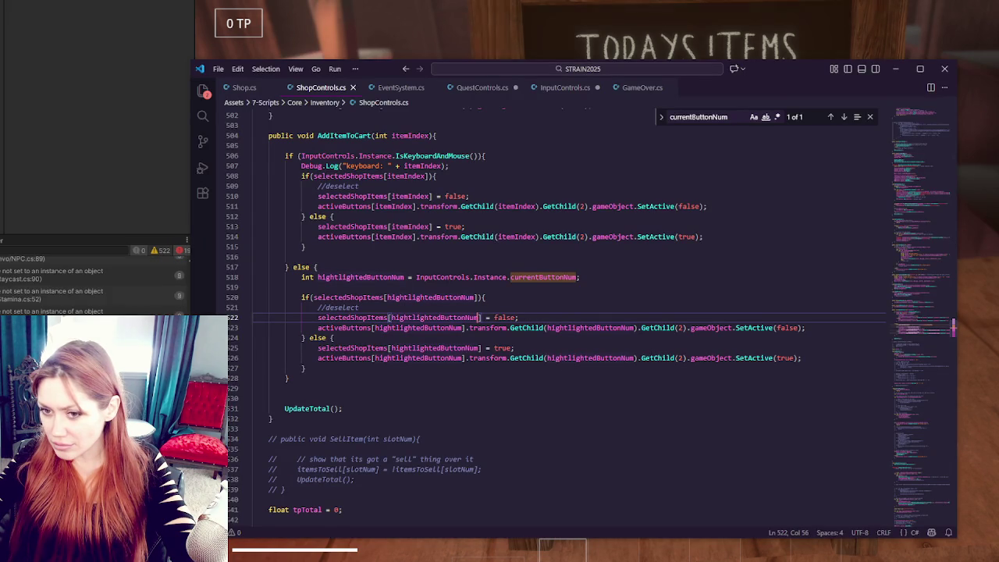
pyautogui.hotkey('alt', 'Tab')
pyautogui.hotkey('alt', 'Tab')
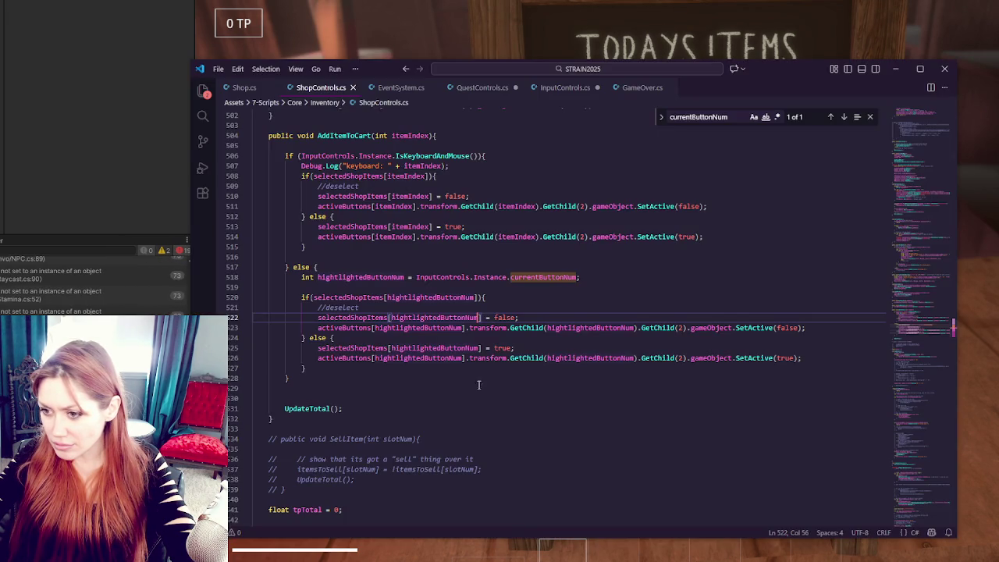
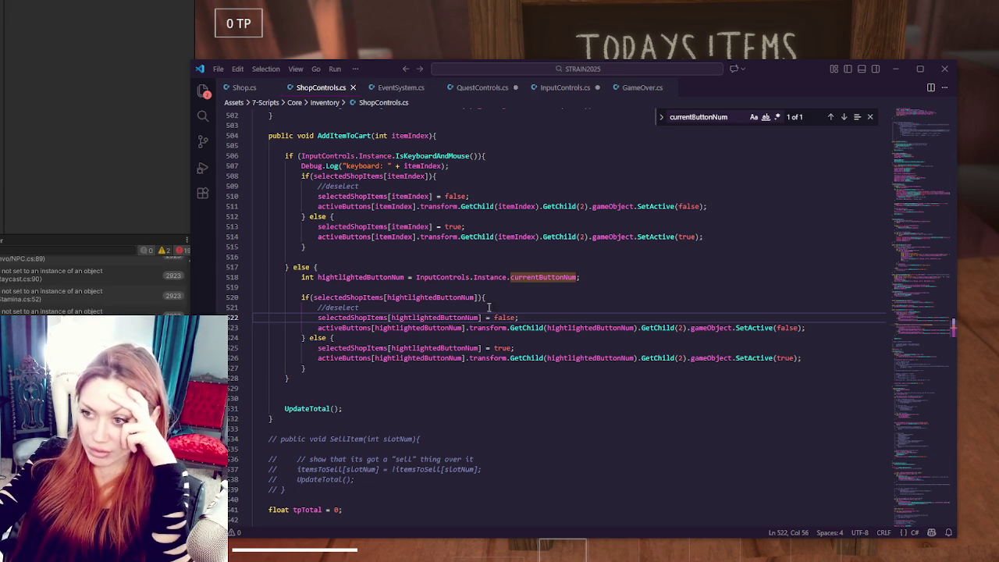
# Step: Look over AddItemToCart's item-selection block in ShopControls.cs, then bring Unity forward
pyautogui.moveTo(257, 146)
pyautogui.mouseDown()
pyautogui.moveTo(406, 234)
pyautogui.moveTo(412, 373)
pyautogui.mouseUp()
pyautogui.click(412, 377)
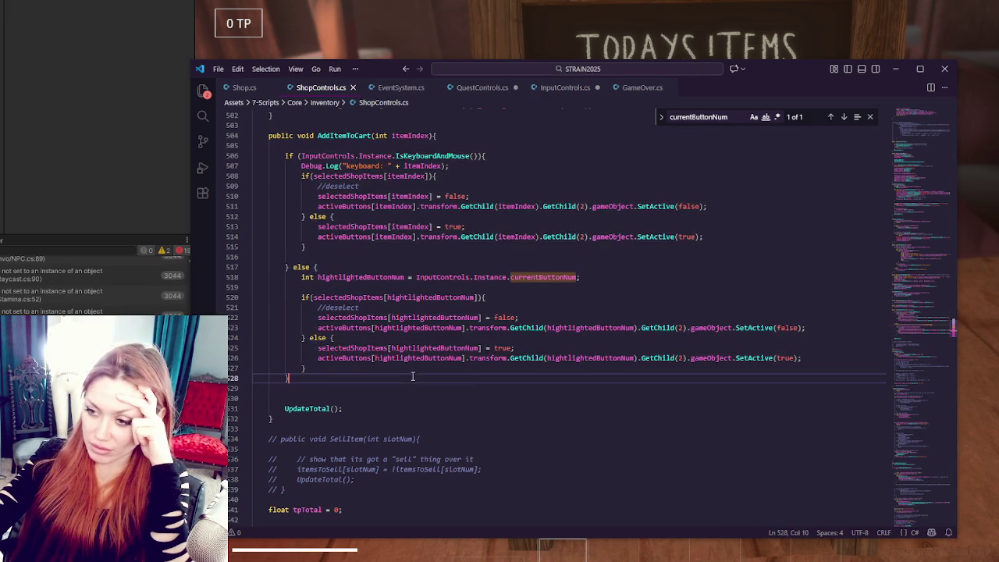
pyautogui.doubleClick(343, 136)
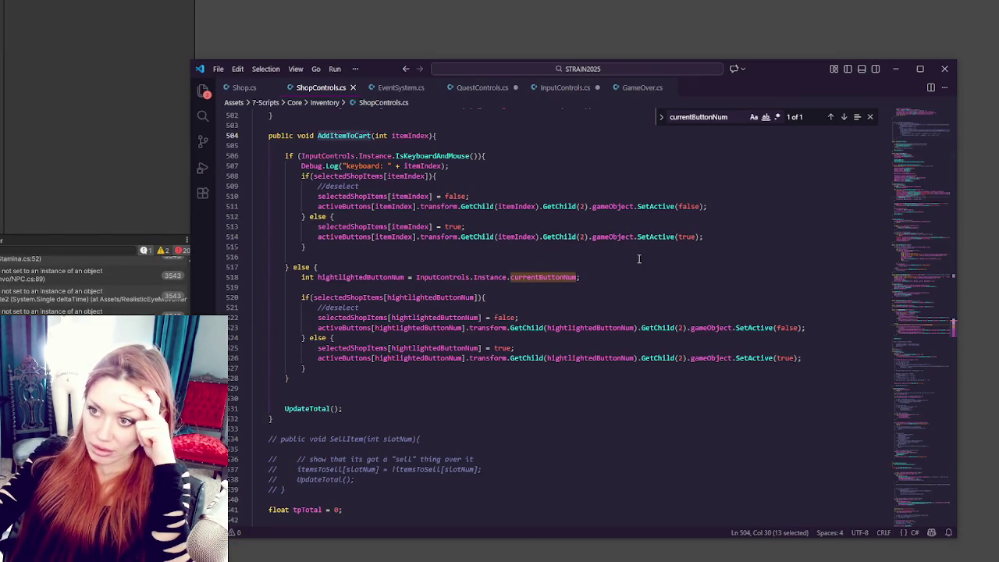
pyautogui.click(493, 311)
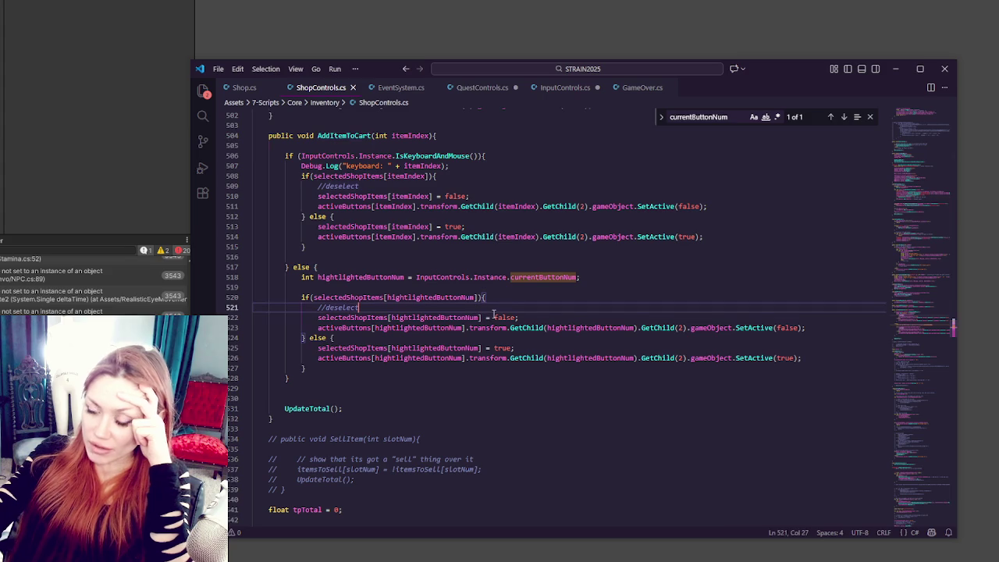
pyautogui.scroll(2, 357, 209)
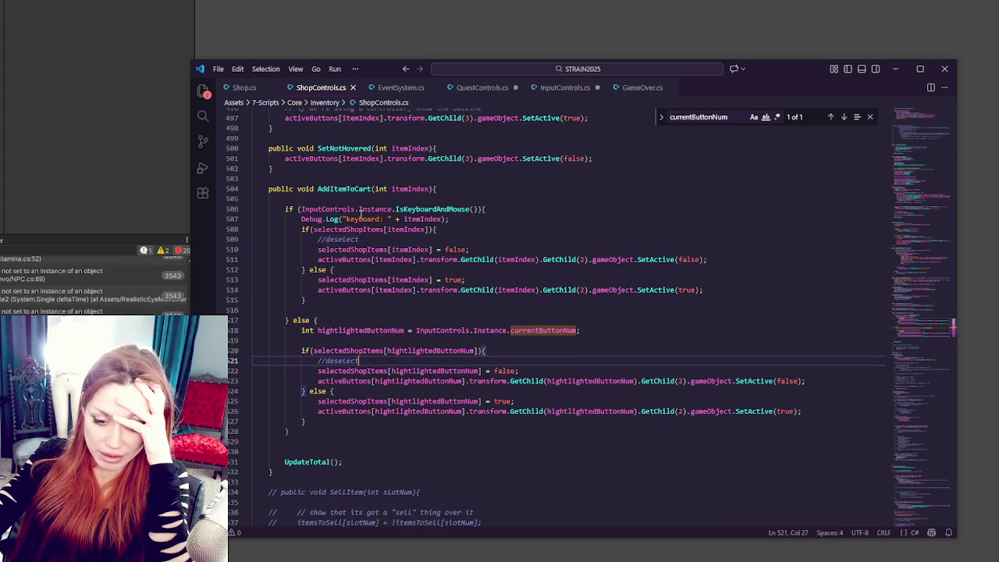
pyautogui.click(48, 160)
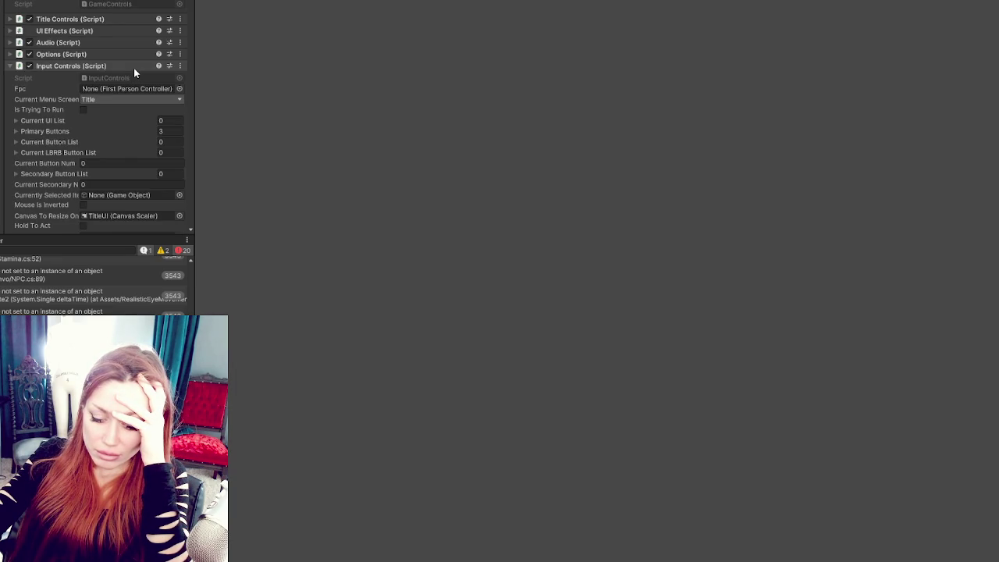
# Step: Collapse Input Controls and open Player Input's actions asset in the Input Actions editor
pyautogui.click(86, 65)
pyautogui.click(85, 65)
pyautogui.click(92, 67)
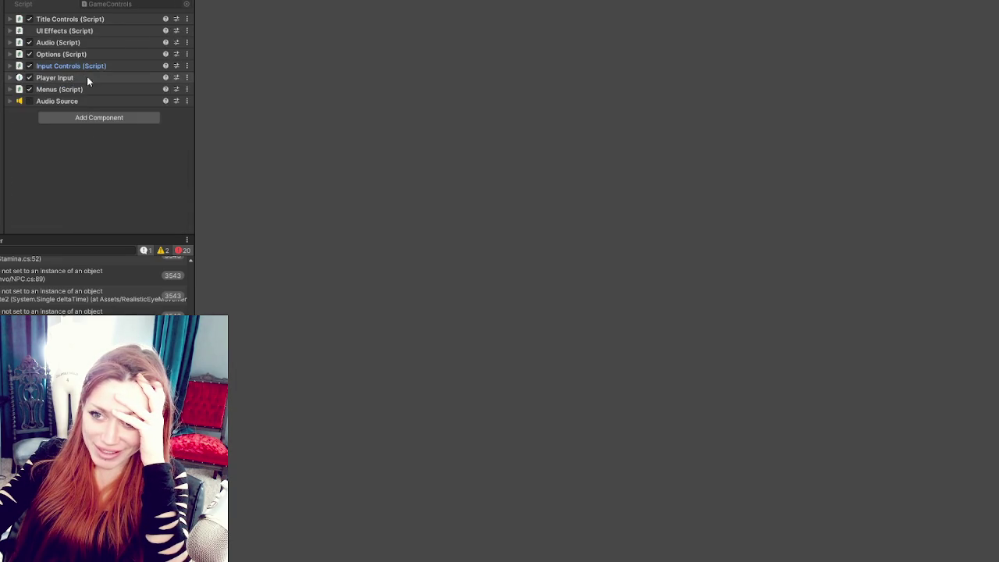
pyautogui.click(89, 77)
pyautogui.doubleClick(153, 90)
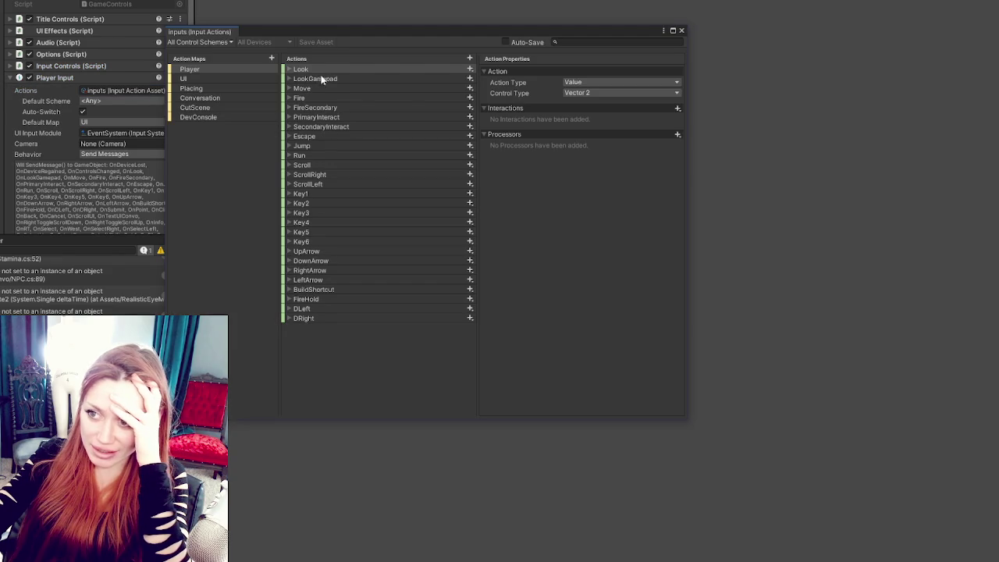
# Step: Inspect the UI map's Submit action and its Button South [Gamepad] binding, then return to VS Code
pyautogui.click(241, 78)
pyautogui.click(301, 71)
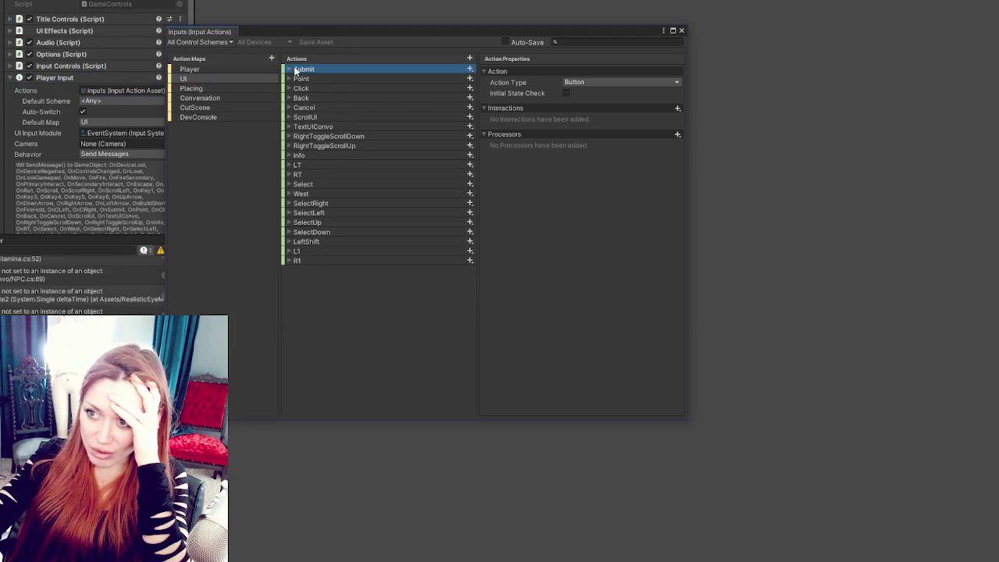
pyautogui.click(291, 69)
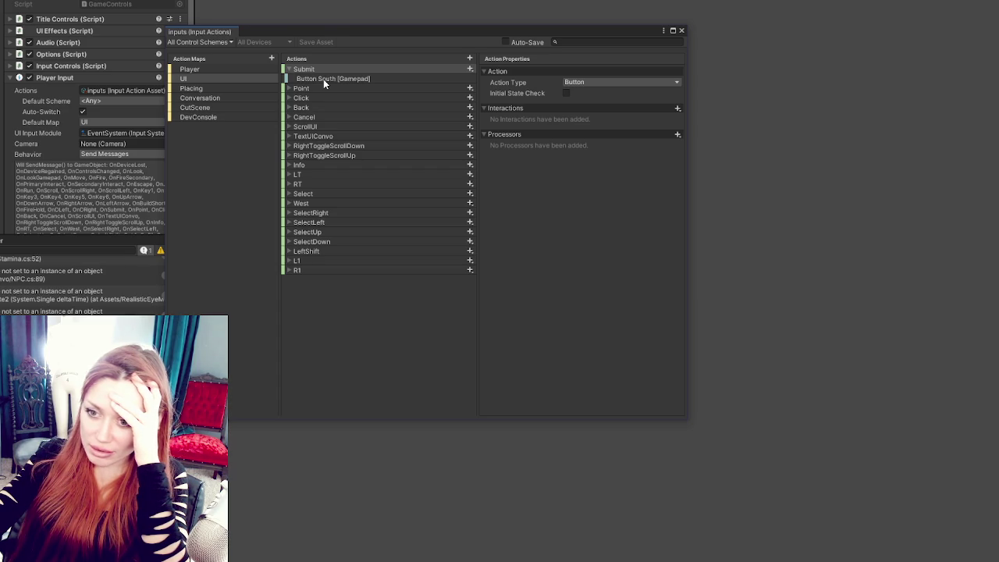
pyautogui.hotkey('alt', 'Tab')
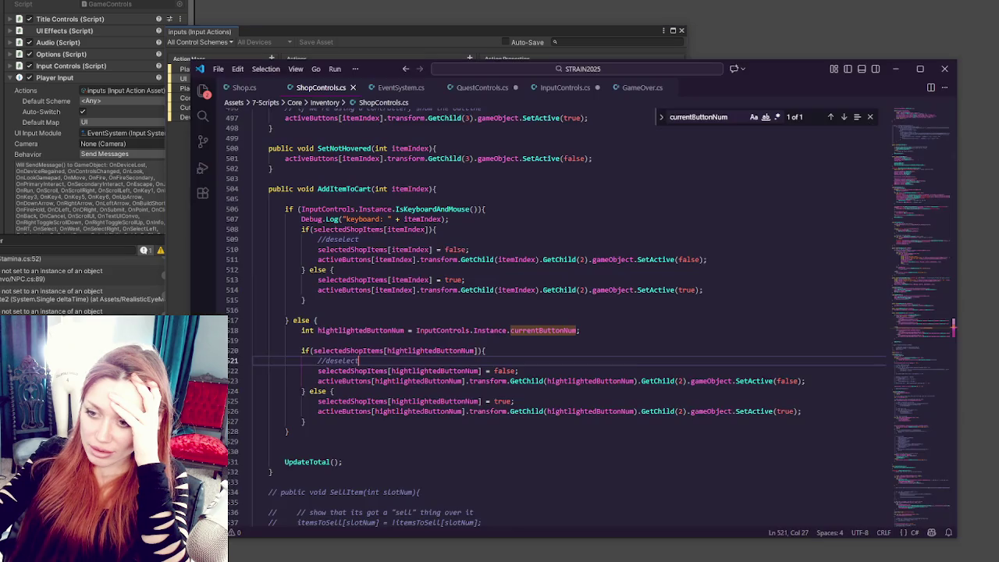
pyautogui.click(469, 309)
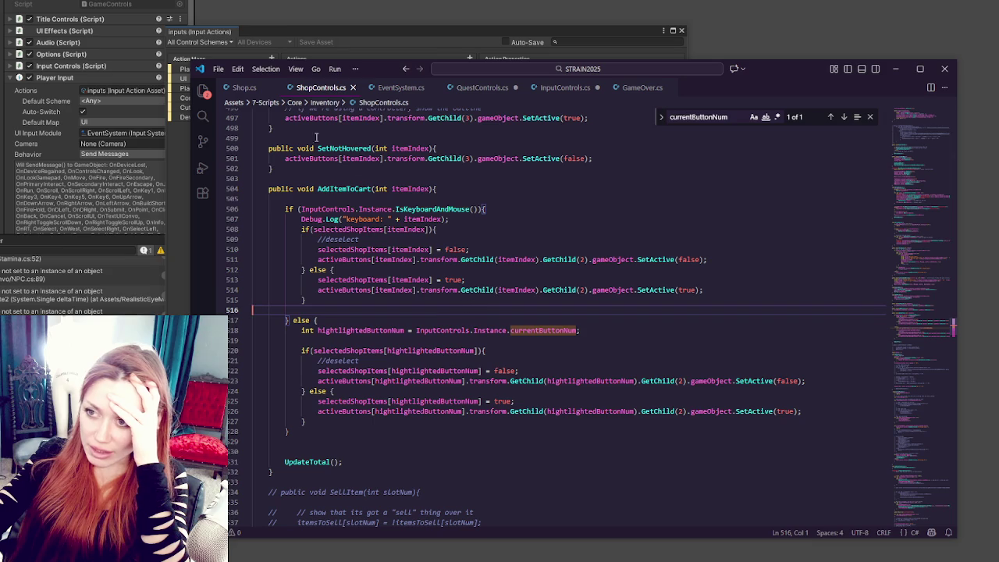
pyautogui.click(564, 87)
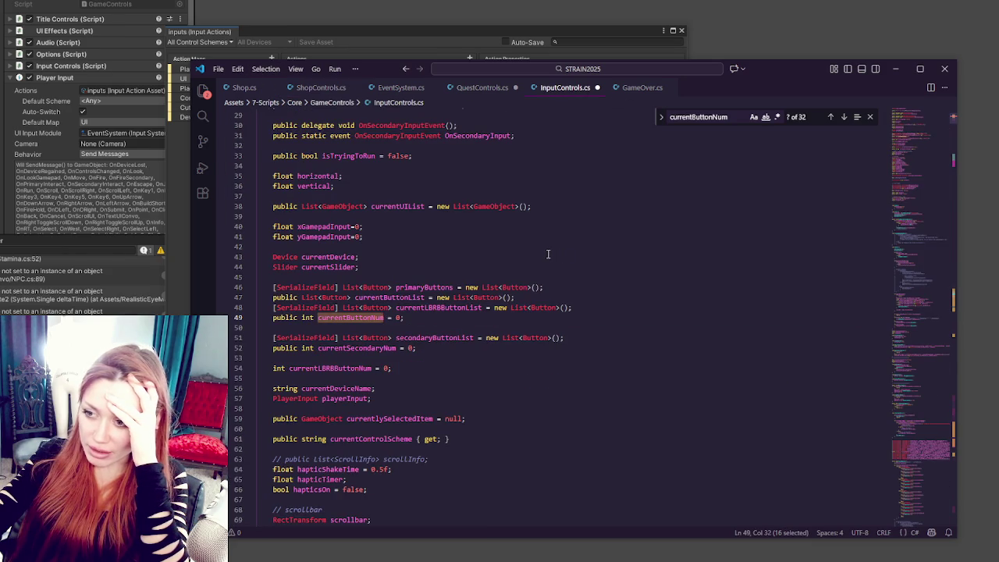
pyautogui.click(444, 35)
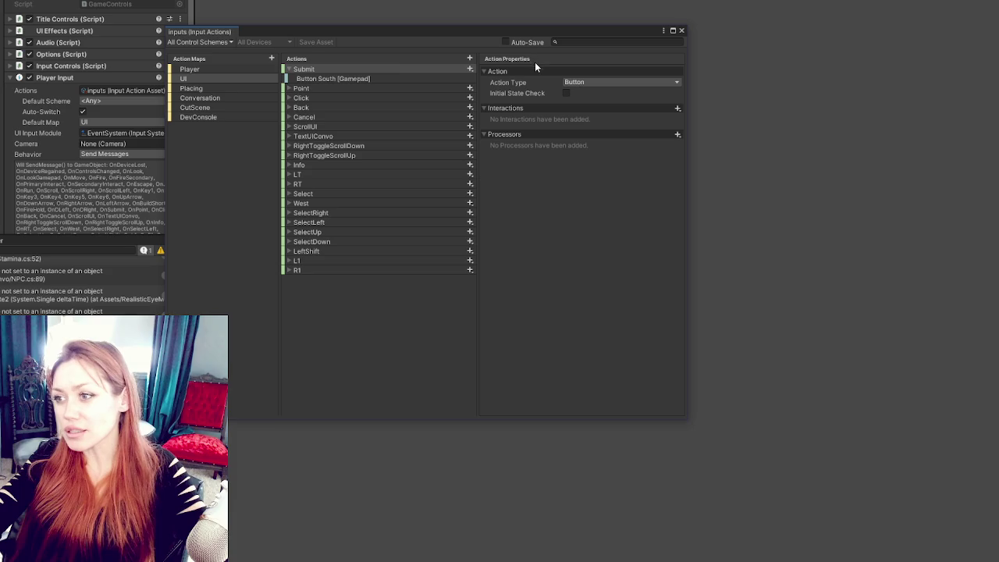
# Step: Rename the UI map's Submit action to GamepadSelect and save the input actions asset
pyautogui.doubleClick(299, 70)
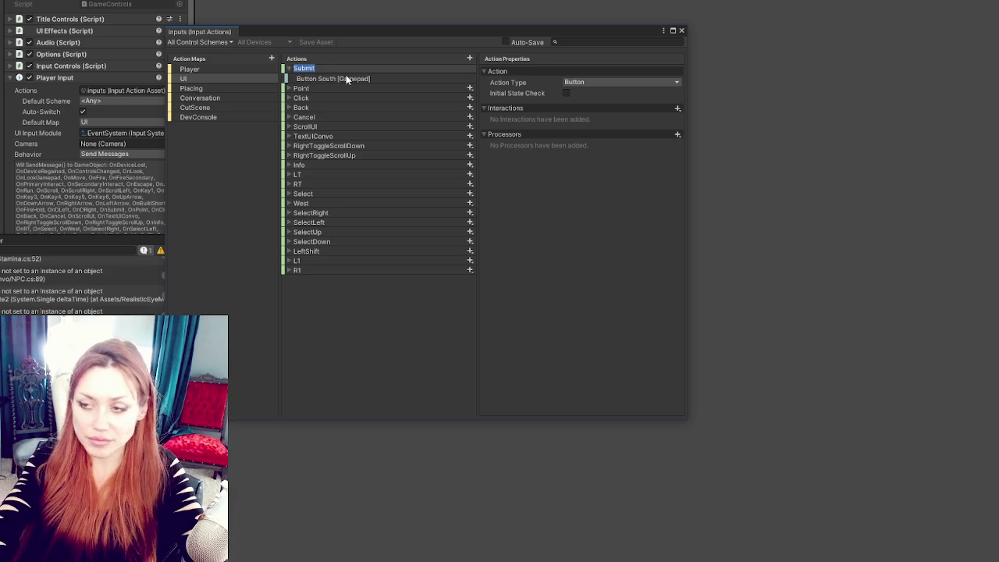
pyautogui.write('Ga')
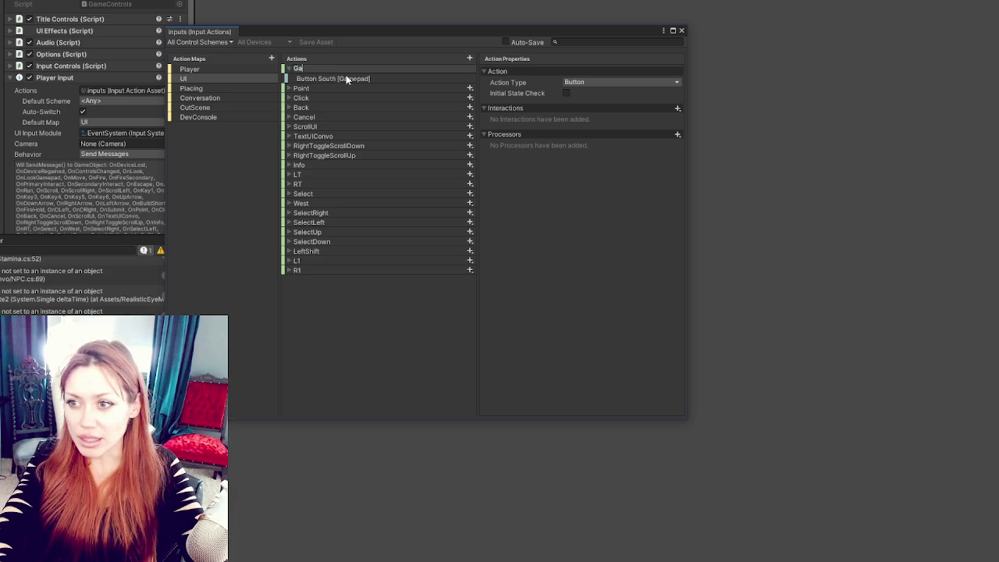
pyautogui.write('mepadSelect')
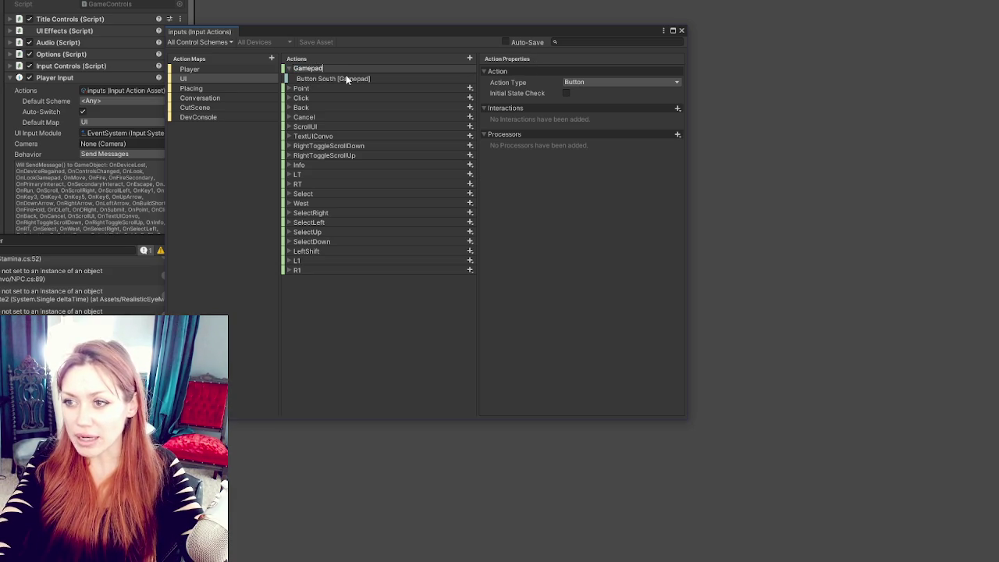
pyautogui.press('Return')
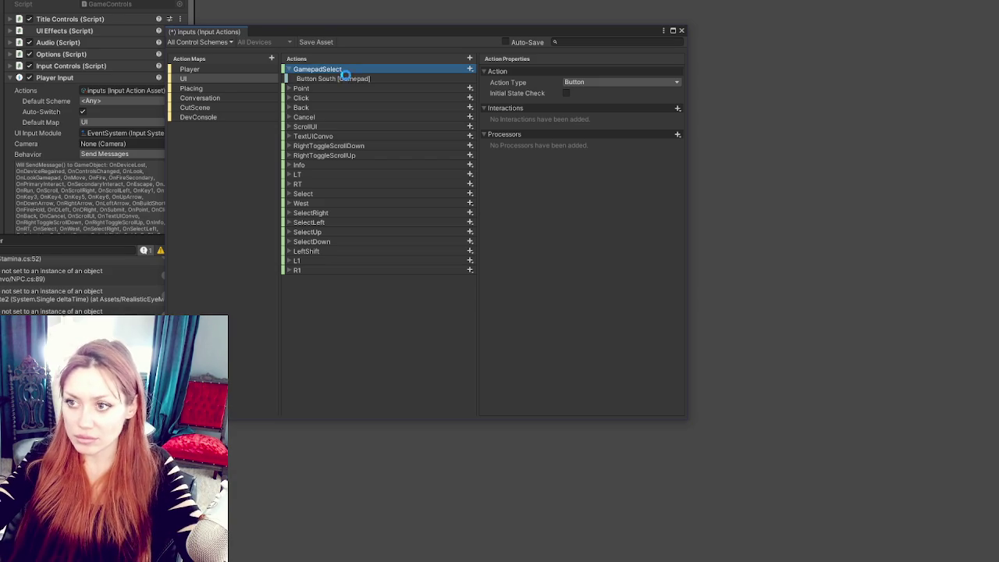
pyautogui.click(316, 41)
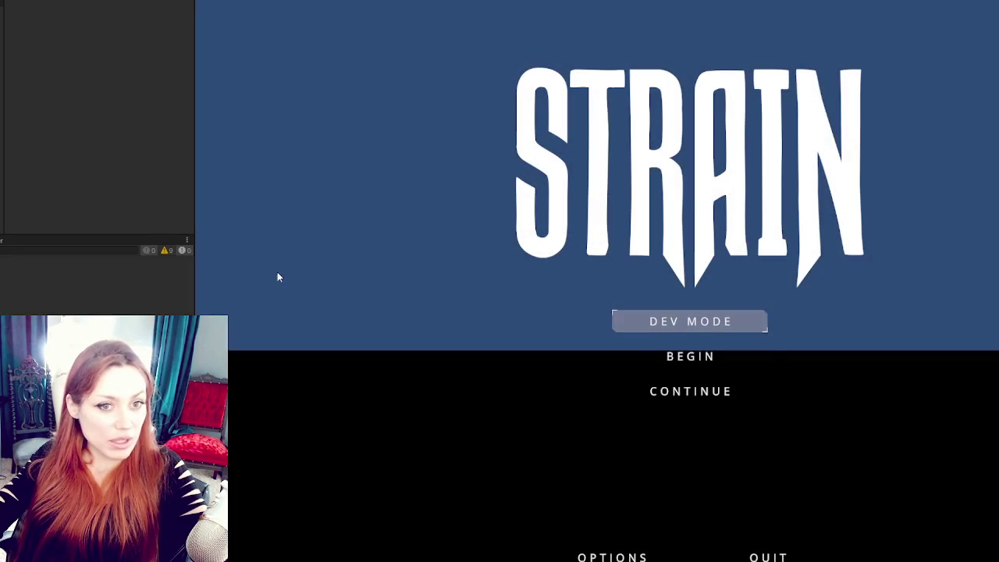
# Step: Continue the saved game from the STRAIN title menu into the shop scene
pyautogui.click(688, 392)
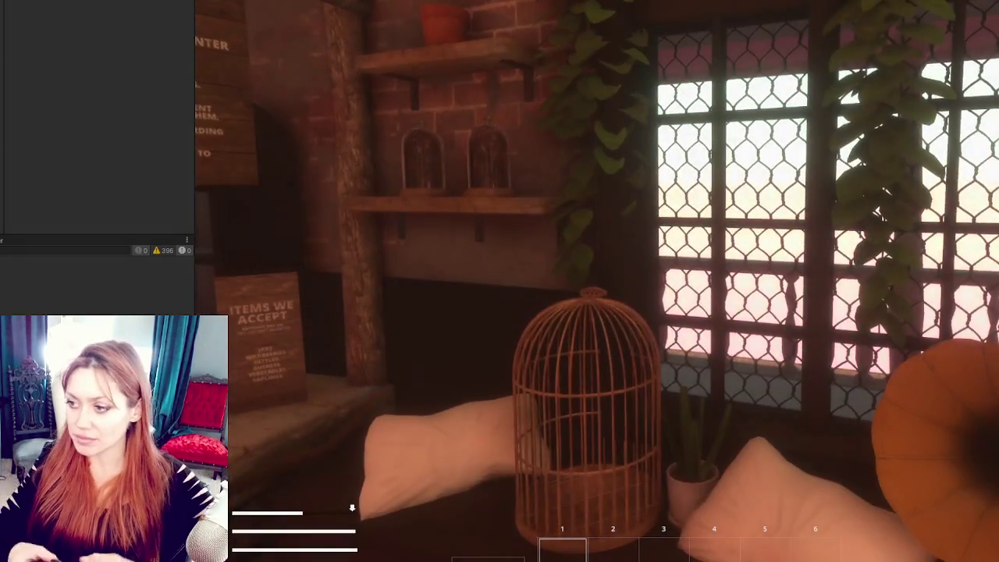
# Step: Open the Todays Items board, select Tomato Sapling with the arrow keys, then close it
pyautogui.press('e')
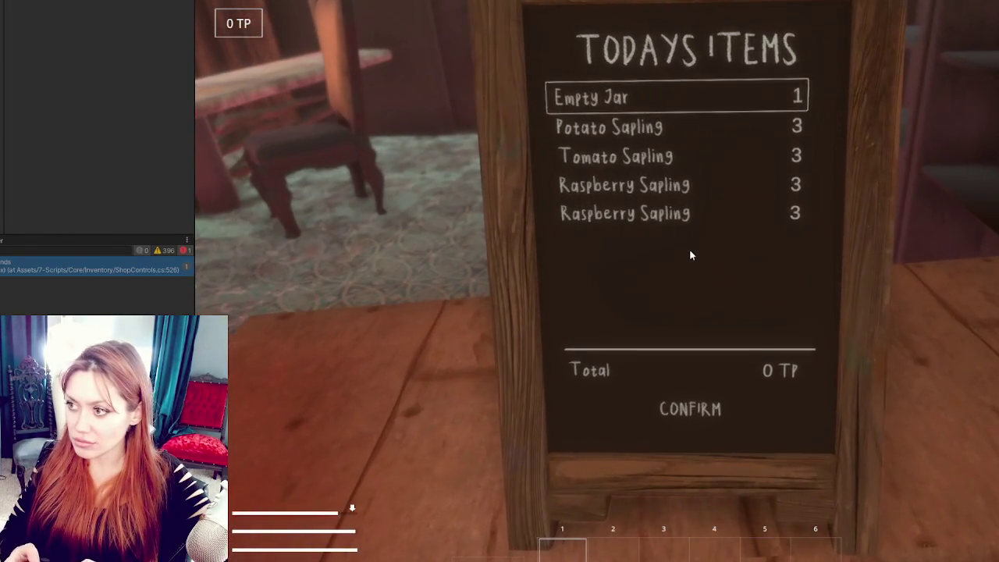
pyautogui.press('Down')
pyautogui.press('Down')
pyautogui.press('Return')
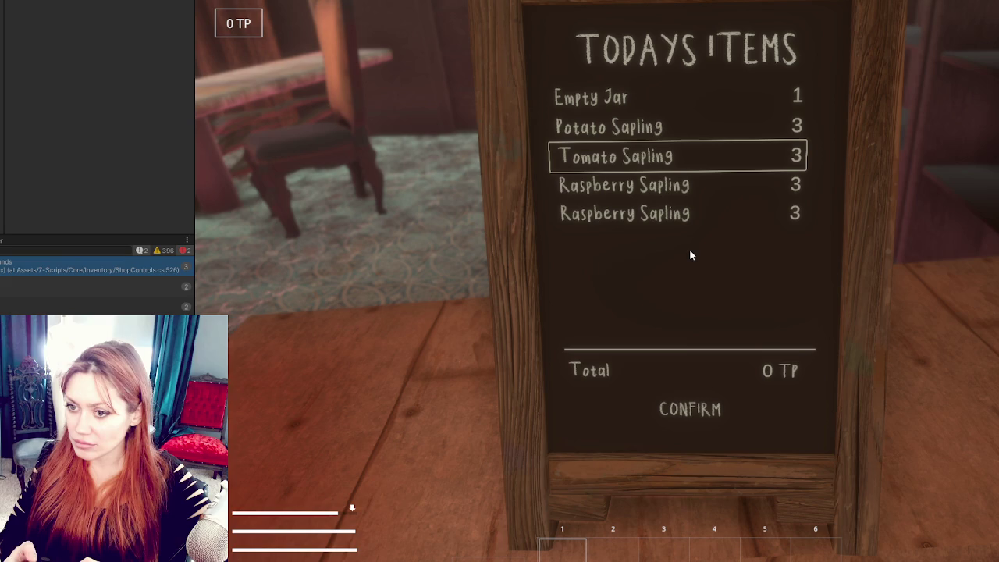
pyautogui.press('Down')
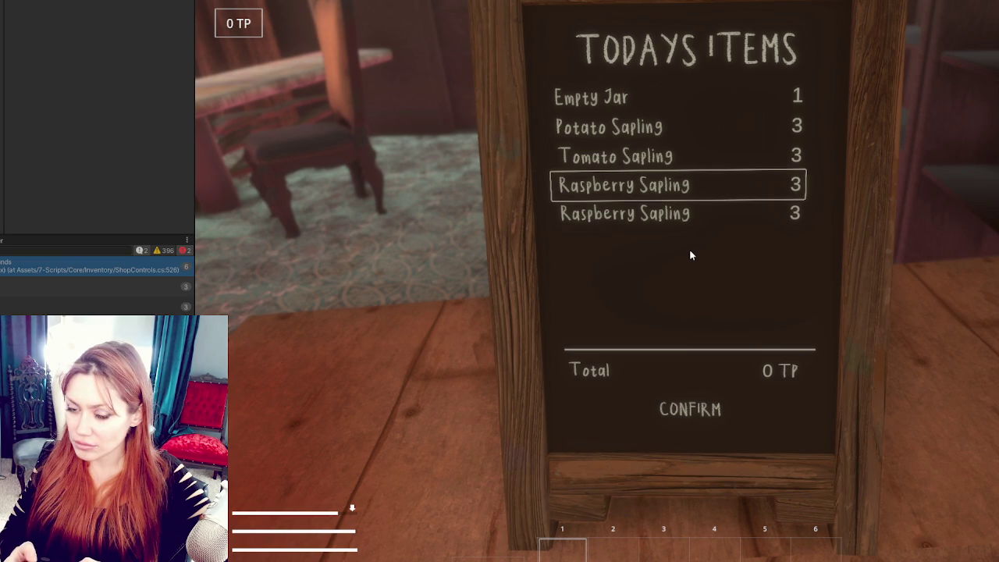
pyautogui.press('Escape')
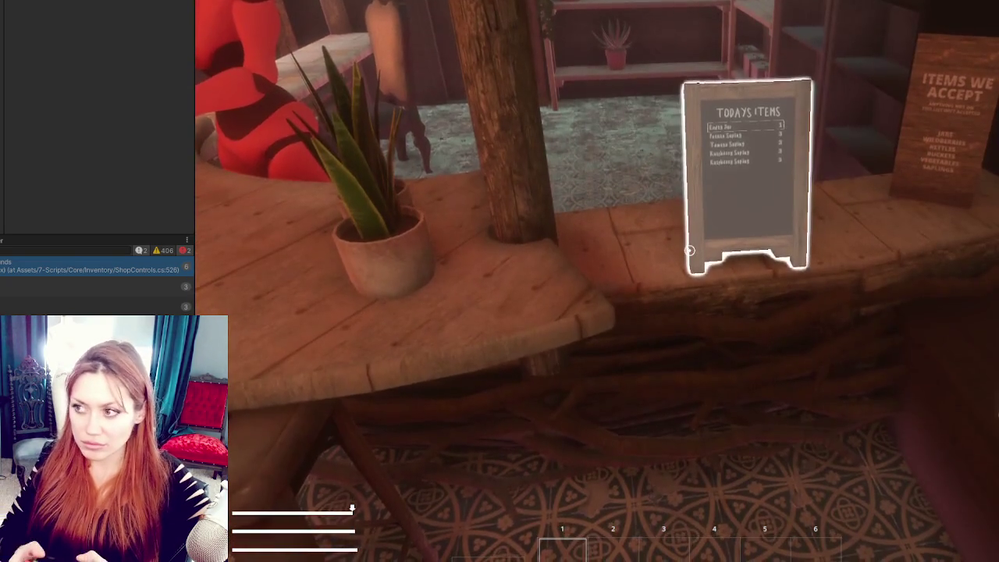
# Step: Reopen the board, move the highlight between Potato, Tomato and Raspberry Saplings, then close it
pyautogui.click(689, 250)
pyautogui.press('Down')
pyautogui.press('Down')
pyautogui.press('Down')
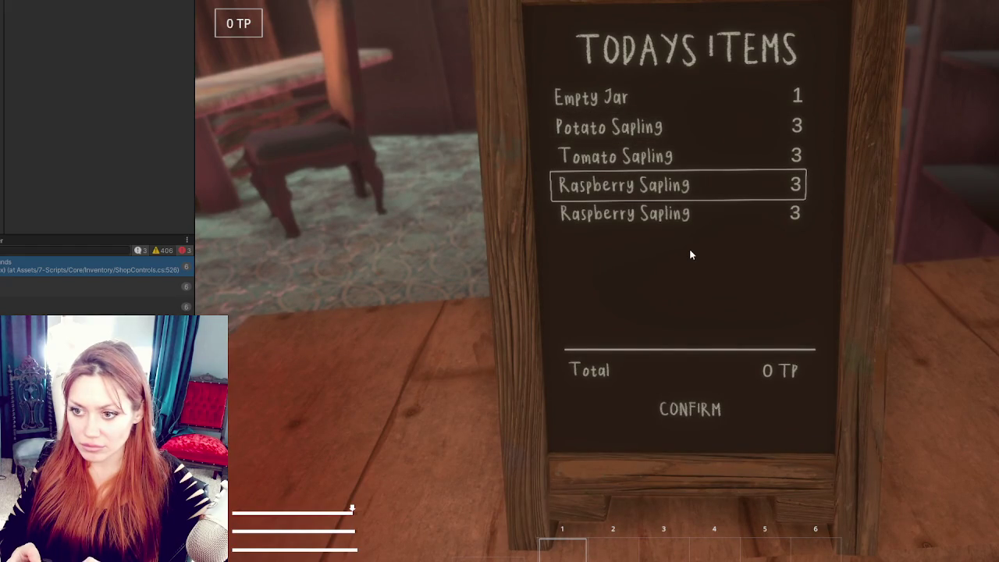
pyautogui.press('Down')
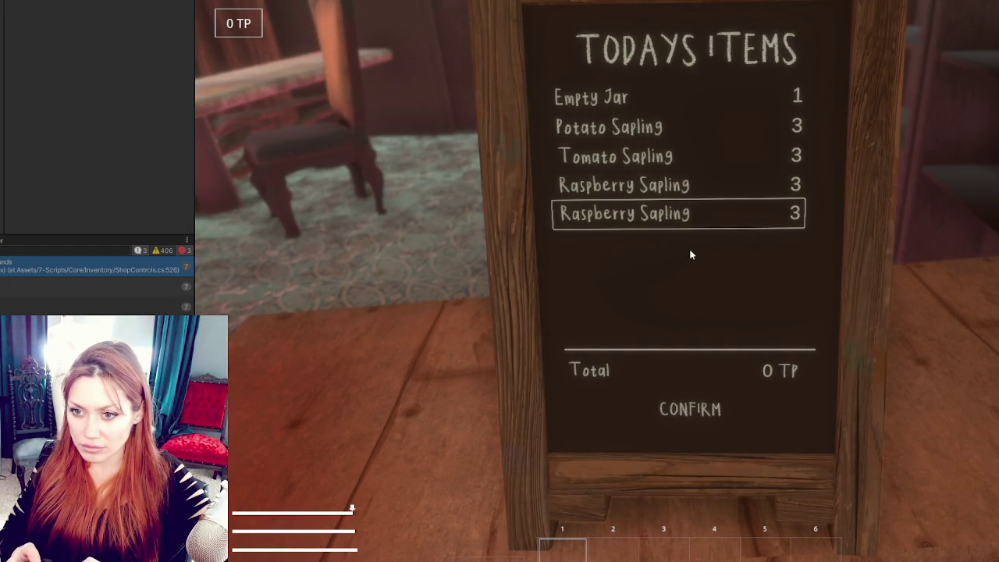
pyautogui.press('Up')
pyautogui.press('Up')
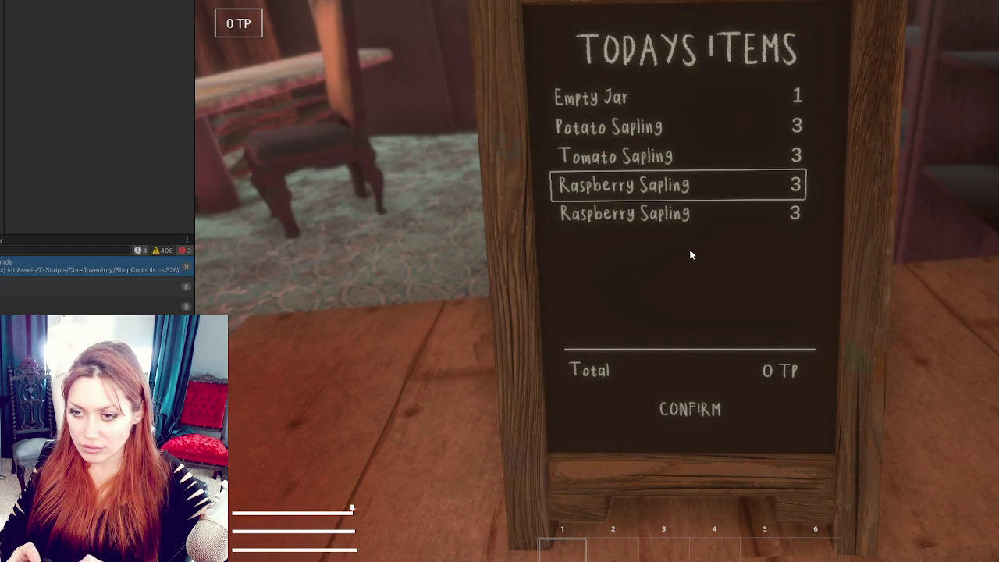
pyautogui.press('Up')
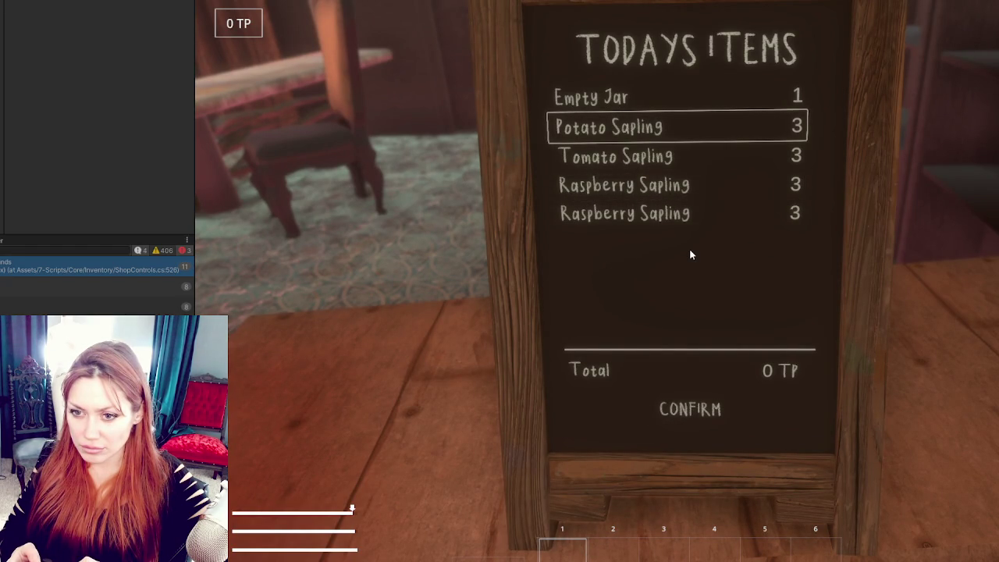
pyautogui.press('Down')
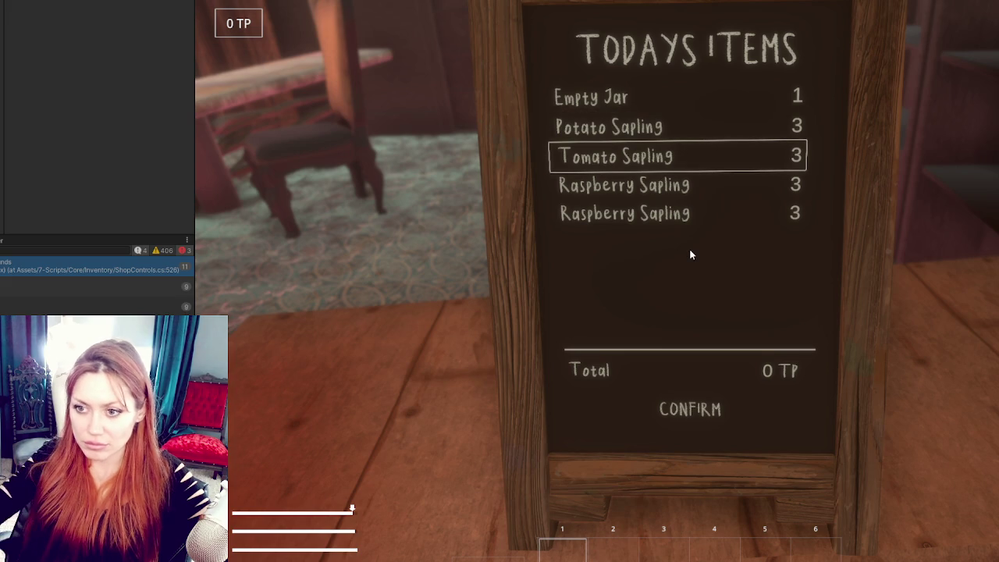
pyautogui.press('Escape')
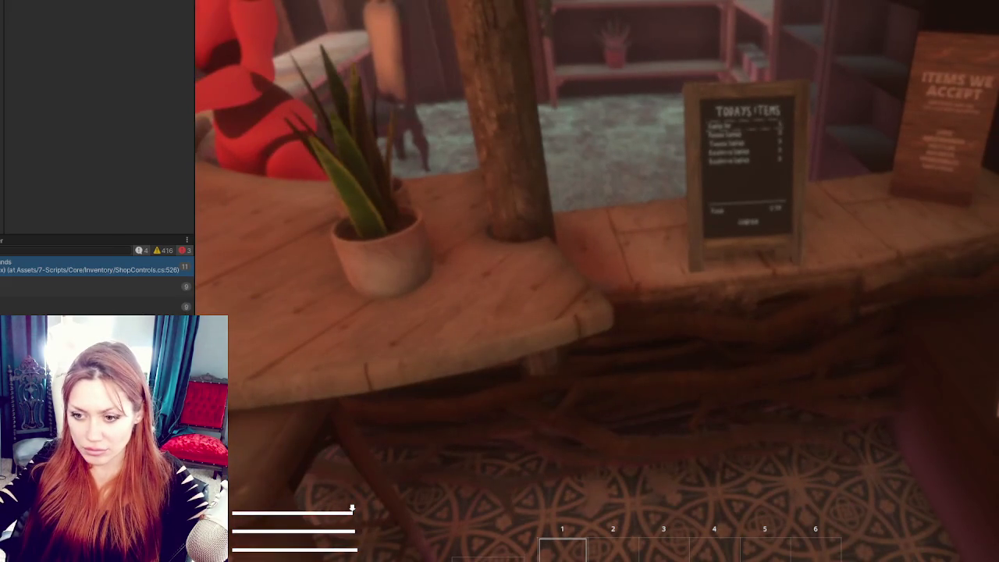
pyautogui.hotkey('alt', 'Tab')
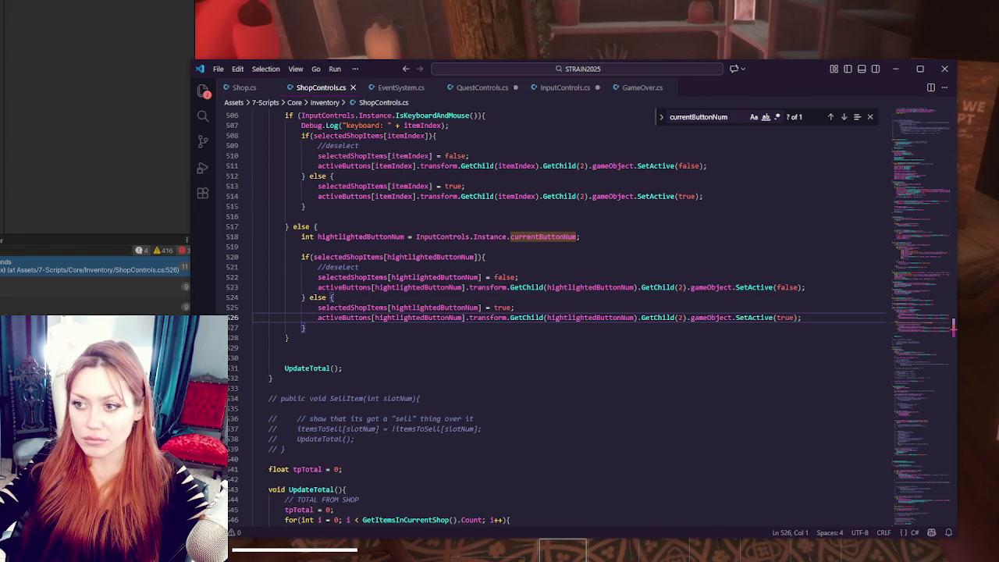
# Step: Review the hightlightedButtonNum highlight code and glance at the game view
pyautogui.doubleClick(427, 316)
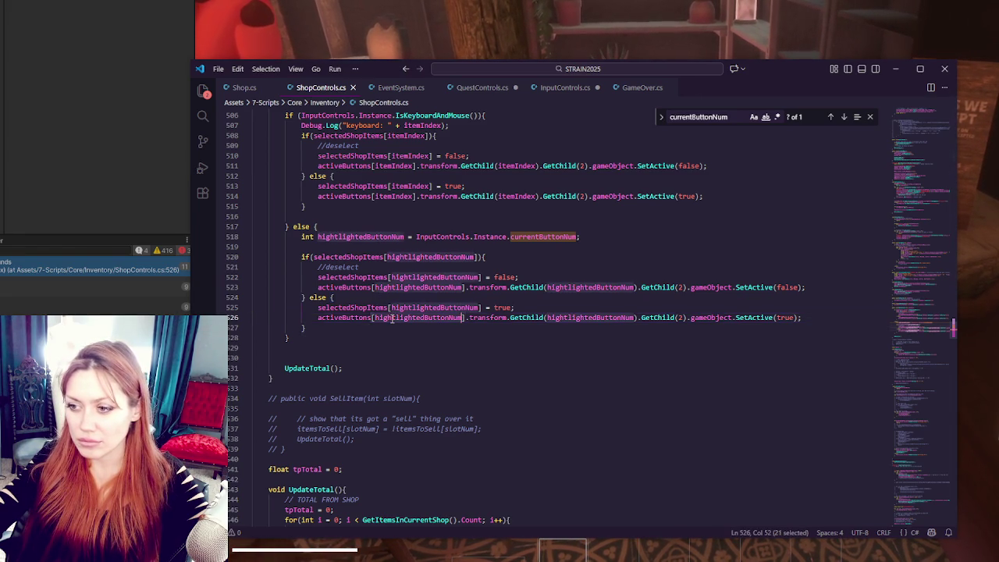
pyautogui.scroll(2, 427, 311)
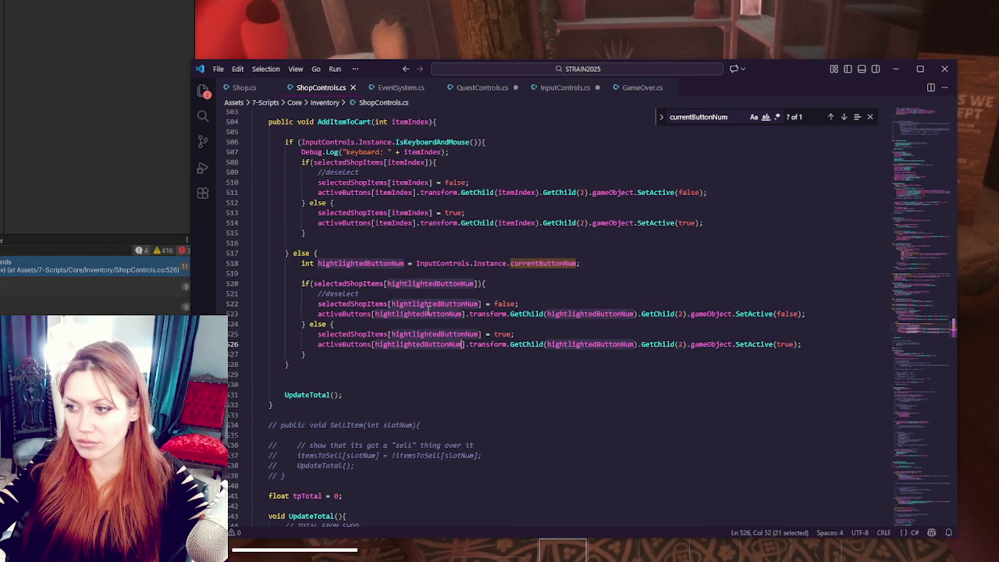
pyautogui.scroll(1, 427, 311)
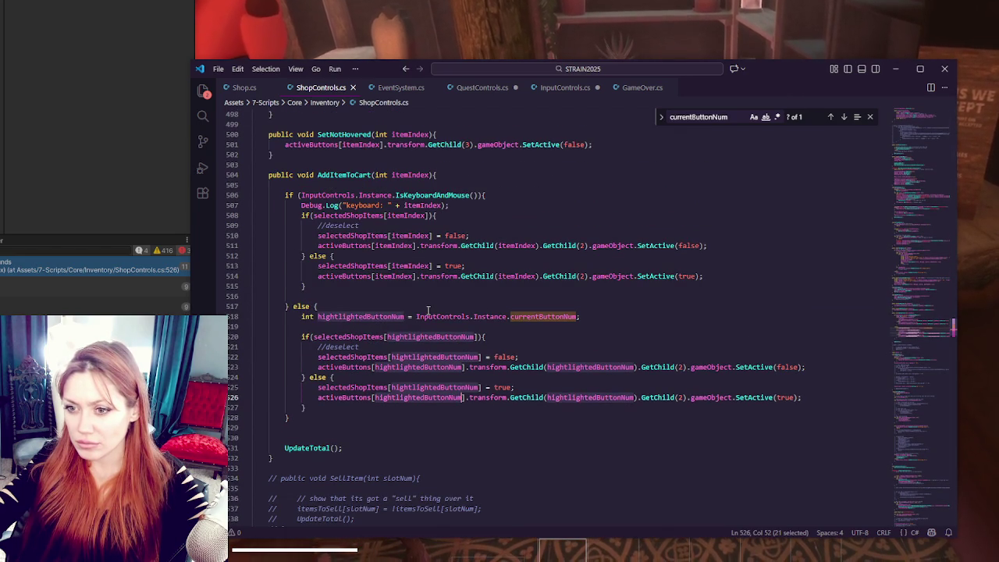
pyautogui.scroll(2, 428, 310)
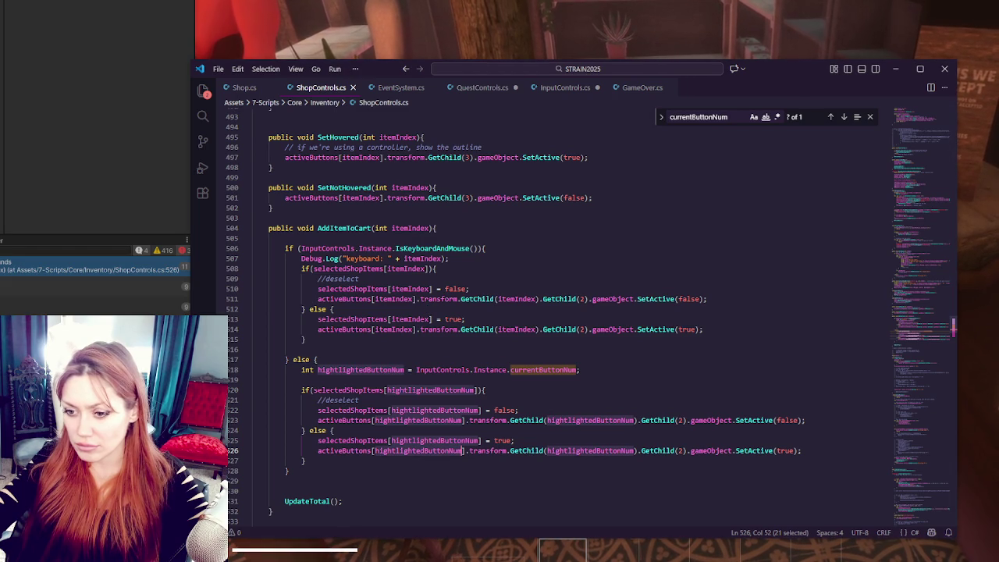
pyautogui.hotkey('alt', 'Tab')
pyautogui.hotkey('alt', 'Tab')
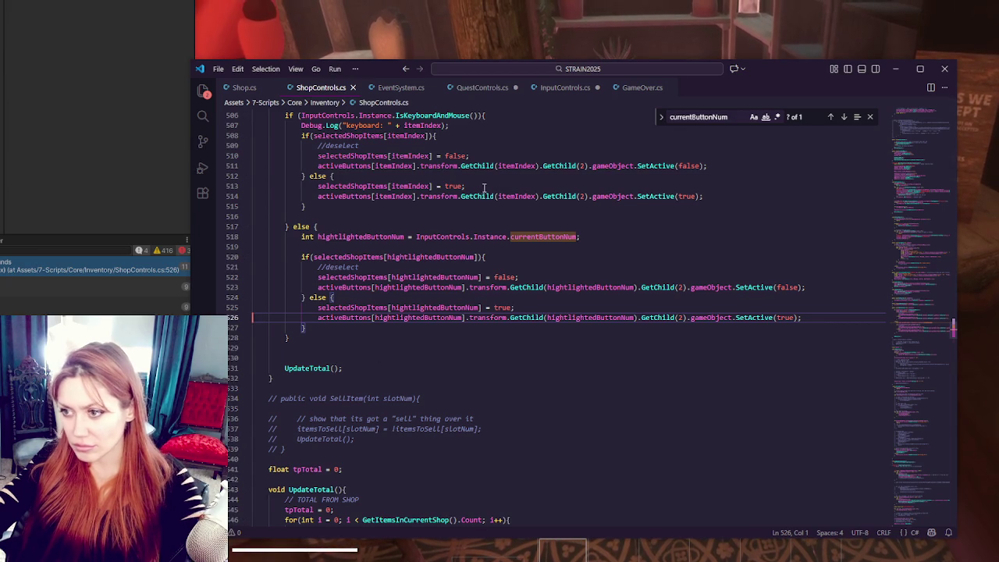
pyautogui.hotkey('alt', 'Tab')
pyautogui.hotkey('alt', 'Tab')
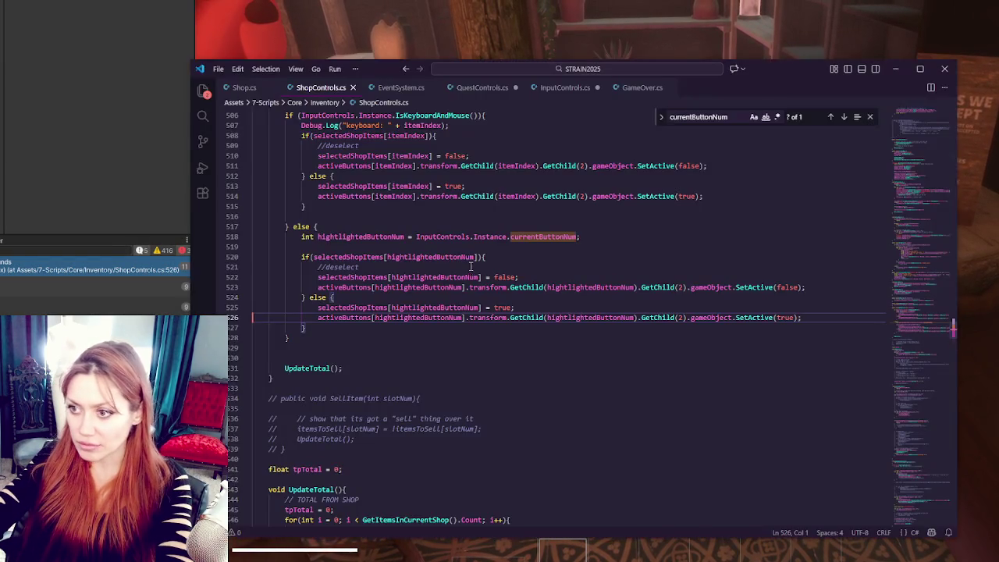
pyautogui.scroll(3, 462, 195)
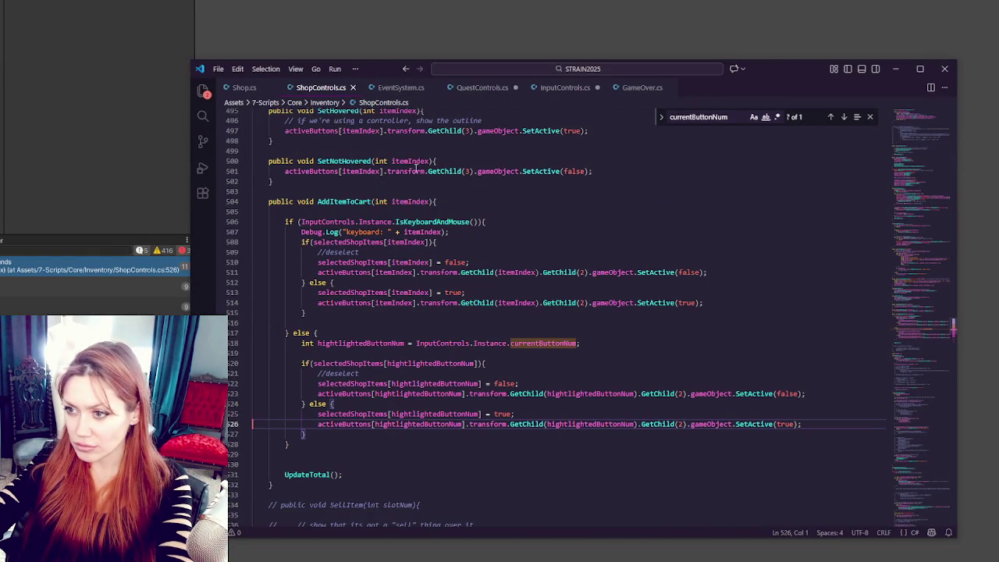
# Step: Remove GetChild(itemIndex) from lines 511 and 514
pyautogui.moveTo(461, 273); pyautogui.dragTo(540, 273)
pyautogui.press('Delete')
pyautogui.press('Delete')
pyautogui.moveTo(461, 302)
pyautogui.mouseDown()
pyautogui.moveTo(550, 302)
pyautogui.moveTo(540, 303)
pyautogui.mouseUp()
pyautogui.press('Delete')
pyautogui.press('Delete')
# Step: Remove transform.GetChild(hightlightedButtonNum) from lines 526 and 523 and save the script
pyautogui.moveTo(469, 424); pyautogui.dragTo(640, 423)
pyautogui.press('Delete')
pyautogui.moveTo(466, 394); pyautogui.dragTo(640, 395)
pyautogui.press('Delete')
pyautogui.hotkey('ctrl', 's')
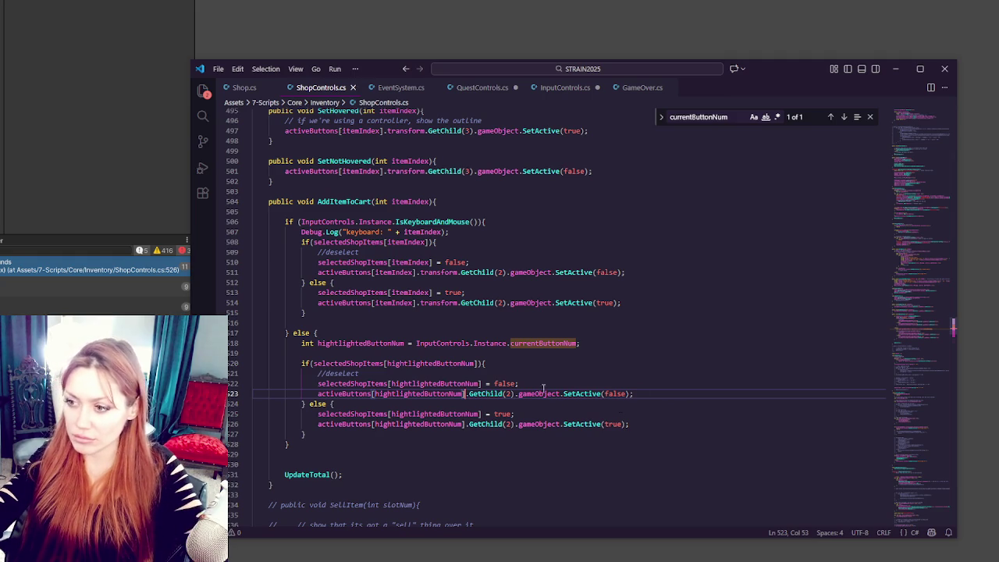
pyautogui.click(178, 226)
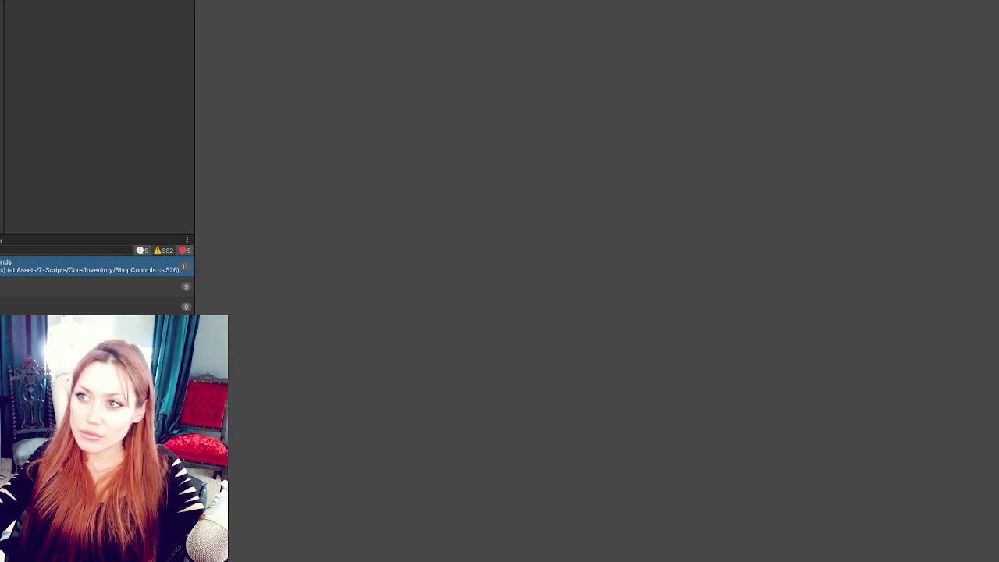
# Step: Attempt Play mode, then open the first CS1061 'Button' error at line 523
pyautogui.hotkey('ctrl', 'p')
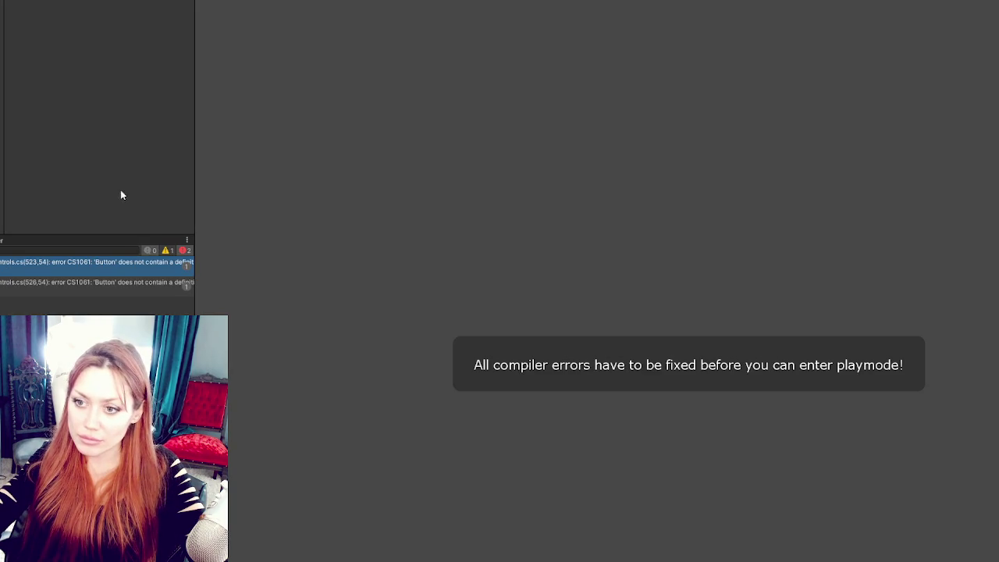
pyautogui.doubleClick(87, 261)
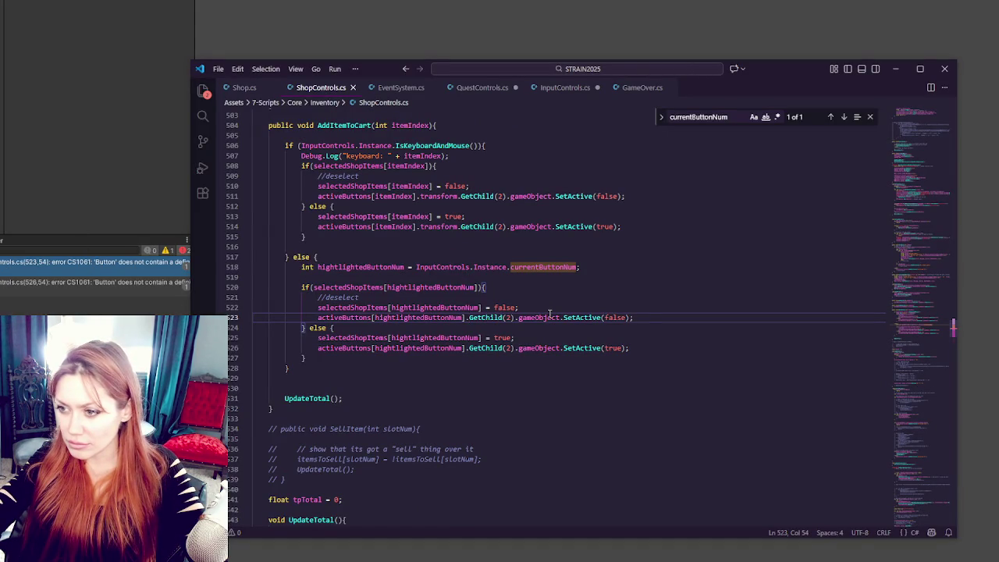
pyautogui.scroll(2, 550, 312)
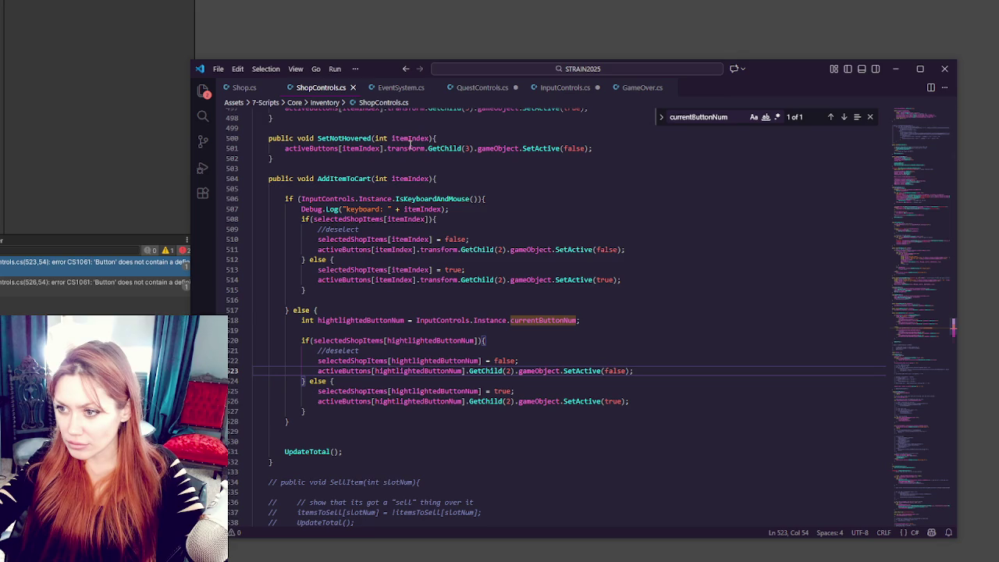
# Step: Insert 'transform.' before GetChild on lines 523 and 526, then return to Unity
pyautogui.doubleClick(409, 147)
pyautogui.hotkey('ctrl', 'c')
pyautogui.click(469, 371)
pyautogui.hotkey('ctrl', 'v')
pyautogui.write('.')
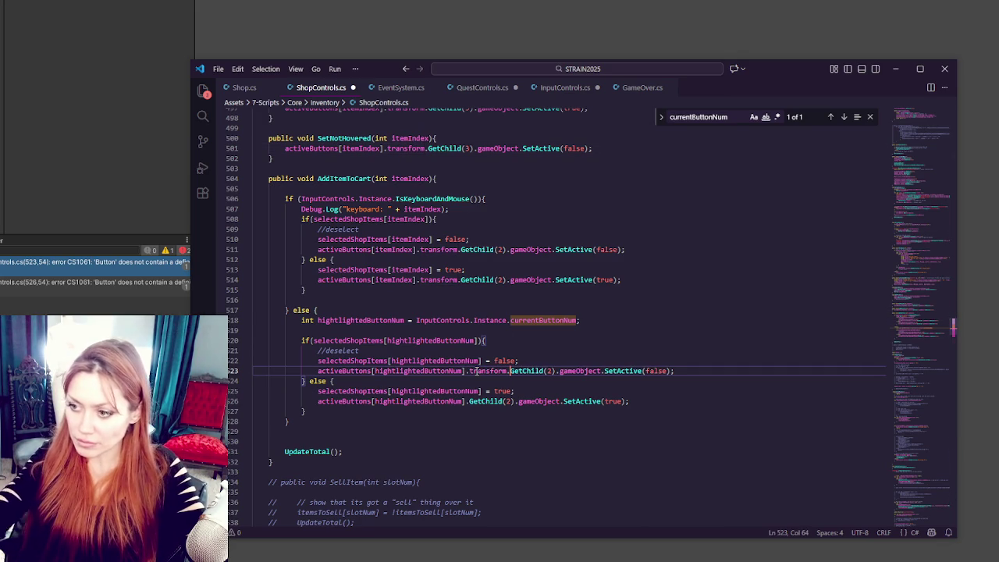
pyautogui.click(471, 401)
pyautogui.hotkey('ctrl', 'v')
pyautogui.write('.')
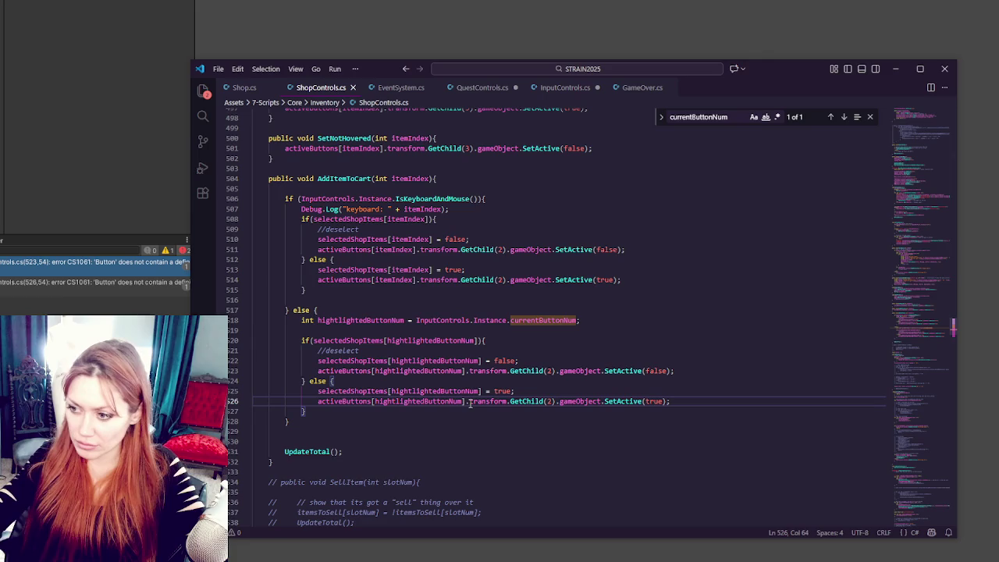
pyautogui.hotkey('alt', 'Tab')
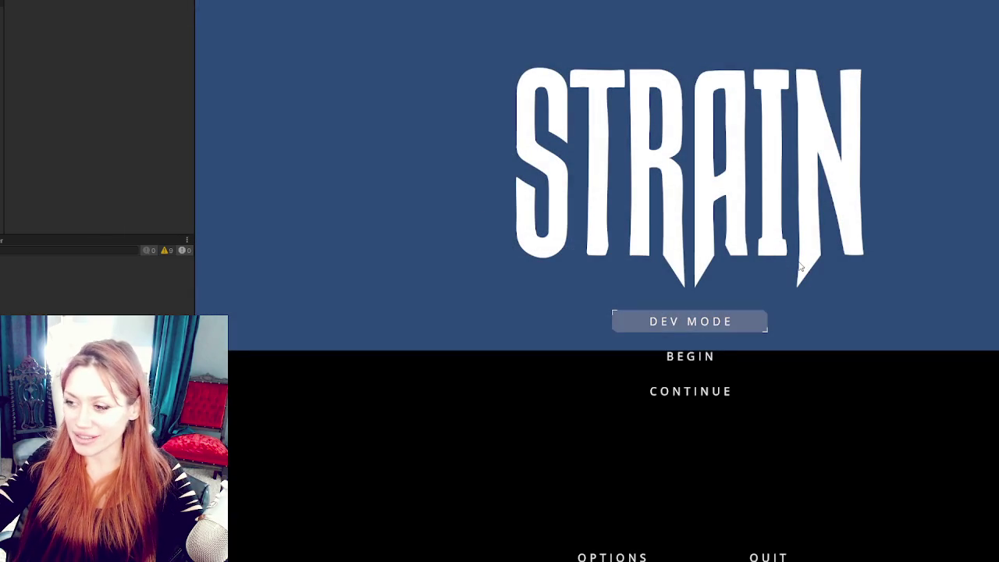
# Step: Continue the game, walk to the Todays Items board and toggle items using arrow keys and Enter
pyautogui.click(731, 393)
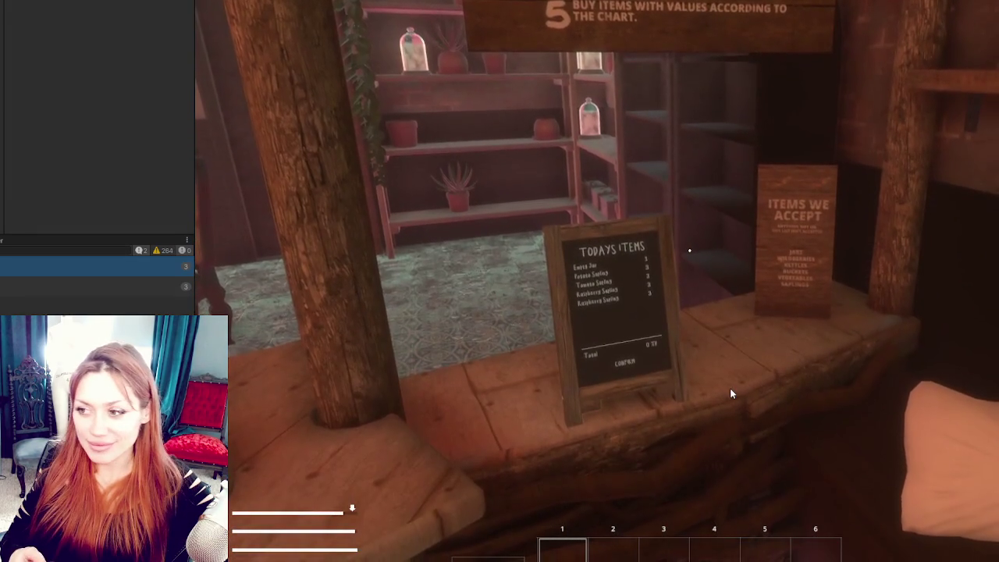
pyautogui.press('w')
pyautogui.press('w')
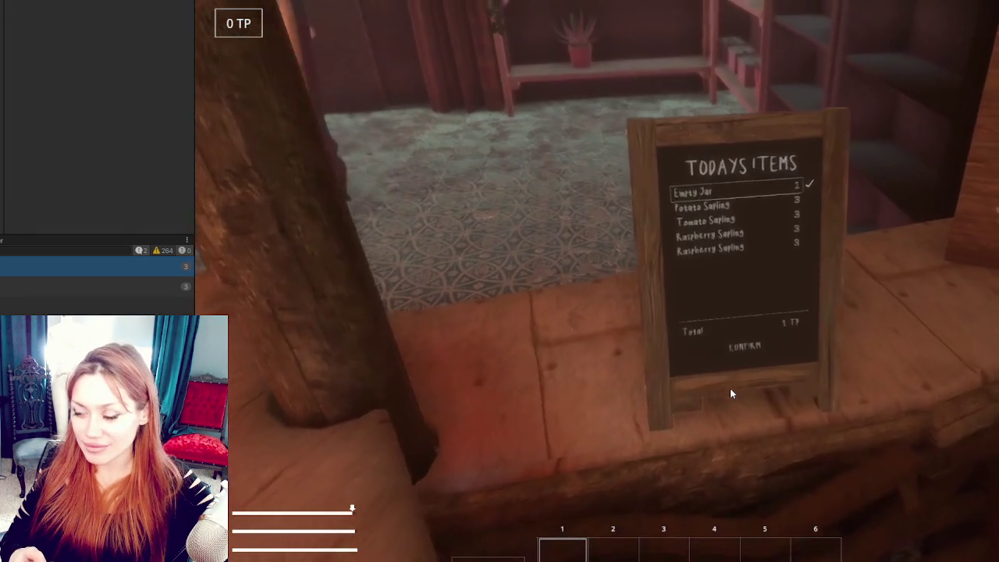
pyautogui.press('Down')
pyautogui.press('Down')
pyautogui.press('Down')
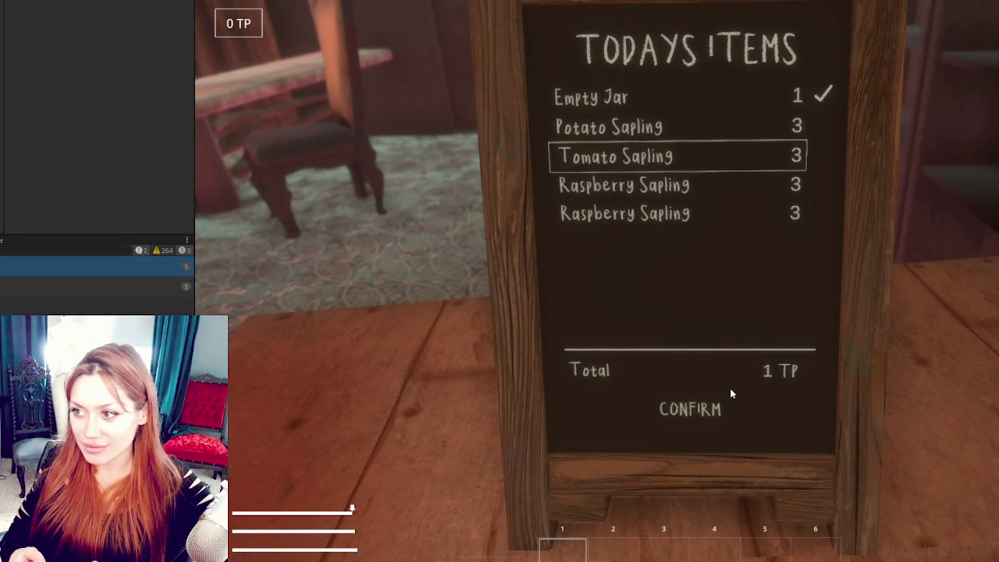
pyautogui.press('Down')
pyautogui.press('Down')
pyautogui.press('Return')
pyautogui.press('Down')
pyautogui.press('Down')
pyautogui.press('Down')
pyautogui.press('Return')
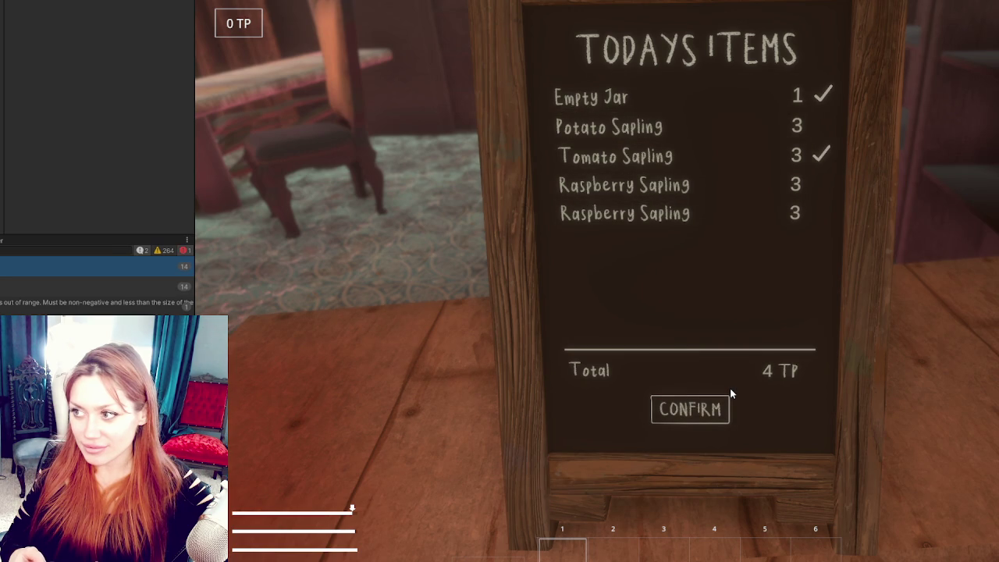
pyautogui.press('Down')
pyautogui.press('Down')
pyautogui.press('Return')
pyautogui.press('Return')
pyautogui.press('Down')
pyautogui.press('Up')
pyautogui.press('Up')
pyautogui.press('Return')
pyautogui.press('Down')
pyautogui.press('Return')
pyautogui.press('Return')
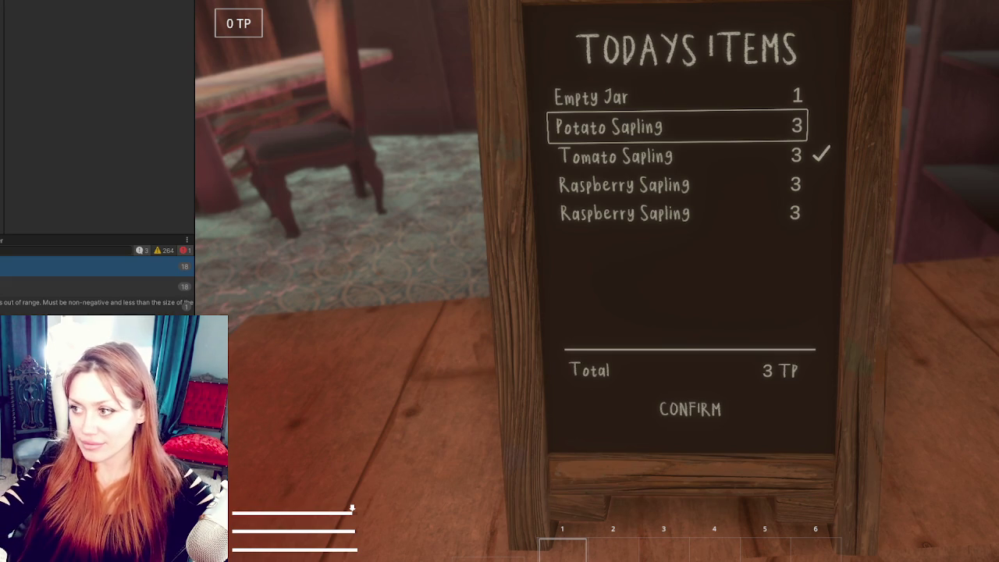
# Step: Check and uncheck Empty Jar, Potato, Tomato and both Raspberry Saplings with the mouse, then leave the board
pyautogui.click(725, 101)
pyautogui.click(720, 156)
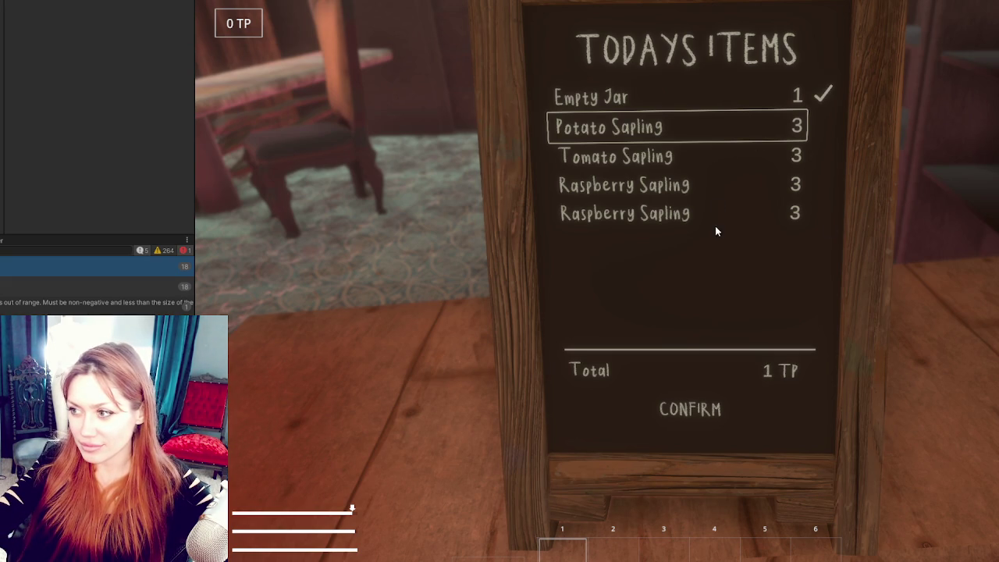
pyautogui.click(715, 213)
pyautogui.click(717, 178)
pyautogui.click(722, 134)
pyautogui.click(725, 107)
pyautogui.click(717, 155)
pyautogui.click(717, 207)
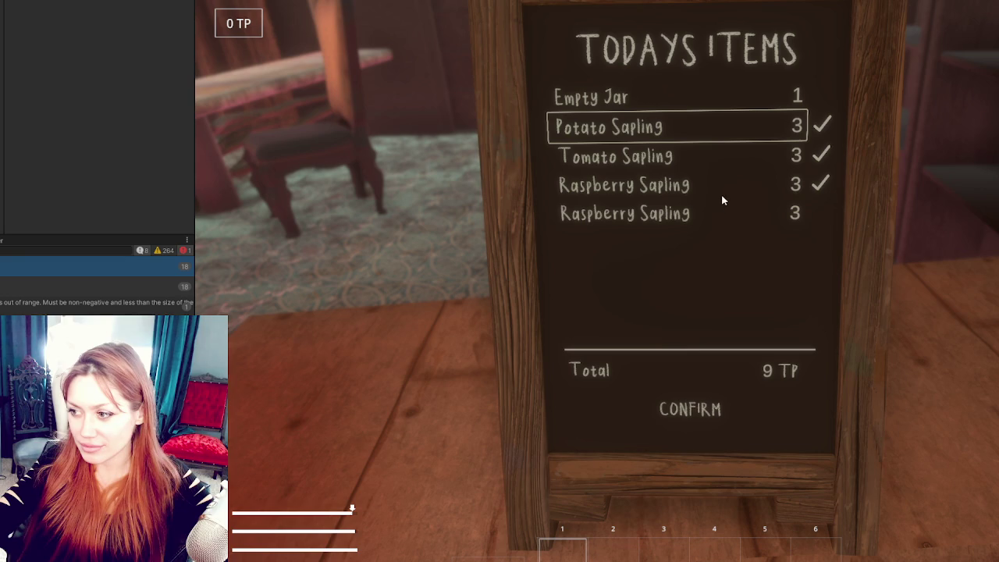
pyautogui.click(723, 184)
pyautogui.click(724, 156)
pyautogui.click(727, 128)
pyautogui.click(735, 97)
pyautogui.click(735, 94)
pyautogui.click(735, 127)
pyautogui.click(736, 156)
pyautogui.click(737, 185)
pyautogui.click(738, 211)
pyautogui.click(722, 210)
pyautogui.click(730, 185)
pyautogui.click(737, 127)
pyautogui.click(736, 156)
pyautogui.click(690, 409)
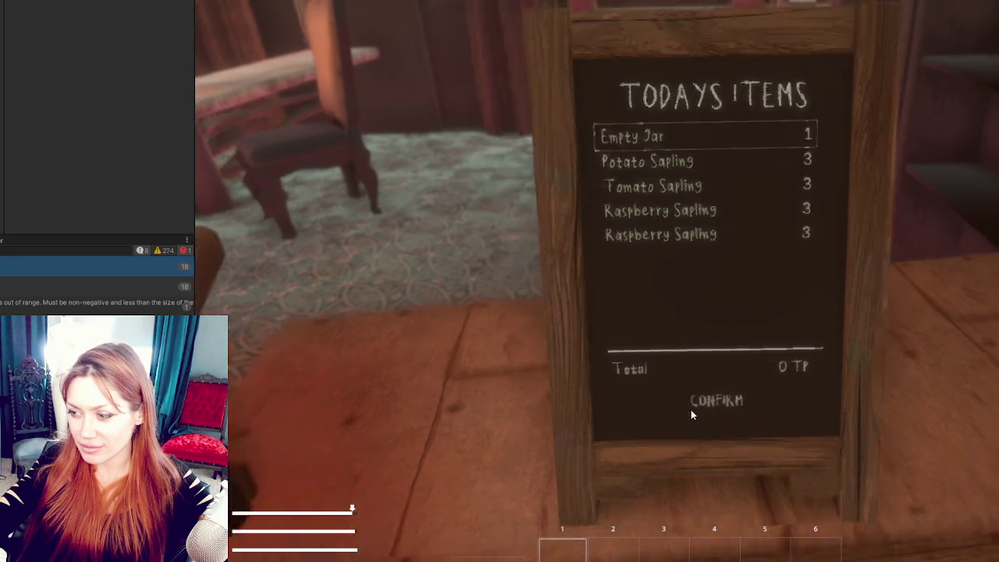
# Step: Reopen the board, check Tomato, Raspberry and Potato Saplings by keyboard, close it and stop Play mode
pyautogui.press('s')
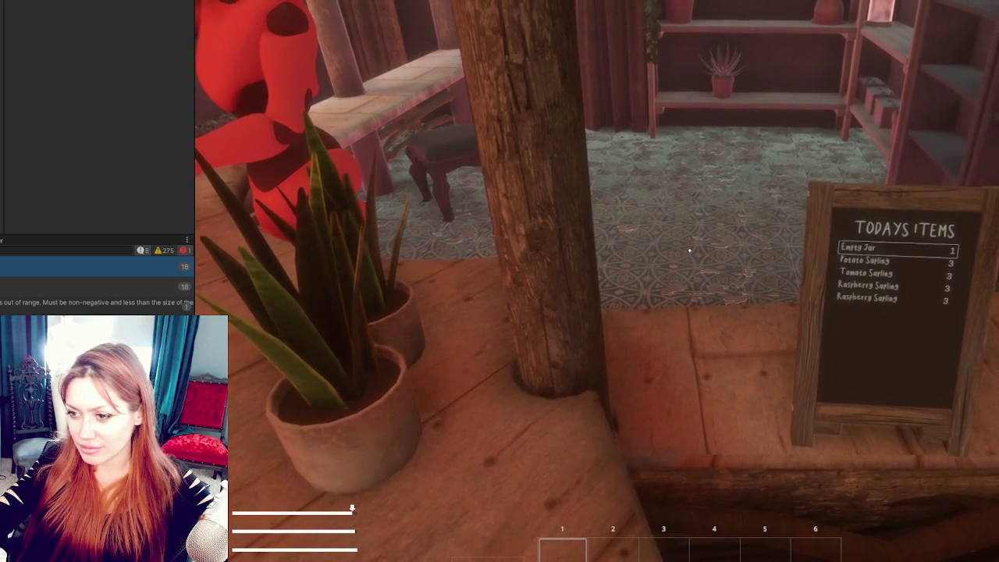
pyautogui.press('e')
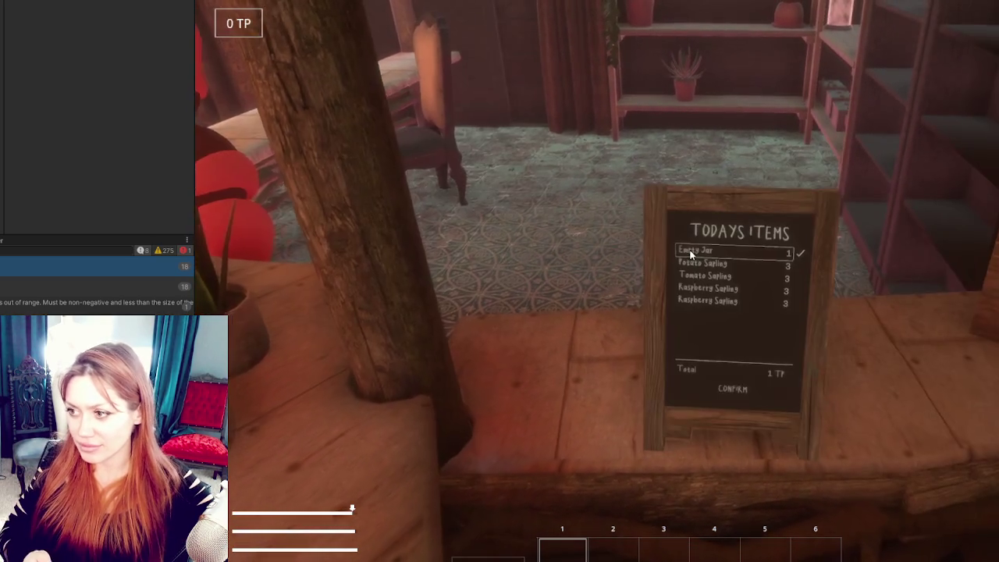
pyautogui.press('Return')
pyautogui.press('Down')
pyautogui.press('Return')
pyautogui.press('Down')
pyautogui.press('Return')
pyautogui.press('Down')
pyautogui.press('Down')
pyautogui.press('Down')
pyautogui.press('Return')
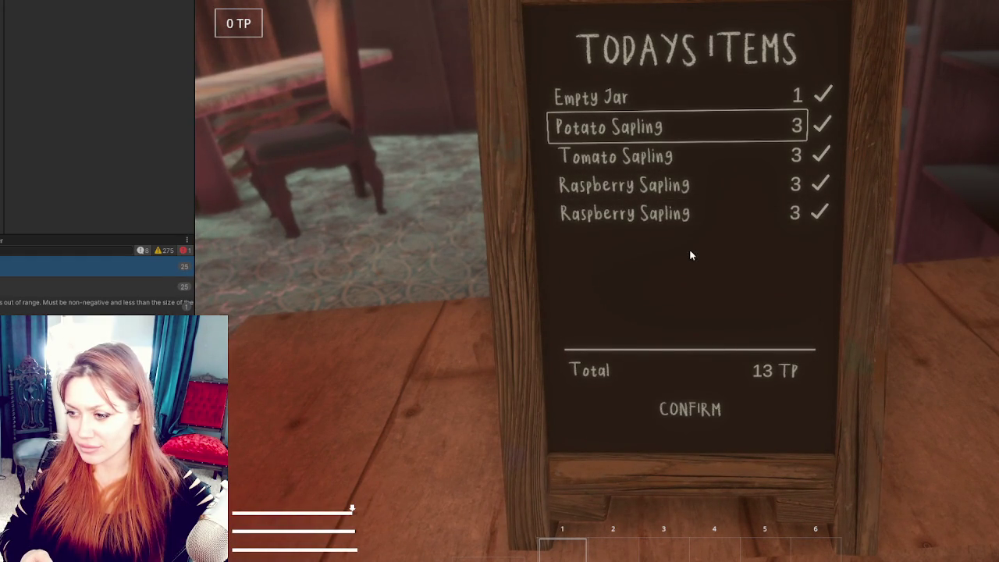
pyautogui.press('Escape')
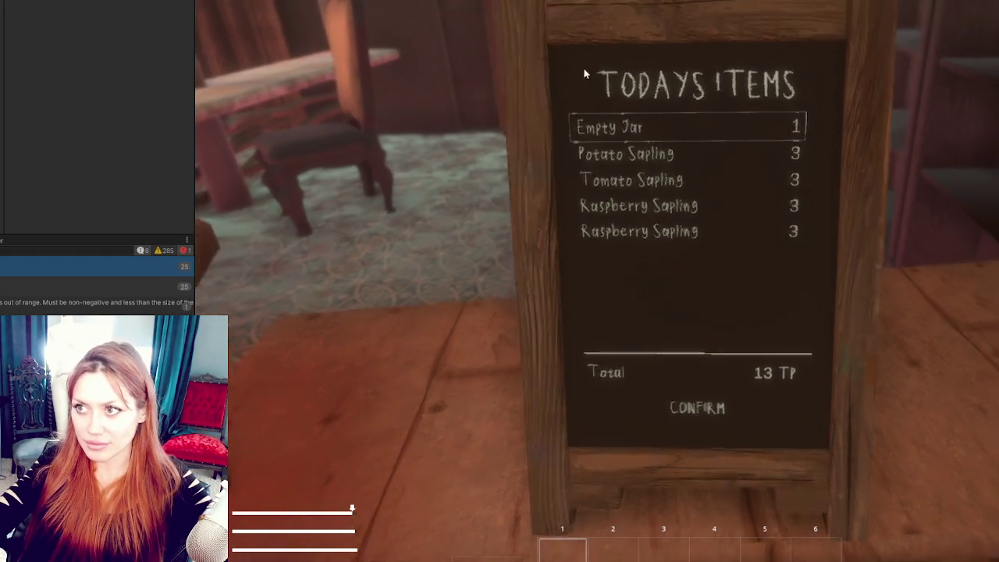
pyautogui.hotkey('ctrl', 'p')
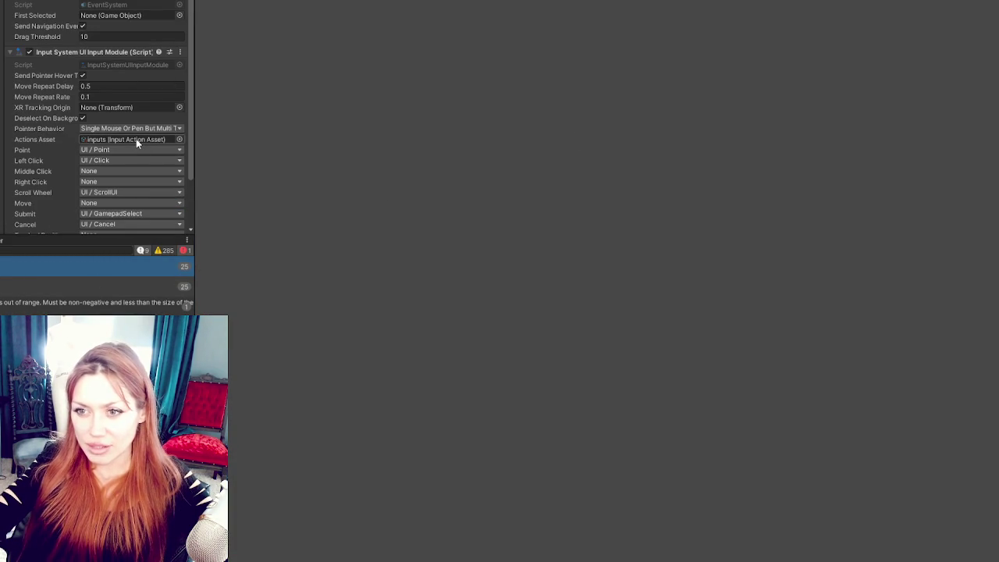
# Step: Reopen the inputs asset to check GamepadSelect's Button South binding, then return to ShopControls.cs
pyautogui.scroll(-2, 136, 138)
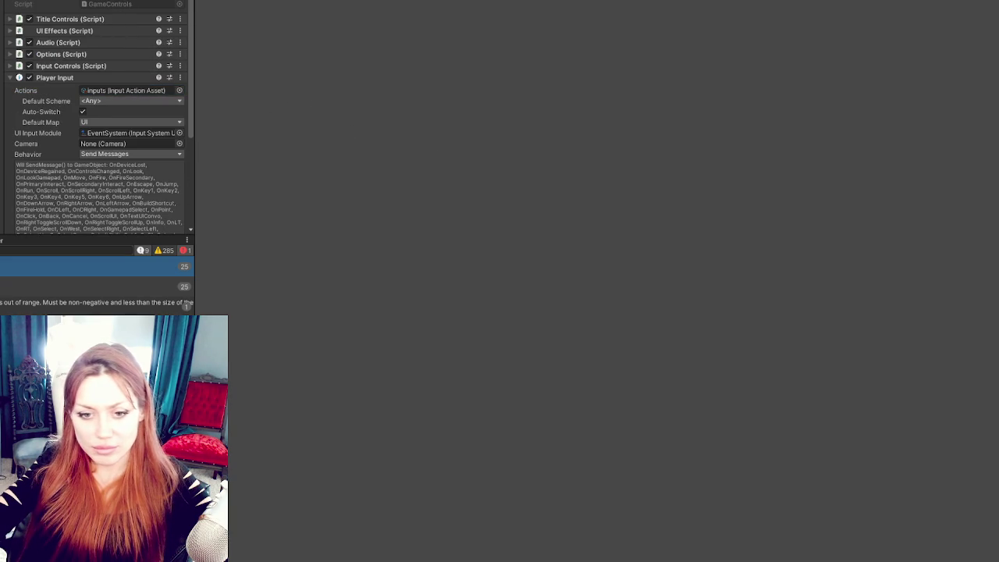
pyautogui.doubleClick(125, 91)
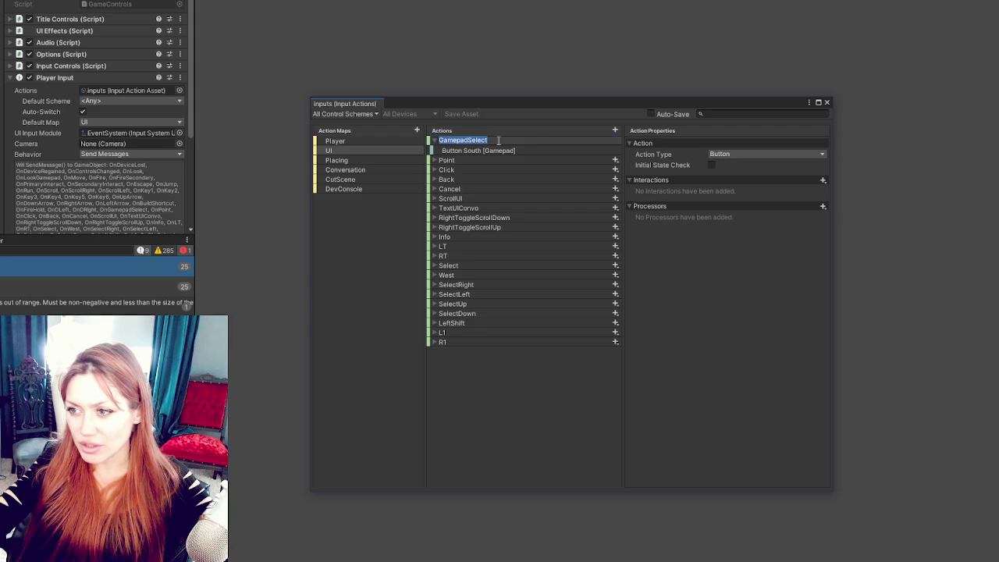
pyautogui.click(468, 142)
pyautogui.hotkey('alt', 'Tab')
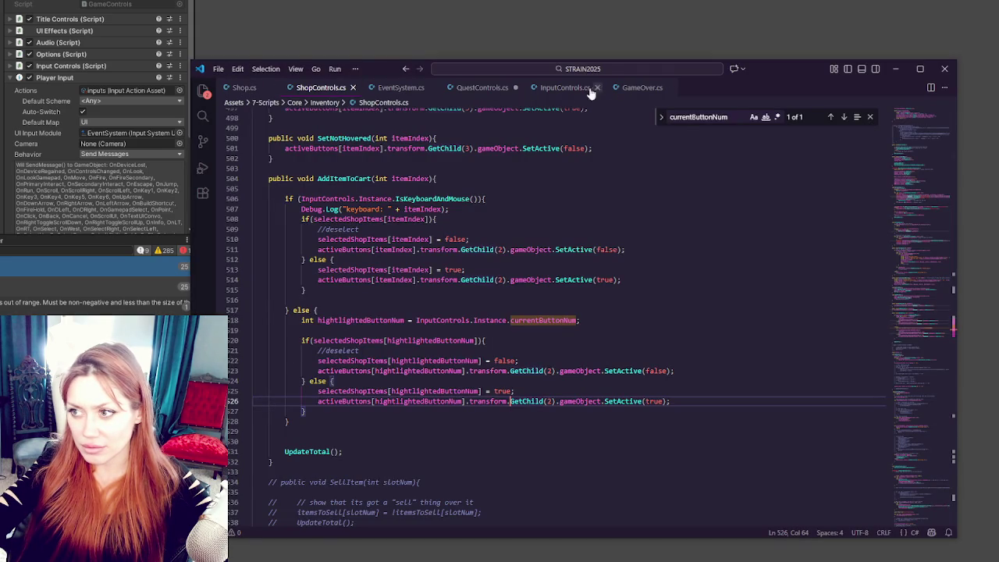
# Step: In InputControls.cs, search for 'onnext' and scroll to the OnSelect method
pyautogui.click(561, 88)
pyautogui.doubleClick(691, 116)
pyautogui.write('onnext')
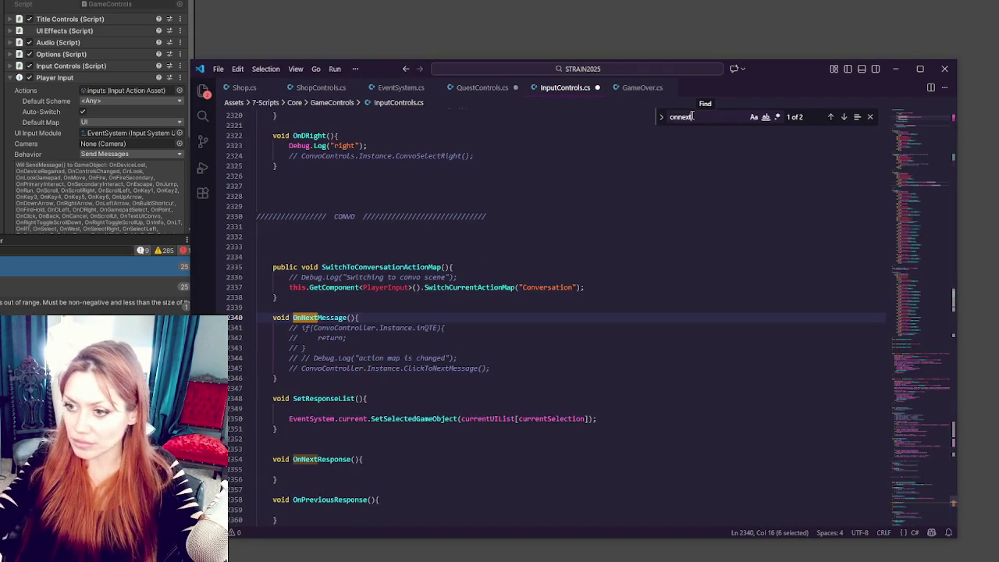
pyautogui.scroll(-4, 559, 301)
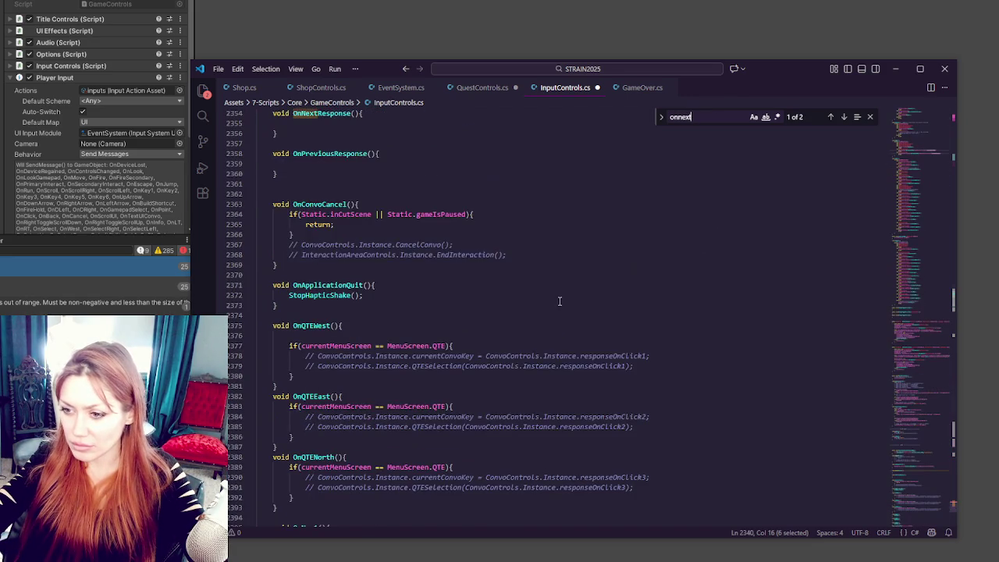
pyautogui.scroll(-5, 581, 316)
pyautogui.scroll(-3, 836, 305)
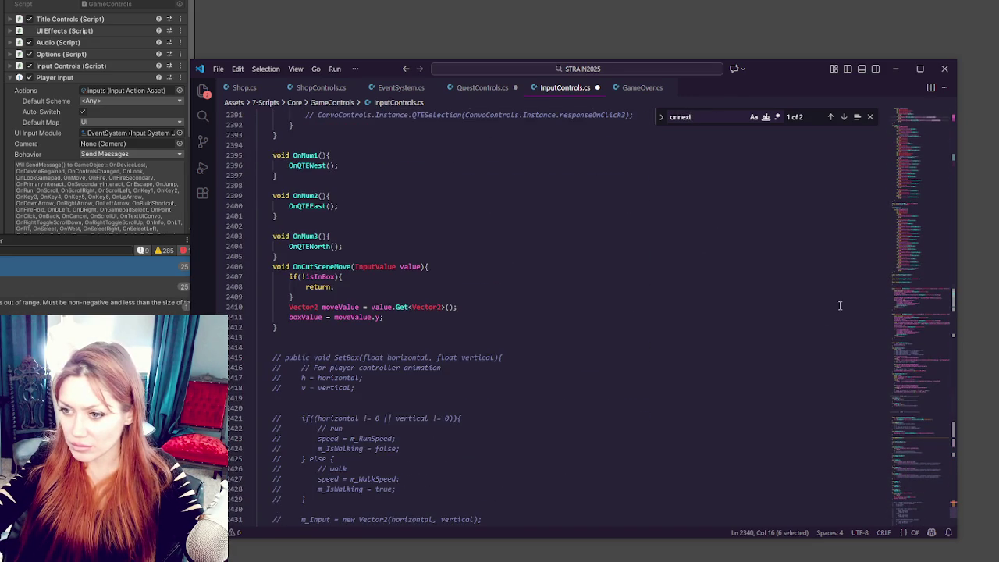
pyautogui.scroll(4, 947, 328)
pyautogui.click(941, 450)
pyautogui.moveTo(940, 450); pyautogui.dragTo(936, 426)
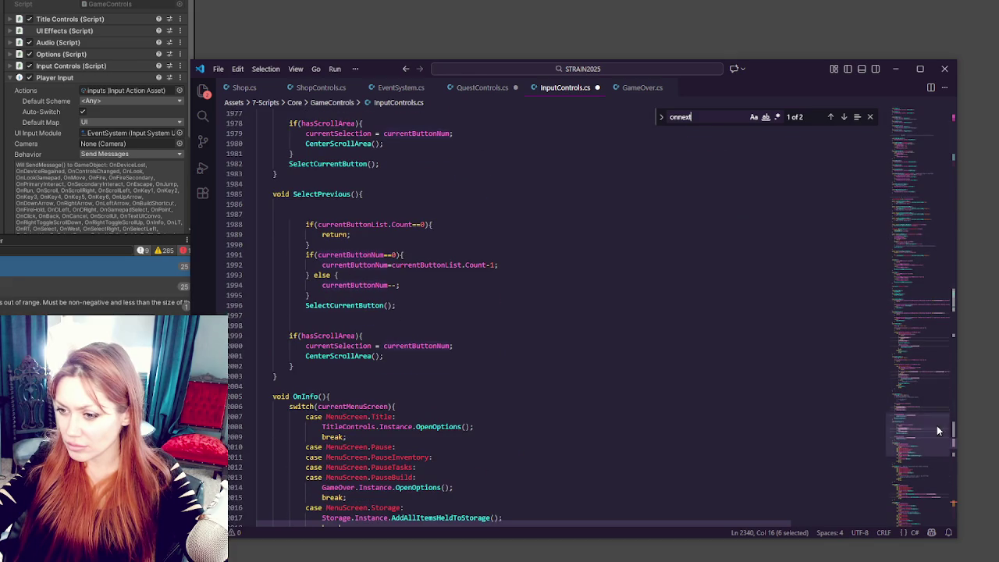
pyautogui.scroll(-5, 668, 350)
pyautogui.scroll(-5, 668, 359)
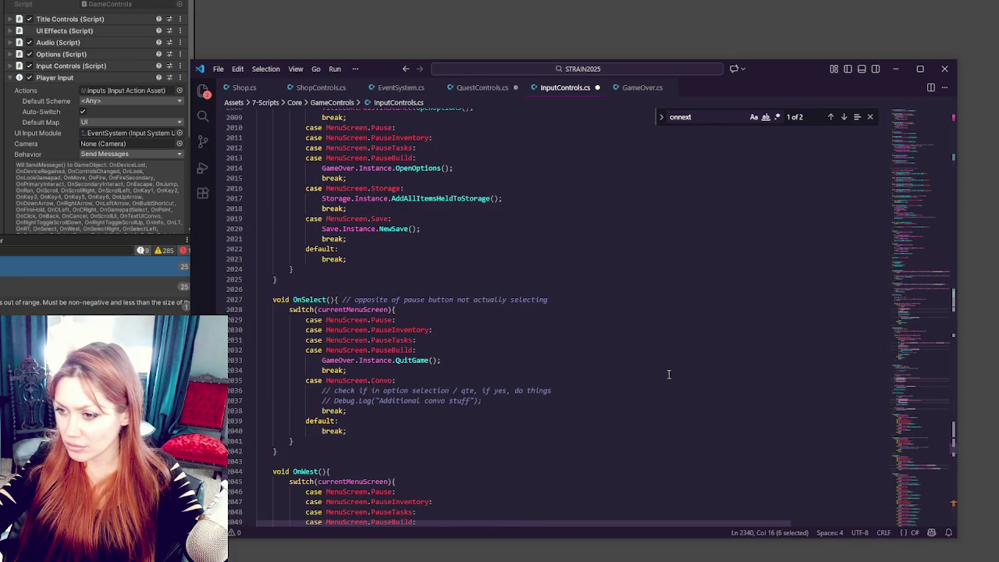
pyautogui.scroll(-5, 669, 374)
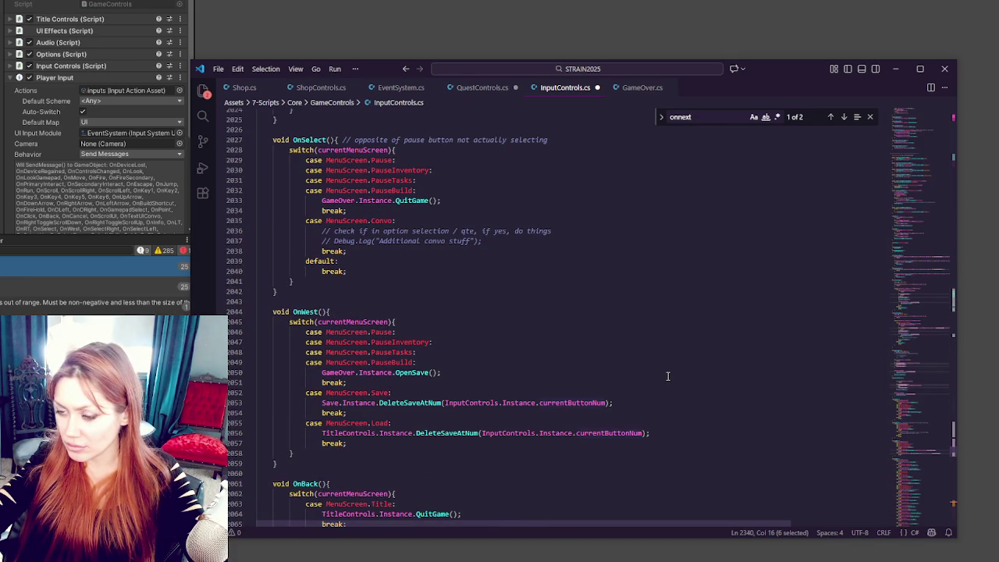
# Step: Add a void GamepadSelect() method logging "game pad select" right after OnSelect
pyautogui.click(448, 297)
pyautogui.press('Return')
pyautogui.write('GamepadSelect')
pyautogui.click(425, 294)
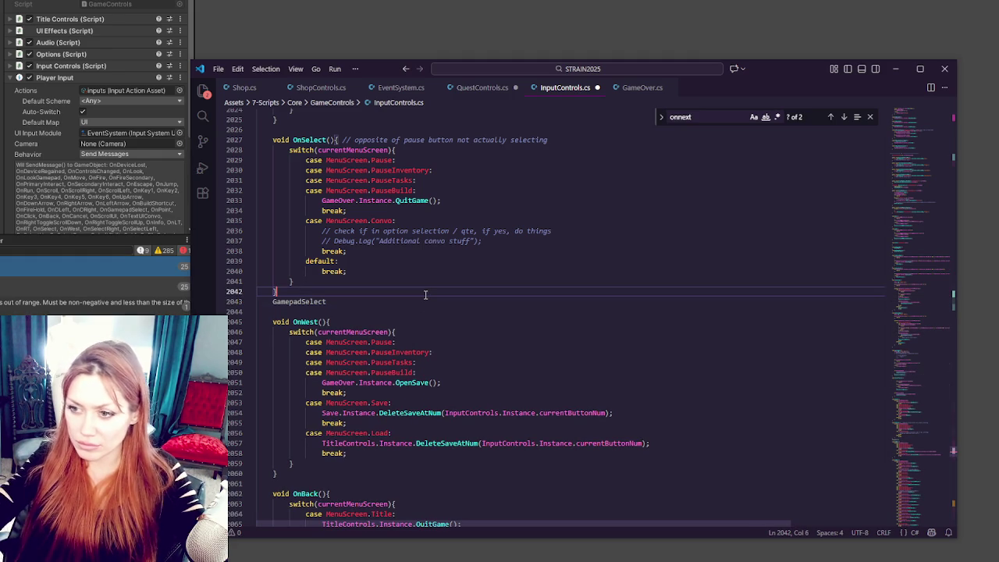
pyautogui.press('Return')
pyautogui.click(273, 312)
pyautogui.write('void')
pyautogui.click(356, 311)
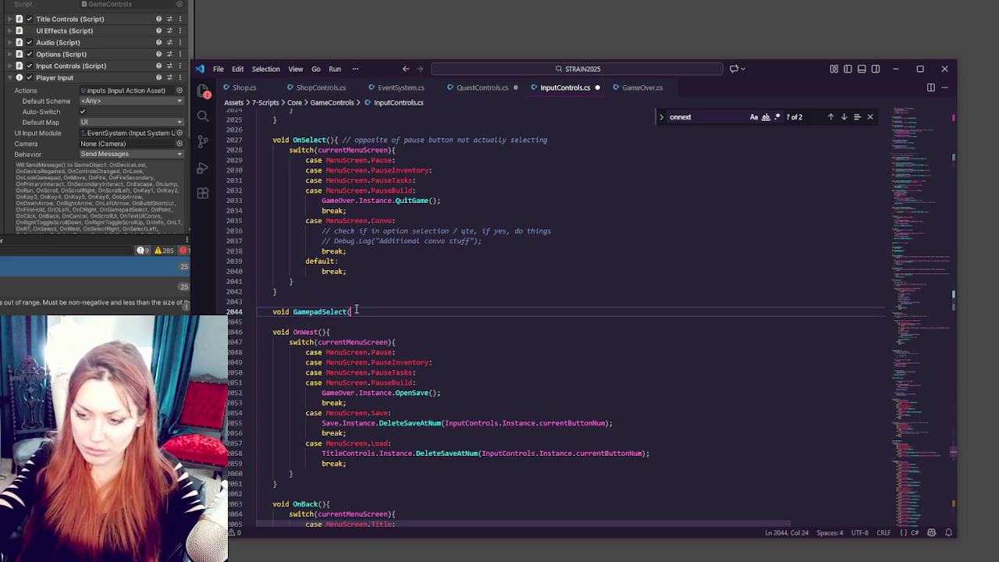
pyautogui.write('(){')
pyautogui.press('Return')
pyautogui.write('Debug.L')
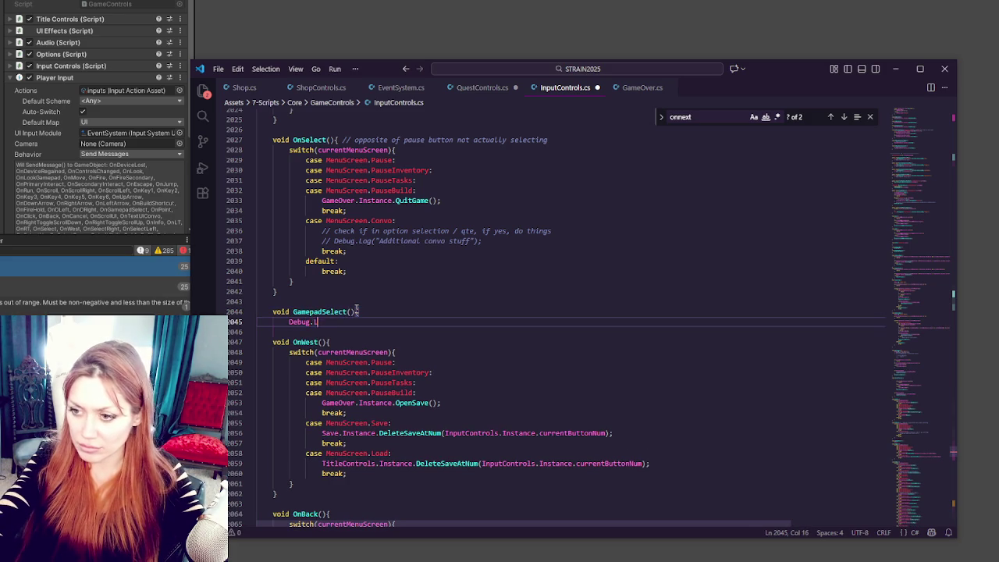
pyautogui.write('og("game ')
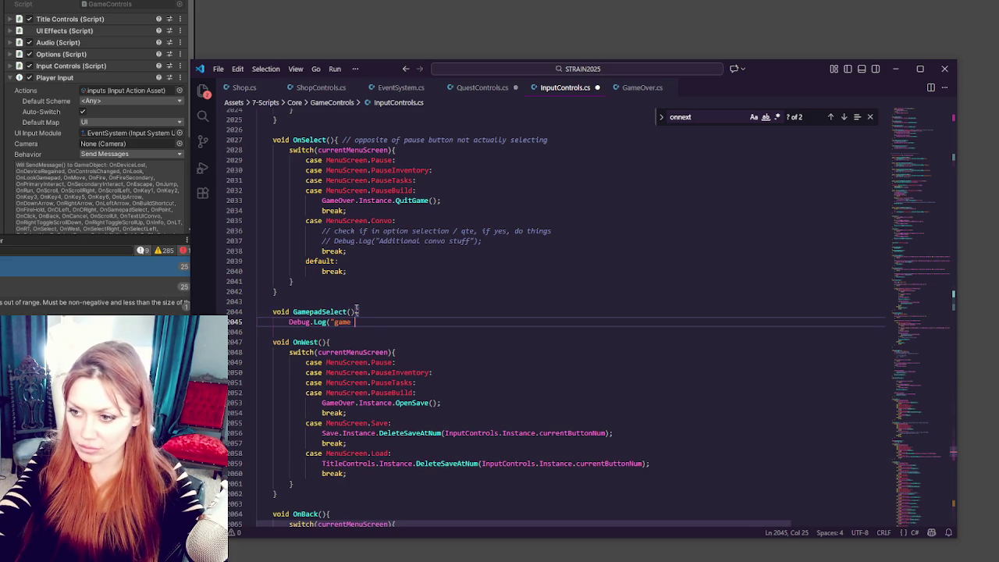
pyautogui.write('pad select"')
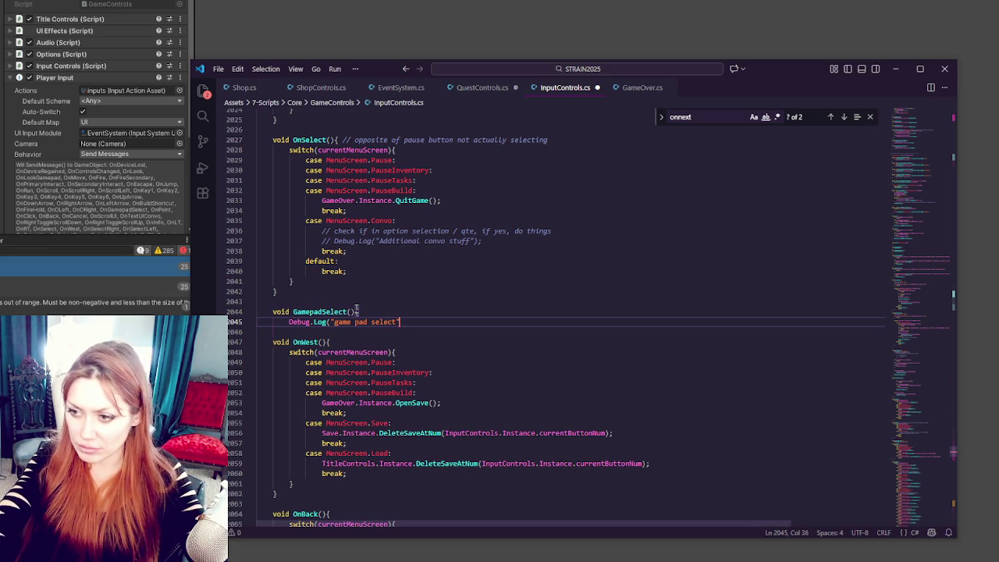
pyautogui.write(');')
pyautogui.press('Return')
pyautogui.write('}')
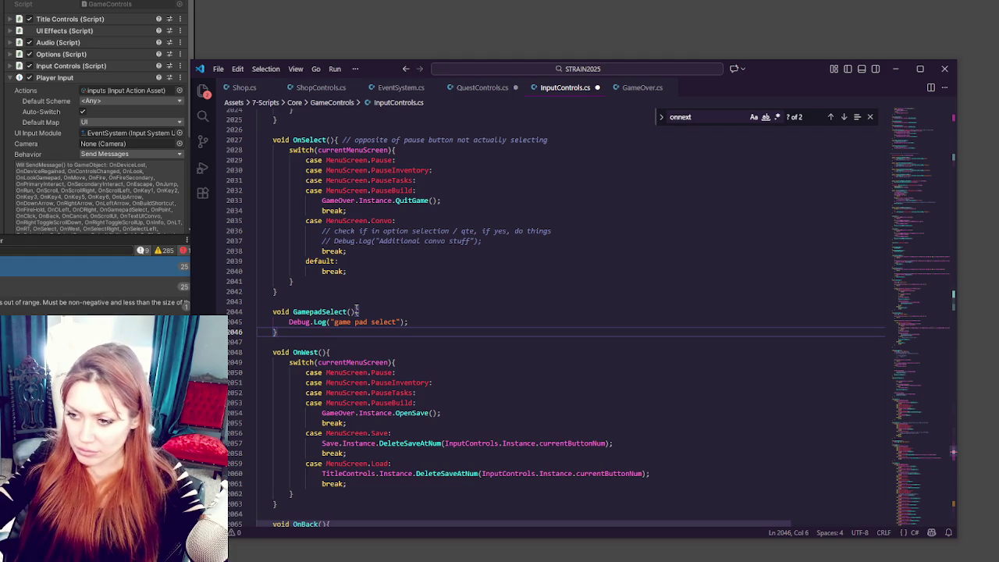
pyautogui.scroll(-3, 386, 326)
# Step: Look over InputControls.cs's selection methods, then bring Unity's Input Actions window to the front
pyautogui.scroll(8, 427, 287)
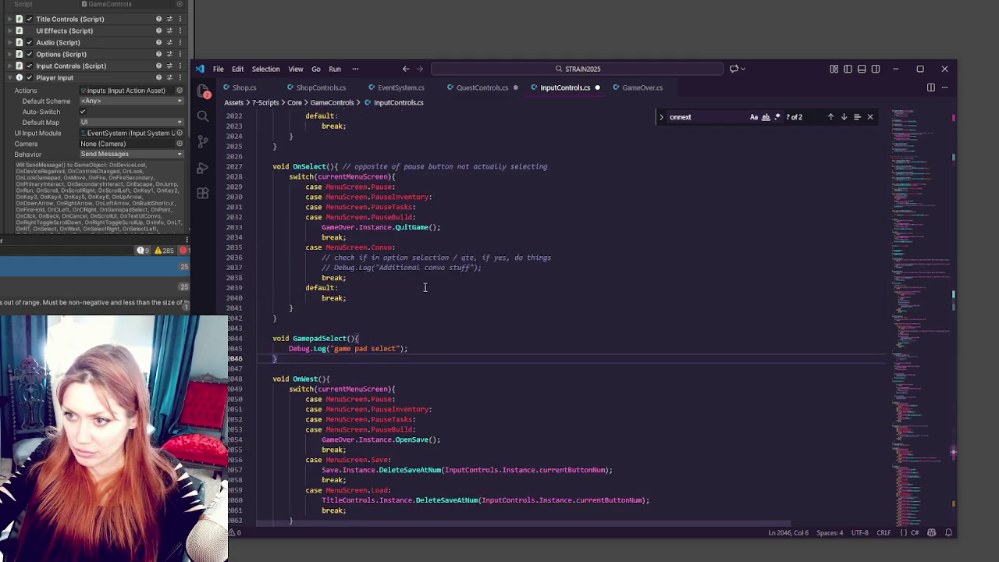
pyautogui.scroll(10, 428, 287)
pyautogui.scroll(-20, 432, 286)
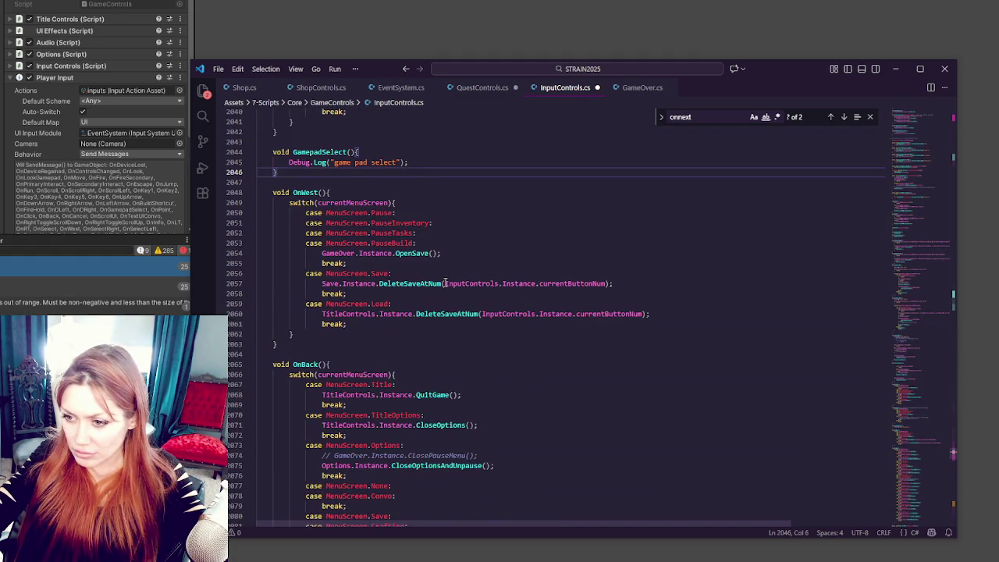
pyautogui.scroll(-3, 445, 282)
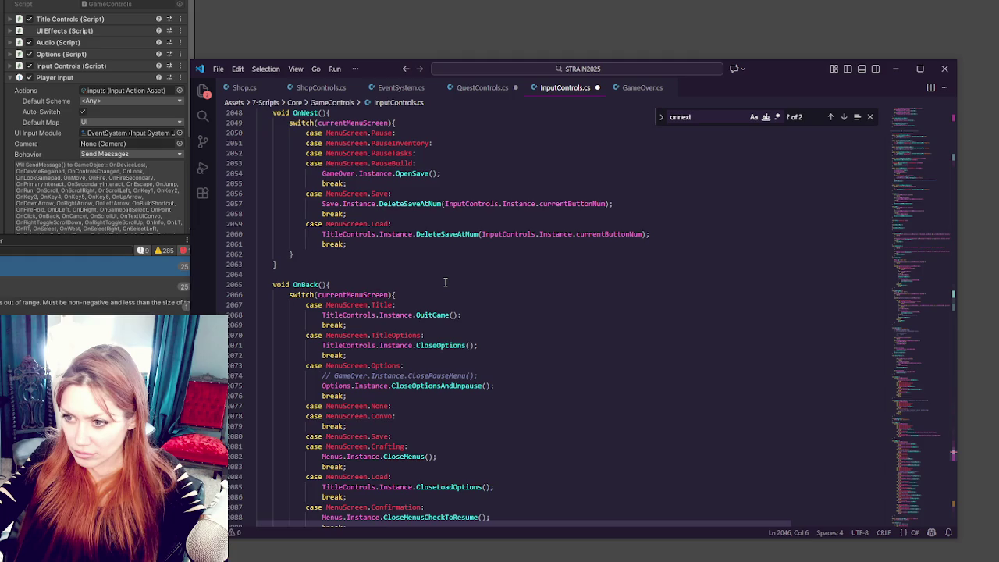
pyautogui.scroll(-4, 445, 283)
pyautogui.scroll(-2, 445, 282)
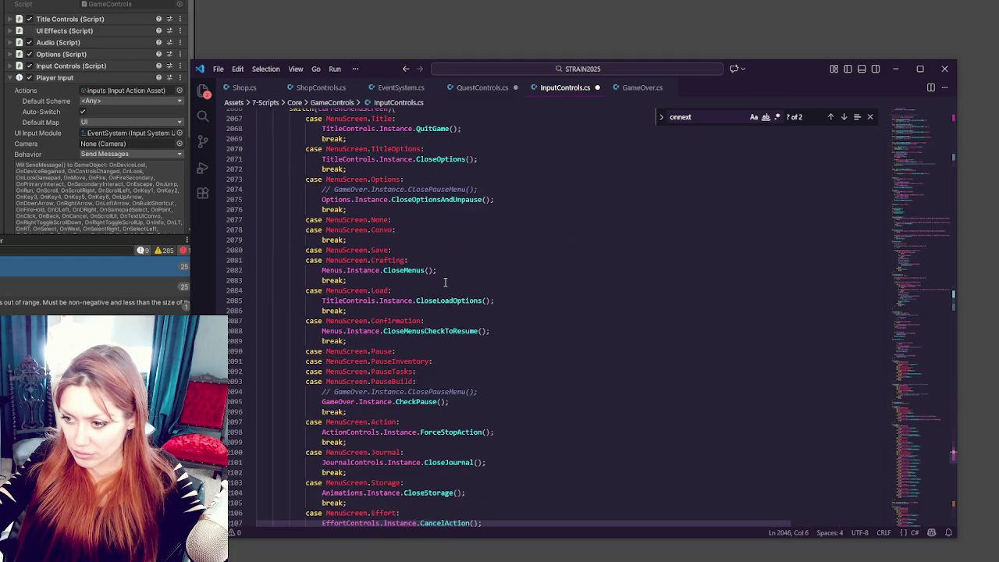
pyautogui.scroll(-3, 445, 282)
pyautogui.scroll(-7, 445, 282)
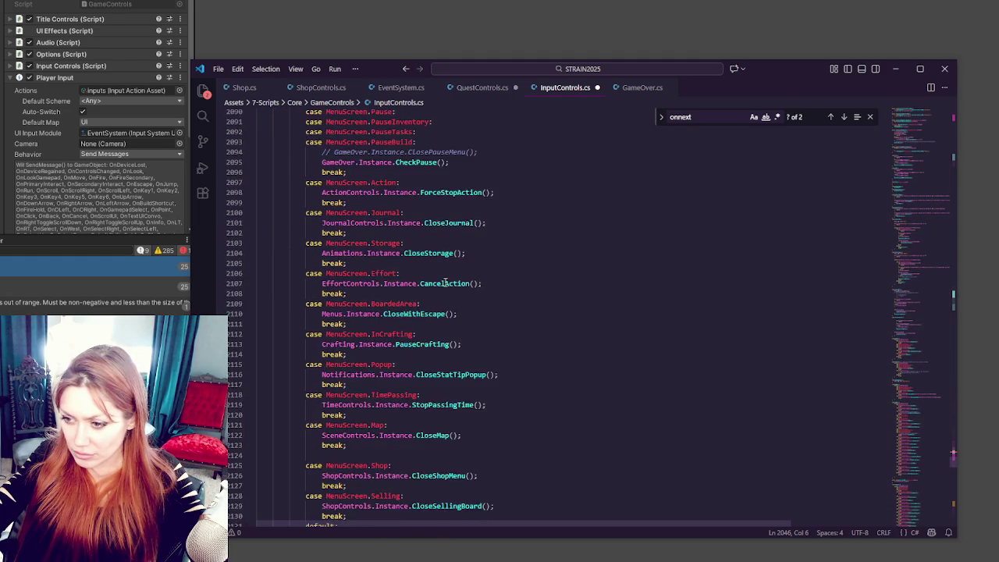
pyautogui.scroll(-3, 445, 283)
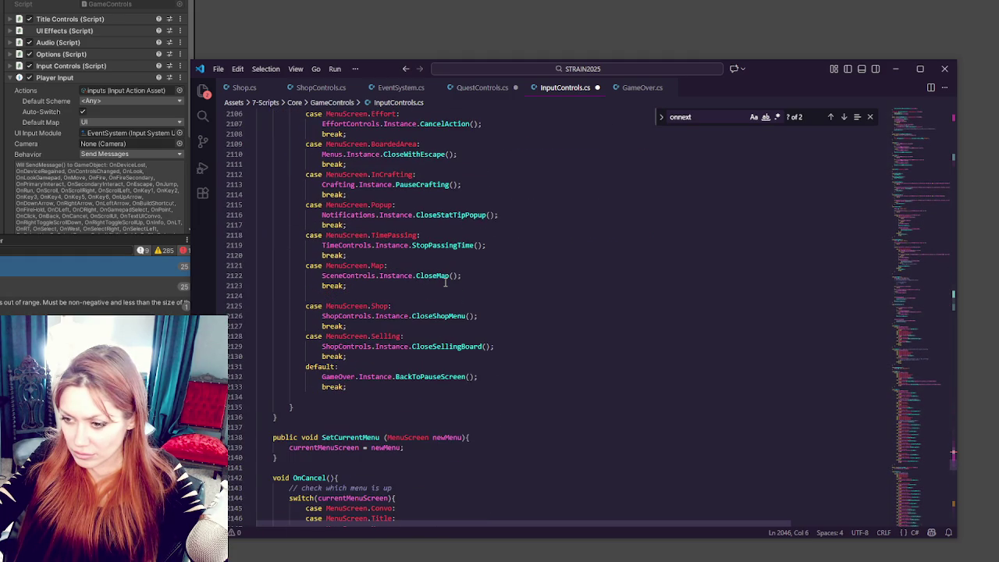
pyautogui.scroll(20, 445, 283)
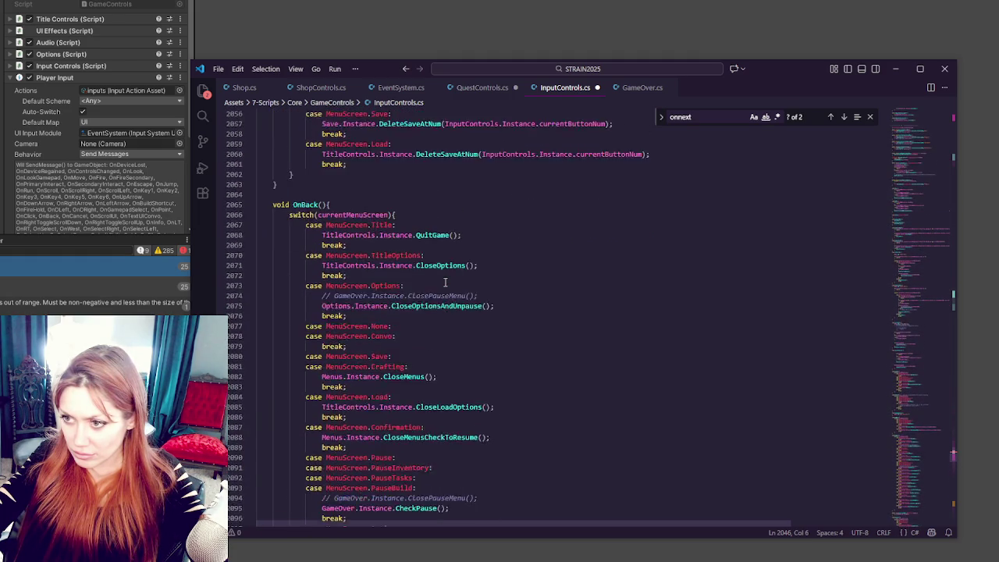
pyautogui.scroll(12, 444, 282)
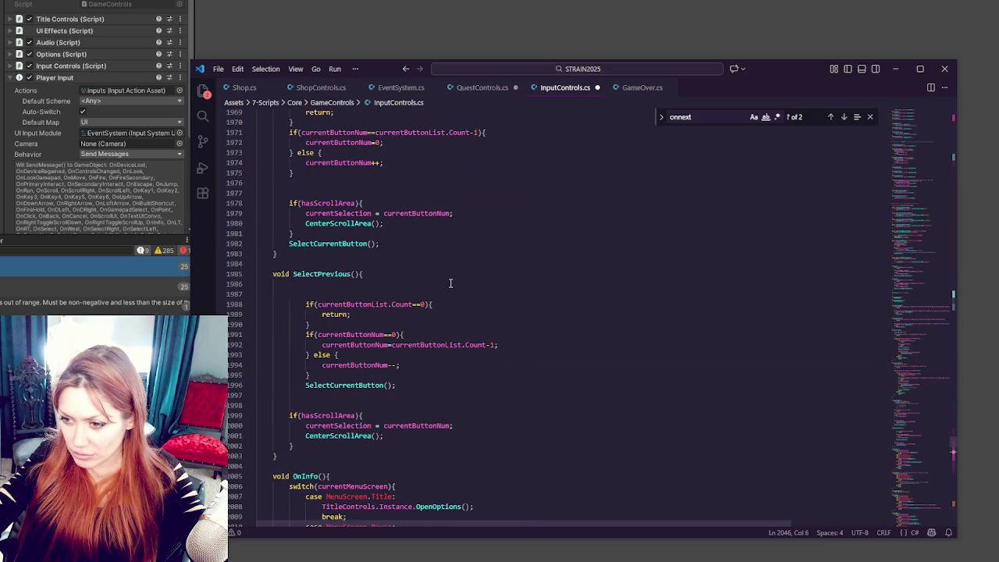
pyautogui.scroll(6, 450, 283)
pyautogui.scroll(4, 451, 283)
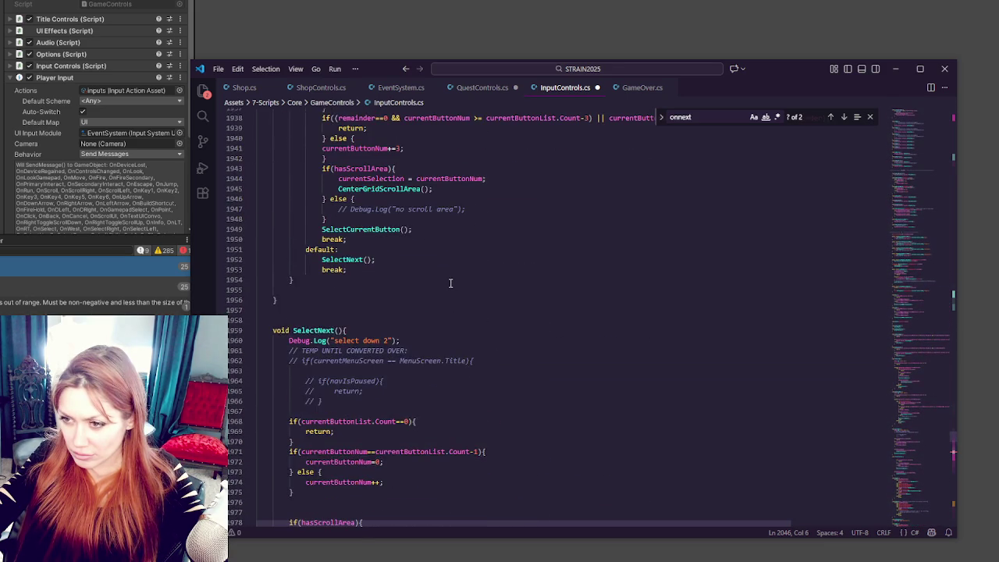
pyautogui.scroll(4, 451, 282)
pyautogui.scroll(3, 450, 283)
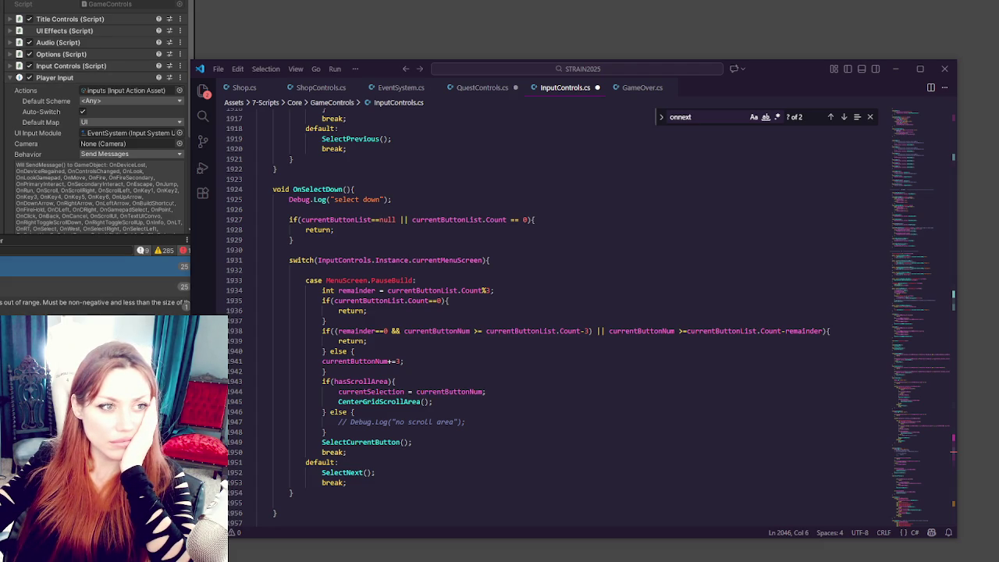
pyautogui.click(103, 7)
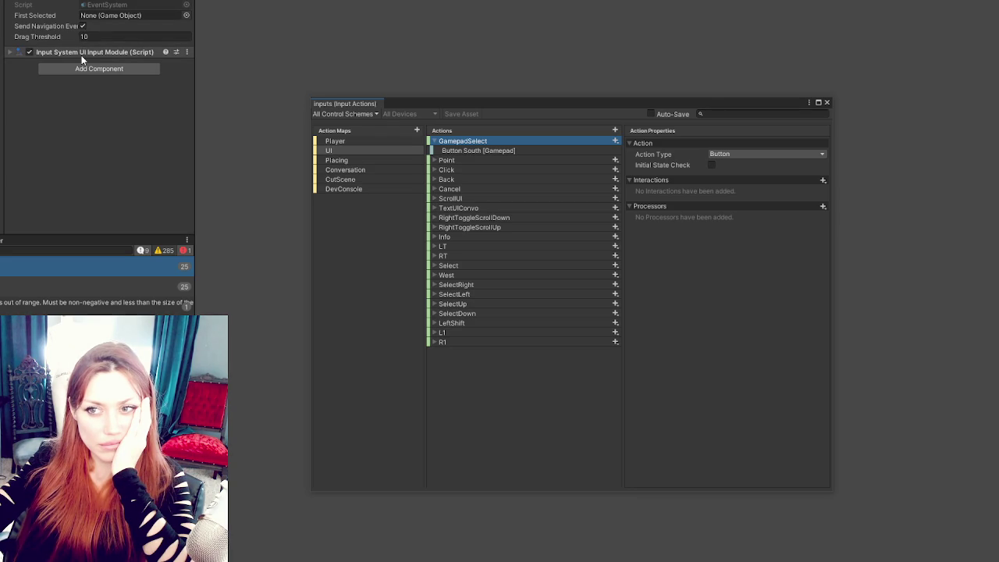
# Step: Open the EventSystem script reference's source, EventSystem.cs, in Visual Studio Code
pyautogui.doubleClick(123, 6)
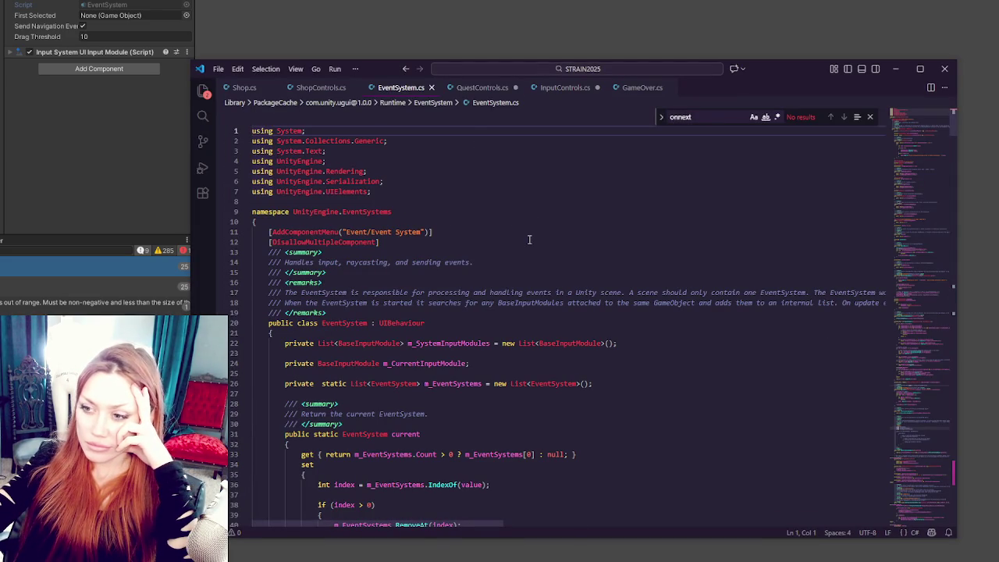
# Step: Search EventSystem.cs for 'submit' and read down to the SetSelectedGameObject method
pyautogui.scroll(-5, 542, 258)
pyautogui.scroll(-5, 542, 258)
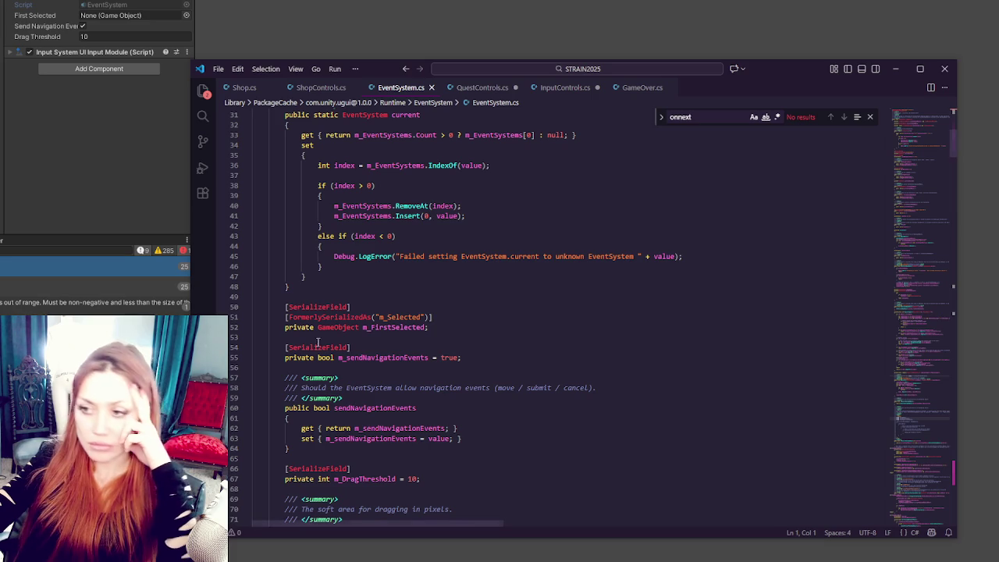
pyautogui.click(369, 327)
pyautogui.hotkey('ctrl', 'f')
pyautogui.write('submit')
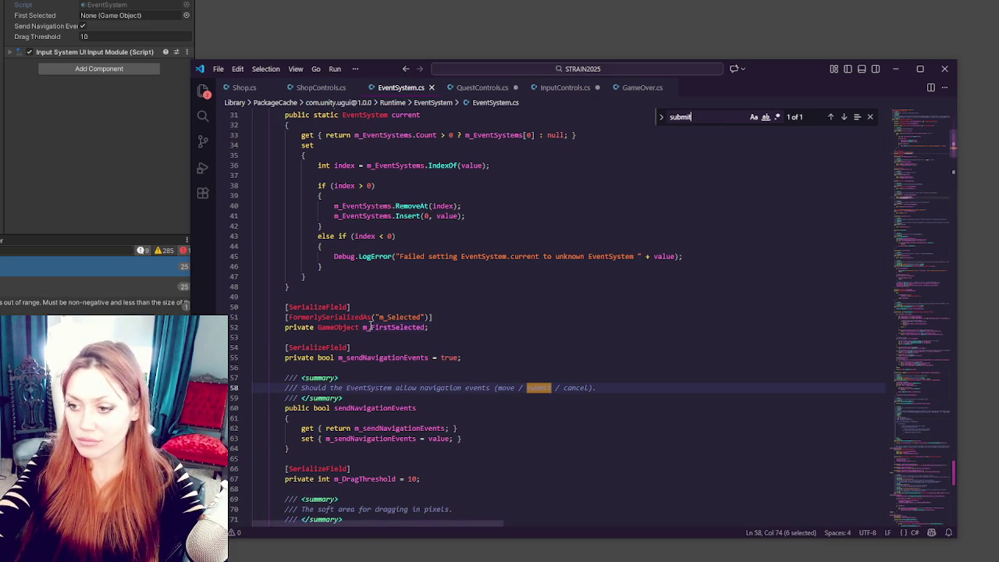
pyautogui.scroll(-3, 752, 227)
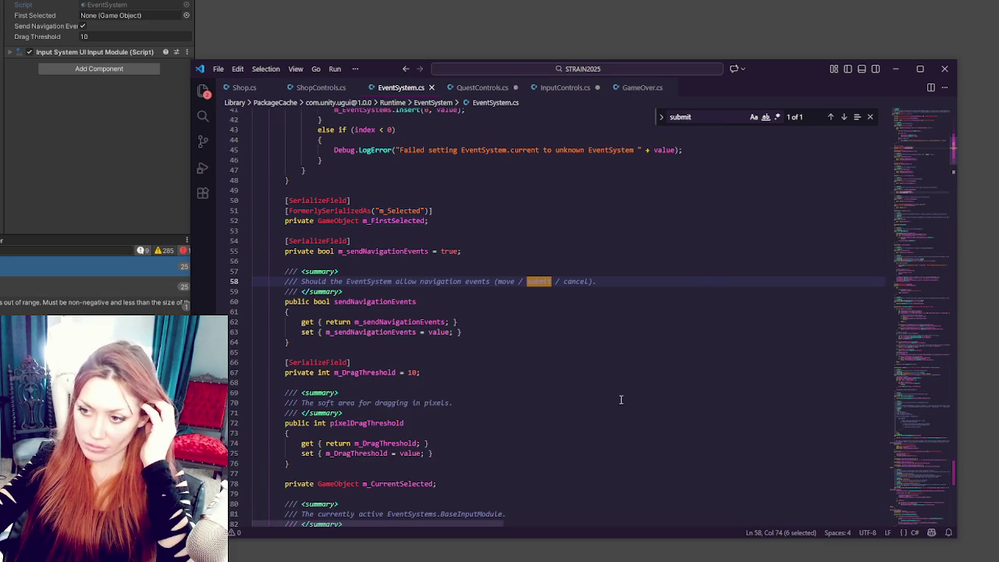
pyautogui.scroll(-3, 621, 399)
pyautogui.scroll(-3, 621, 399)
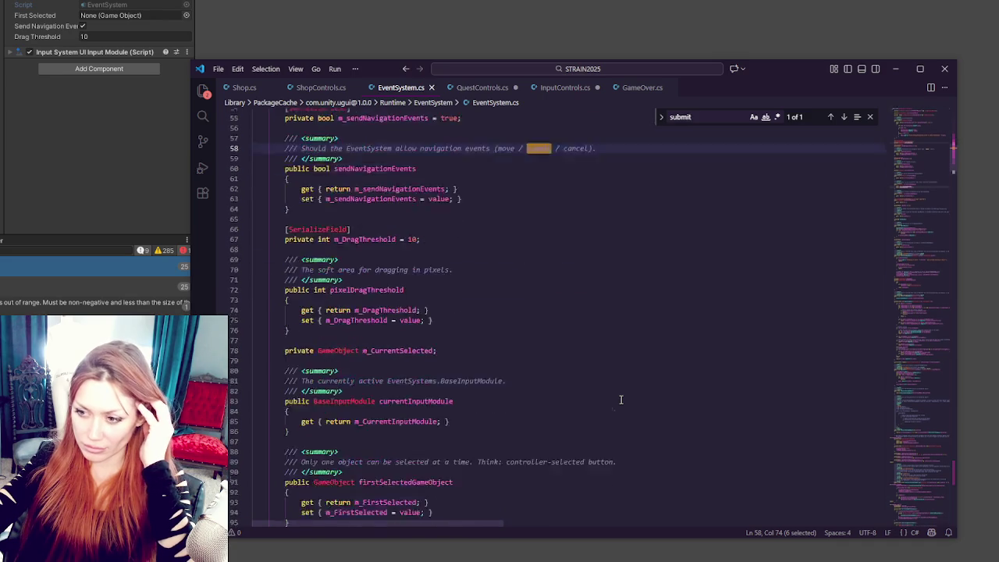
pyautogui.scroll(-3, 621, 400)
pyautogui.scroll(-4, 621, 400)
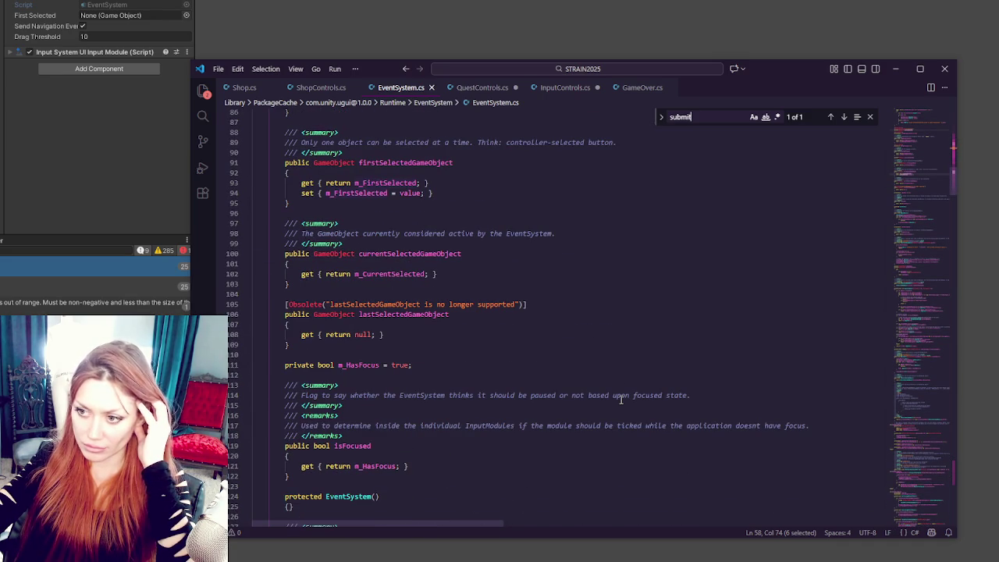
pyautogui.scroll(-4, 621, 400)
pyautogui.scroll(-4, 621, 400)
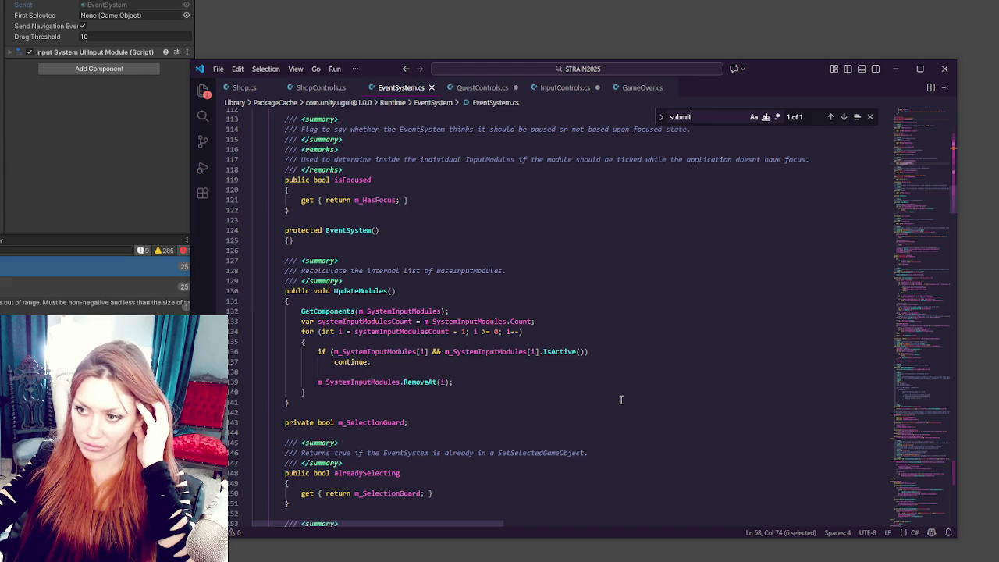
pyautogui.scroll(-3, 621, 400)
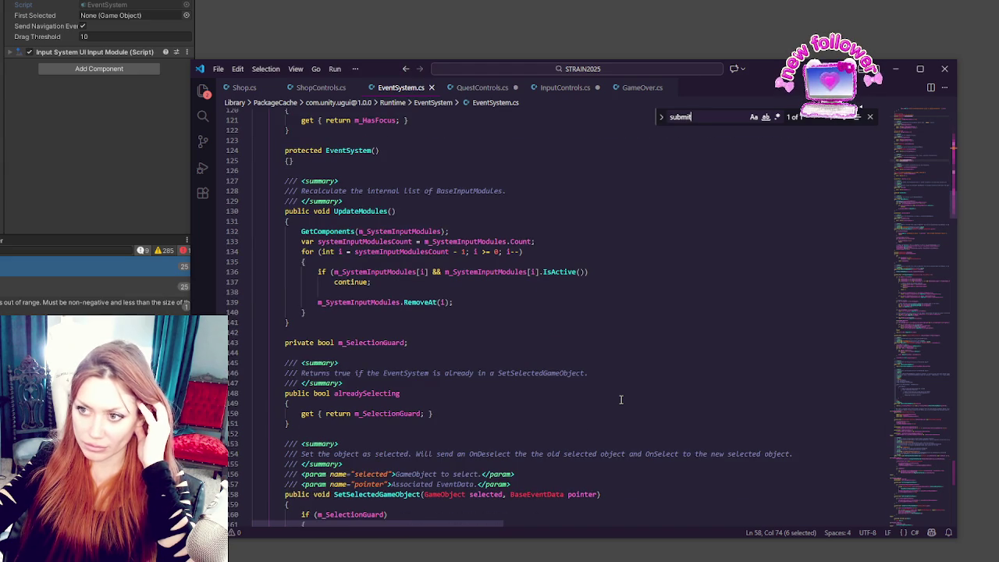
pyautogui.scroll(-8, 621, 400)
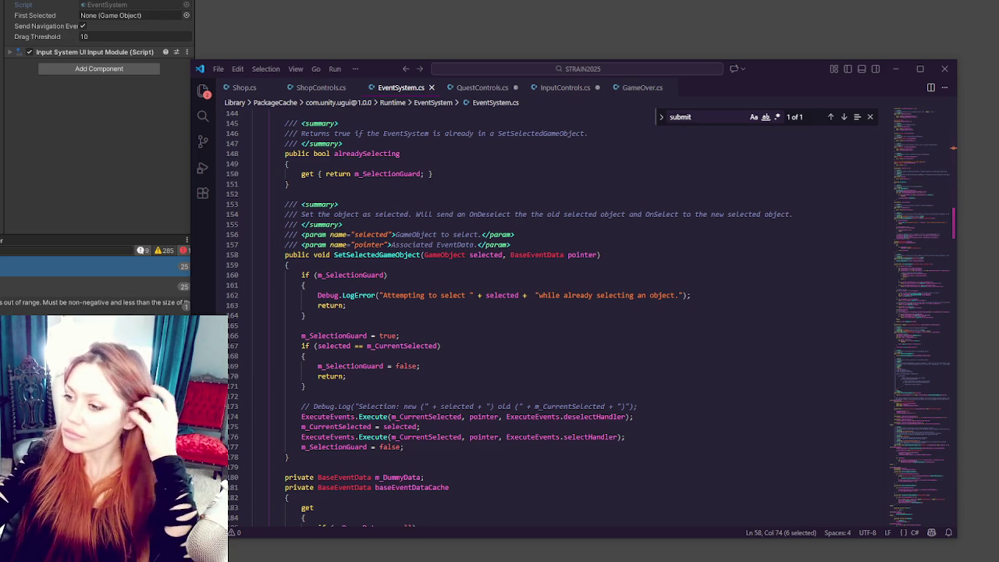
# Step: Check AddItemToCart in ShopControls.cs, glance at InputControls.cs and QuestControls.cs, then return
pyautogui.click(334, 90)
pyautogui.click(564, 323)
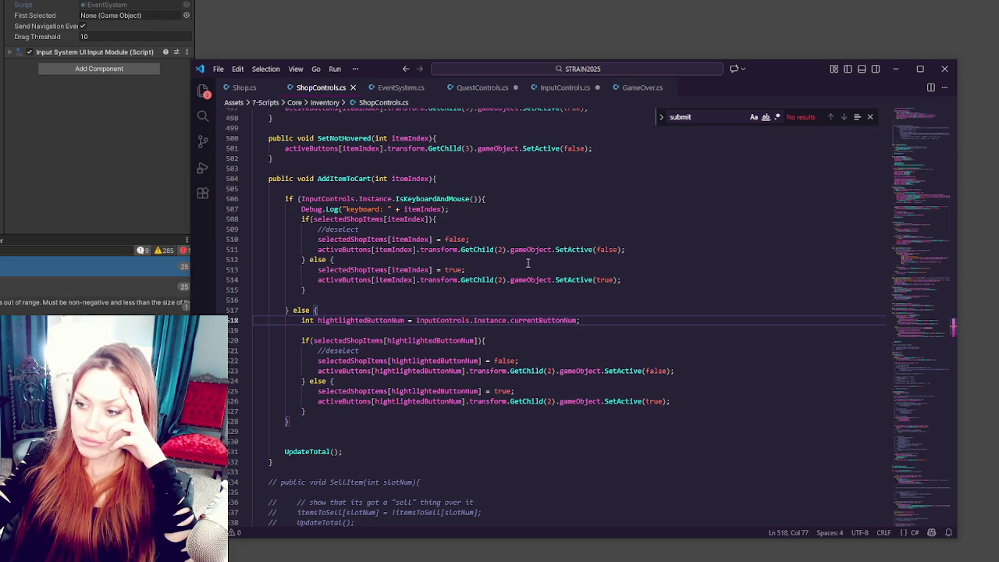
pyautogui.click(696, 300)
pyautogui.click(516, 188)
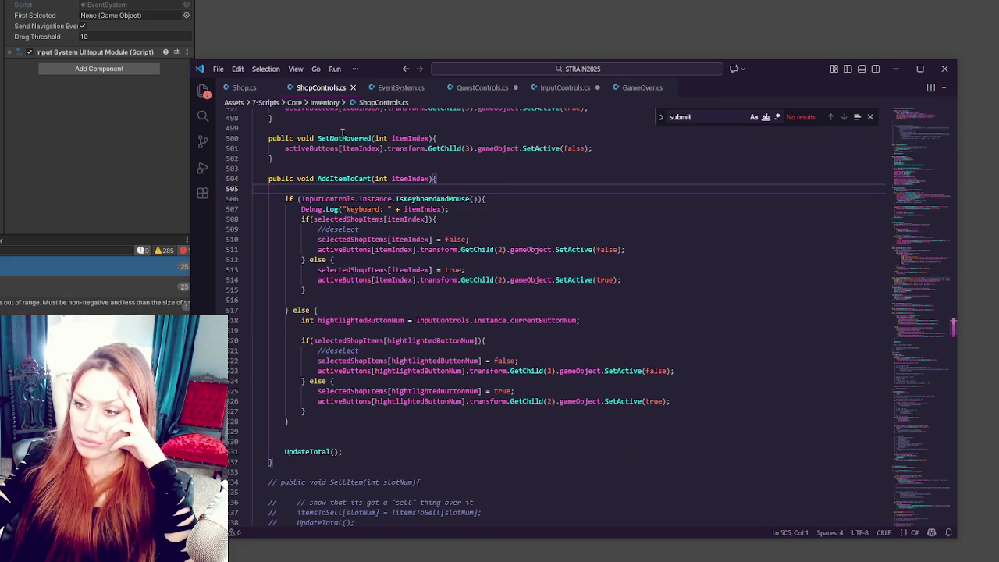
pyautogui.click(564, 88)
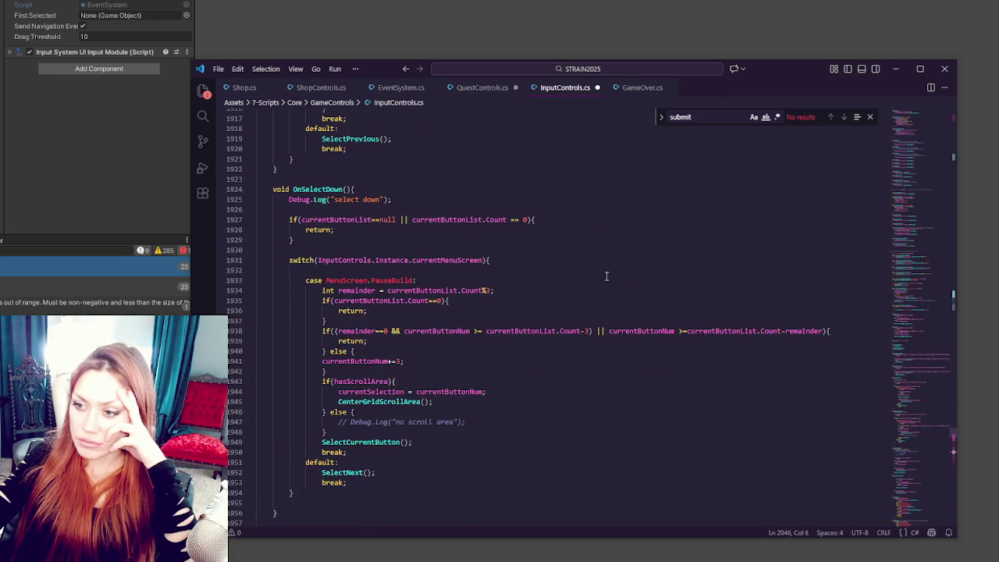
pyautogui.scroll(-3, 595, 292)
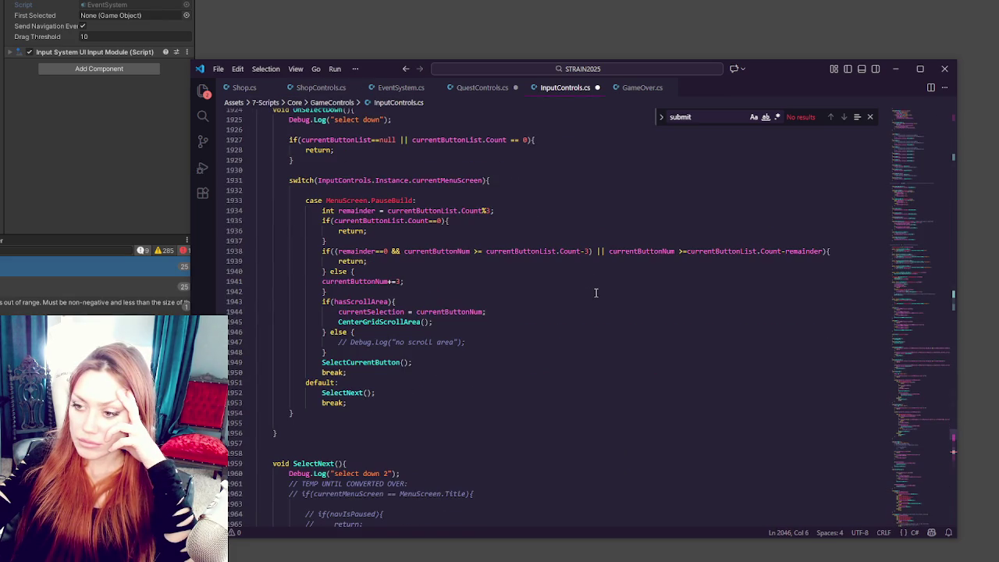
pyautogui.scroll(3, 595, 292)
pyautogui.scroll(10, 596, 293)
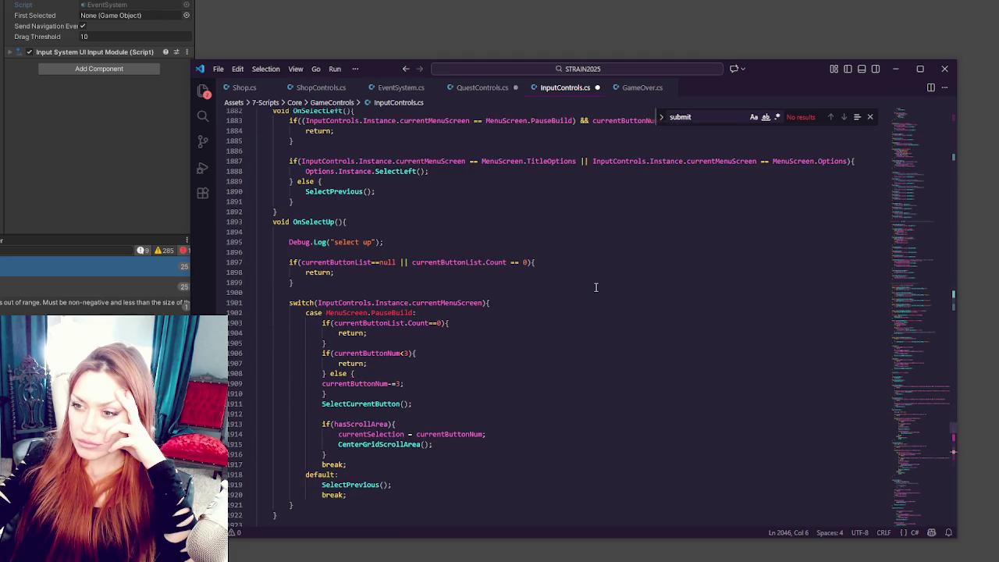
pyautogui.click(492, 89)
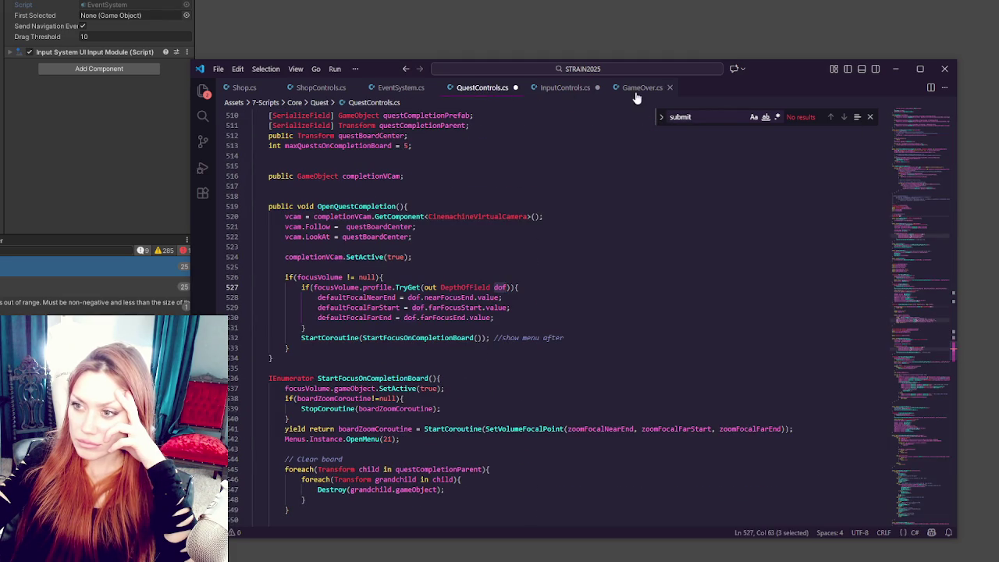
pyautogui.click(321, 87)
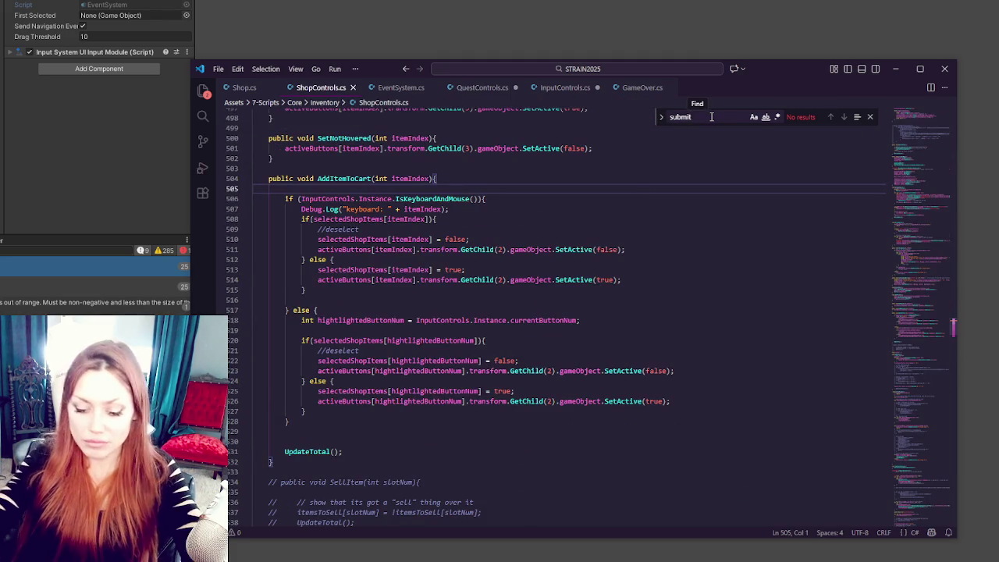
# Step: Search ShopControls.cs for 'open' to reach OpenShopFromChalkBoard's CreateButtonsList call
pyautogui.doubleClick(711, 116)
pyautogui.write('open')
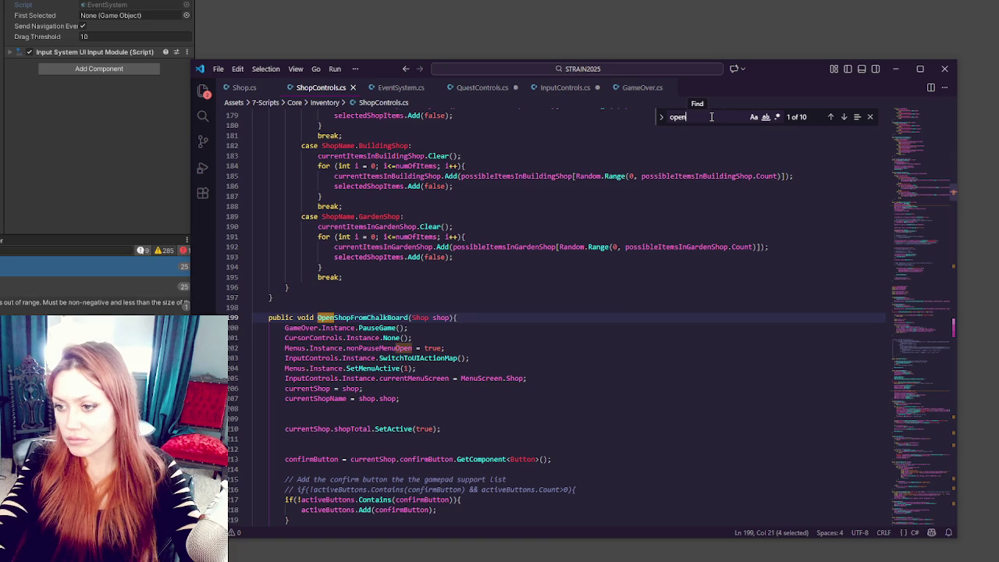
pyautogui.scroll(-4, 430, 254)
pyautogui.click(330, 323)
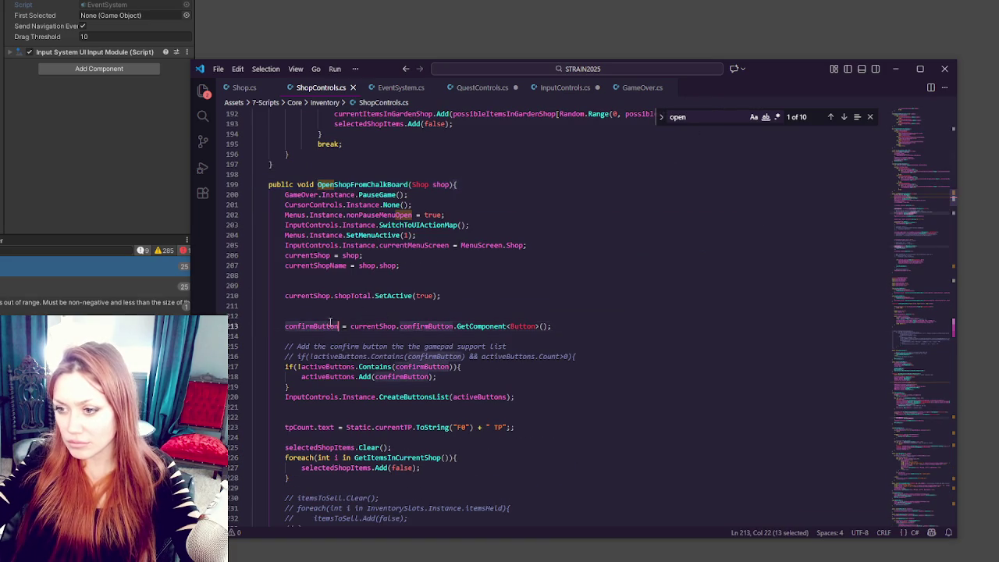
pyautogui.scroll(-3, 330, 322)
pyautogui.scroll(2, 367, 344)
pyautogui.click(411, 370)
pyautogui.doubleClick(411, 369)
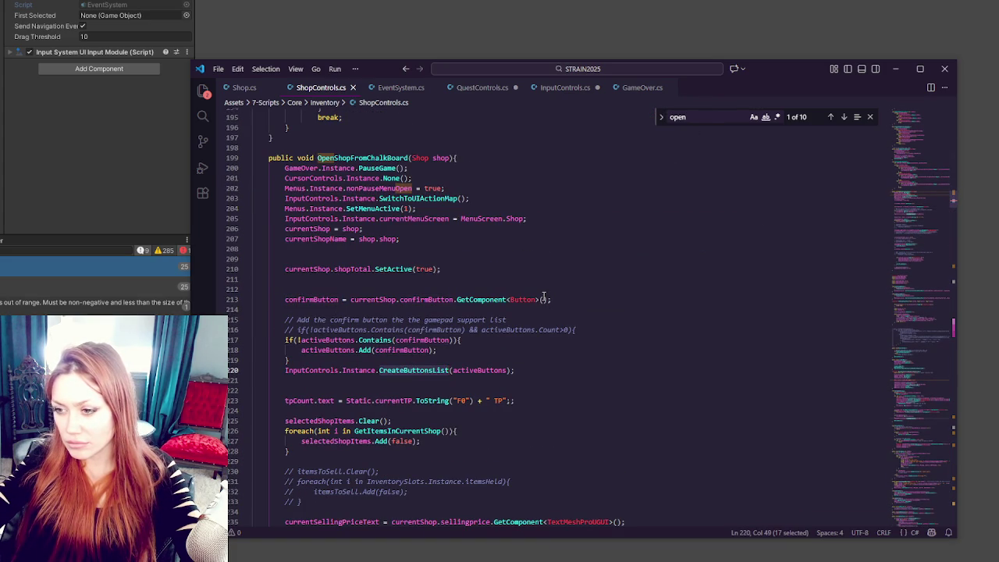
# Step: Add an InputControls.Instance. line after CreateButtonsList, then delete it again
pyautogui.click(321, 370)
pyautogui.click(522, 370)
pyautogui.press('Return')
pyautogui.write('U')
pyautogui.press('BackSpace')
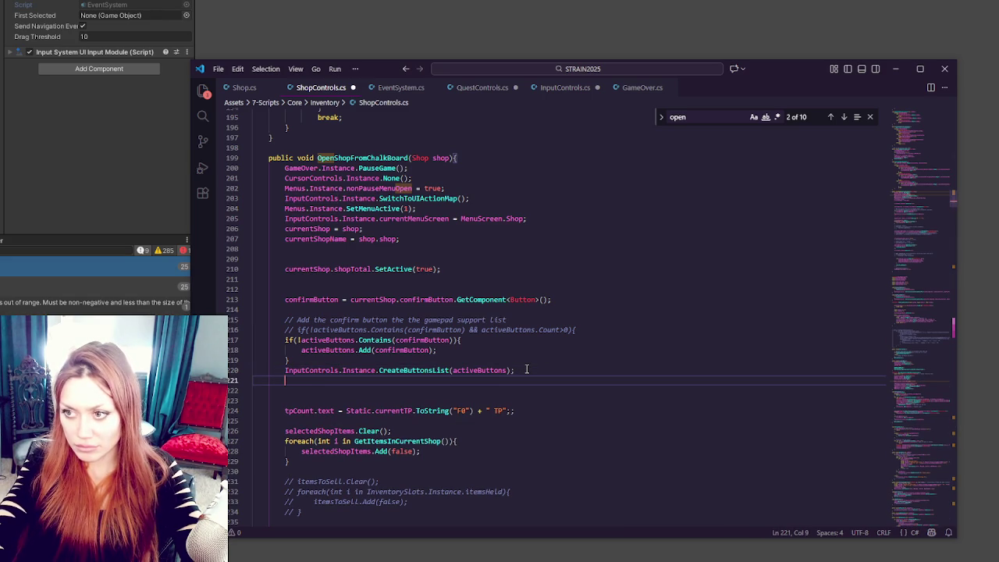
pyautogui.write('Input')
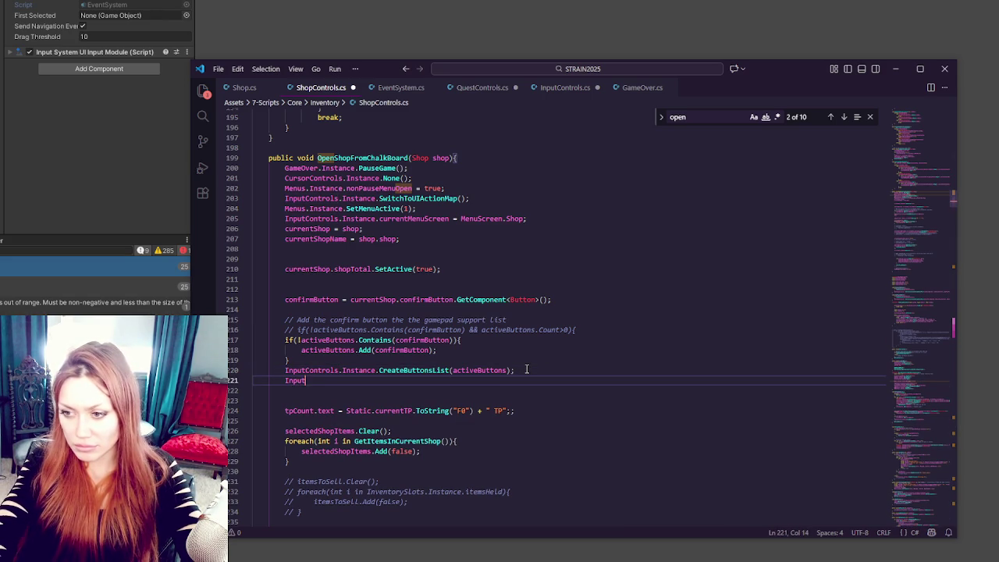
pyautogui.write('Controls.Instance.')
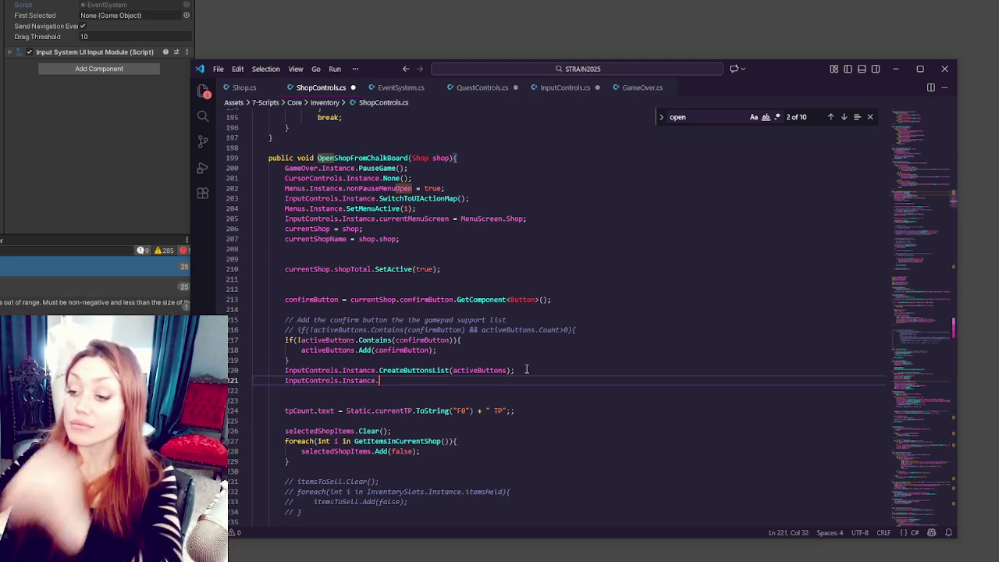
pyautogui.moveTo(527, 369); pyautogui.dragTo(553, 379)
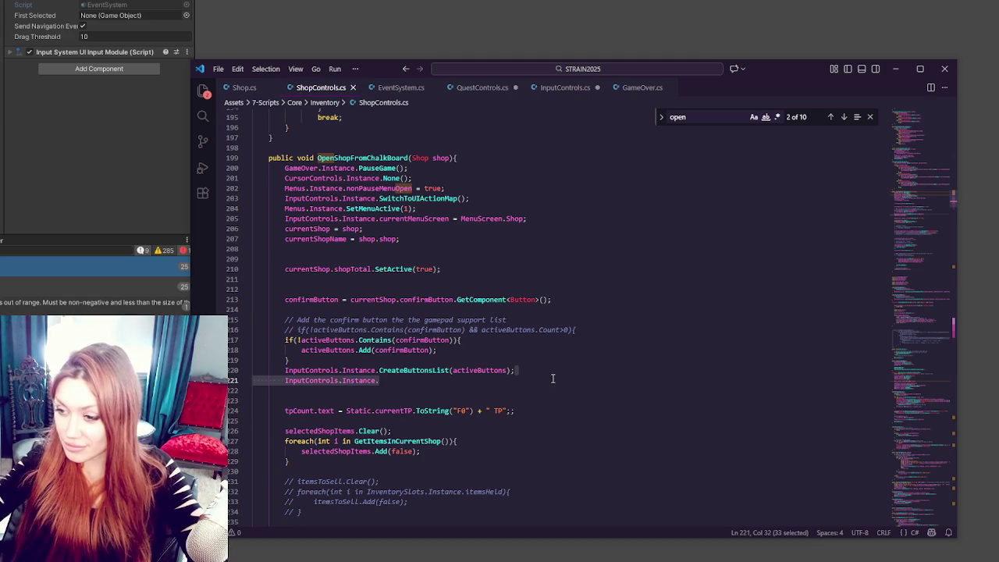
pyautogui.press('BackSpace')
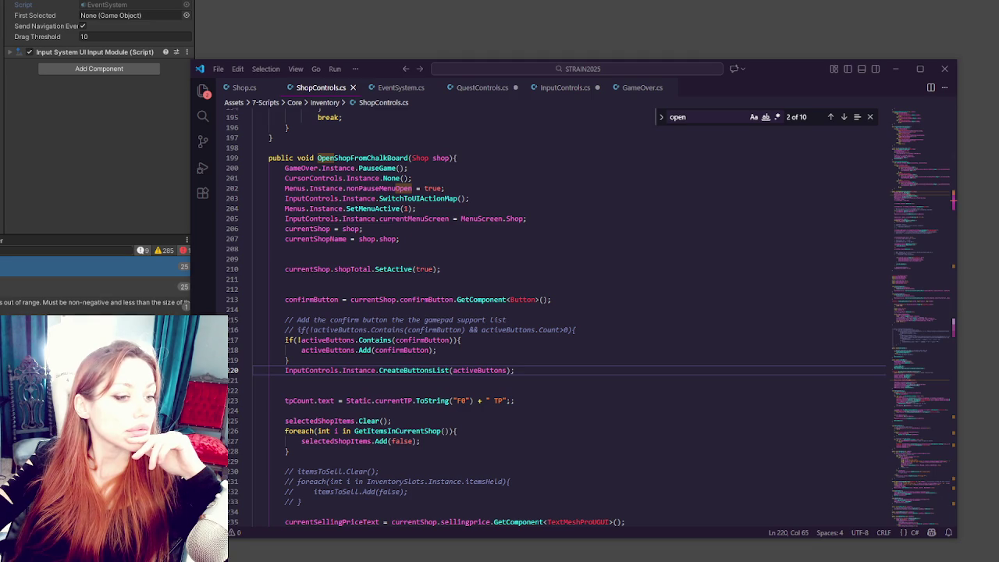
# Step: Search InputControls.cs for 'setselected' to reach the match in SetFirstActive
pyautogui.click(563, 88)
pyautogui.hotkey('ctrl', 'f')
pyautogui.write('setselected')
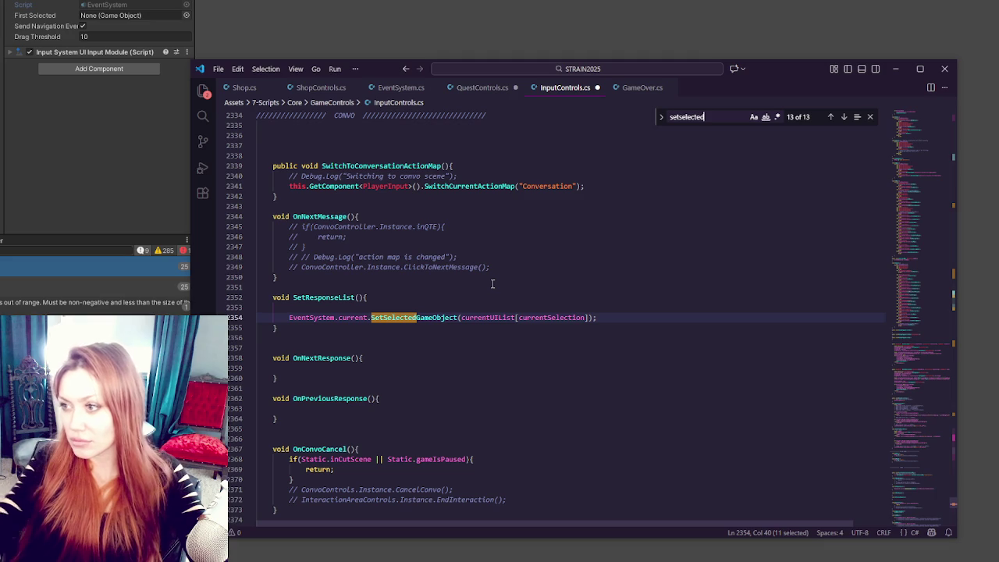
pyautogui.click(843, 117)
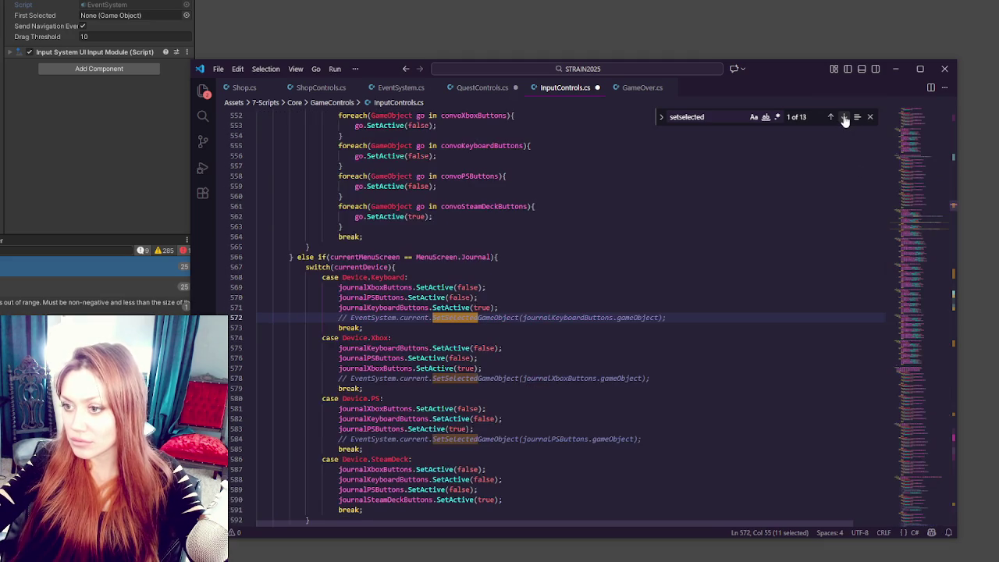
pyautogui.click(844, 117)
pyautogui.click(843, 117)
pyautogui.click(844, 117)
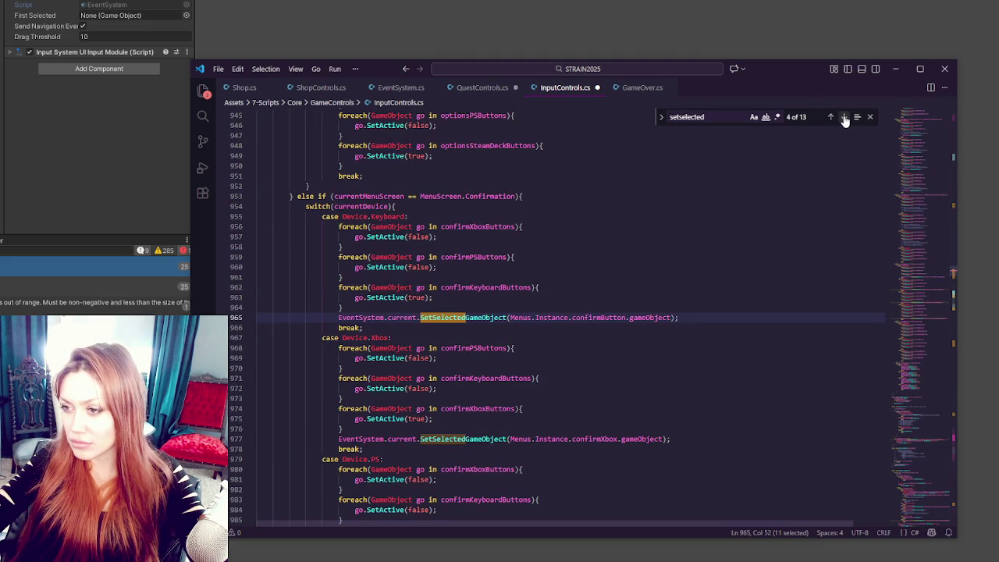
pyautogui.click(844, 117)
pyautogui.click(843, 118)
pyautogui.click(844, 117)
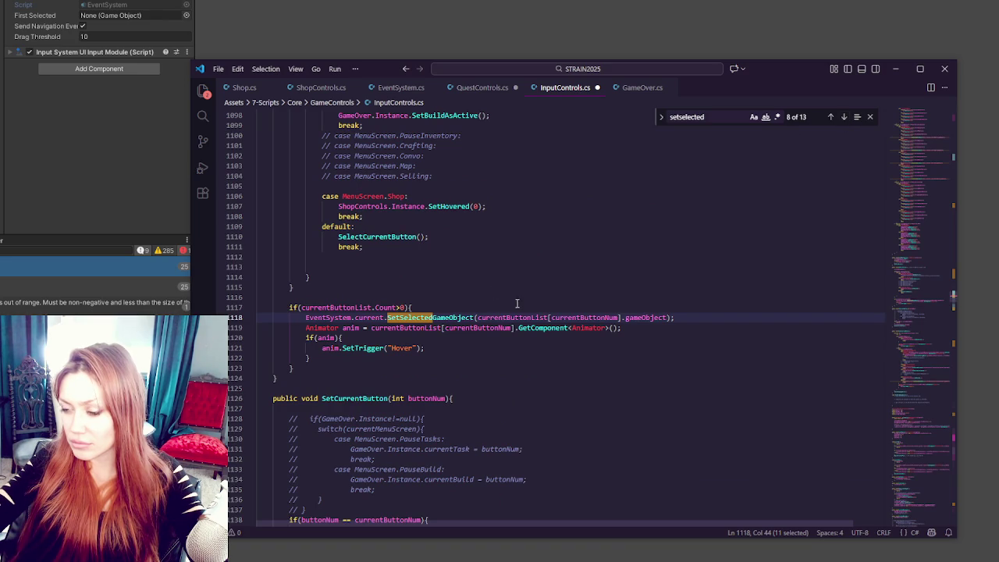
pyautogui.scroll(4, 534, 331)
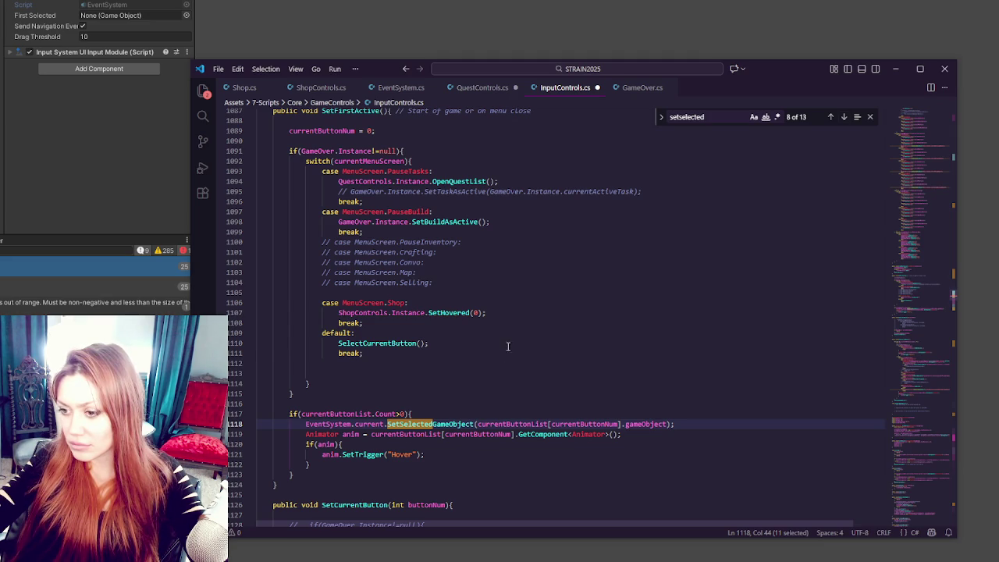
pyautogui.scroll(-3, 502, 355)
# Step: Move the currentButtonList if block under SelectCurrentButton() in the default case, indented, and let Unity recompile
pyautogui.moveTo(325, 327)
pyautogui.mouseDown()
pyautogui.moveTo(343, 344)
pyautogui.moveTo(345, 396)
pyautogui.mouseUp()
pyautogui.press('BackSpace')
pyautogui.click(448, 262)
pyautogui.press('Return')
pyautogui.write('if(currentButtonList.Count>0){             EventSystem.current.SetSelectedGameObject(currentButtonList[currentButtonNum].gameObject);             Animator anim = currentButtonList[currentButtonNum].GetComponent<Animator>();             if(anim){                 anim.SetTrigger("Hover");             }         }')
pyautogui.moveTo(344, 273); pyautogui.dragTo(375, 289)
pyautogui.moveTo(258, 282)
pyautogui.mouseDown()
pyautogui.moveTo(367, 334)
pyautogui.moveTo(368, 344)
pyautogui.mouseUp()
pyautogui.press('Tab')
pyautogui.press('Tab')
pyautogui.press('Tab')
pyautogui.click(479, 332)
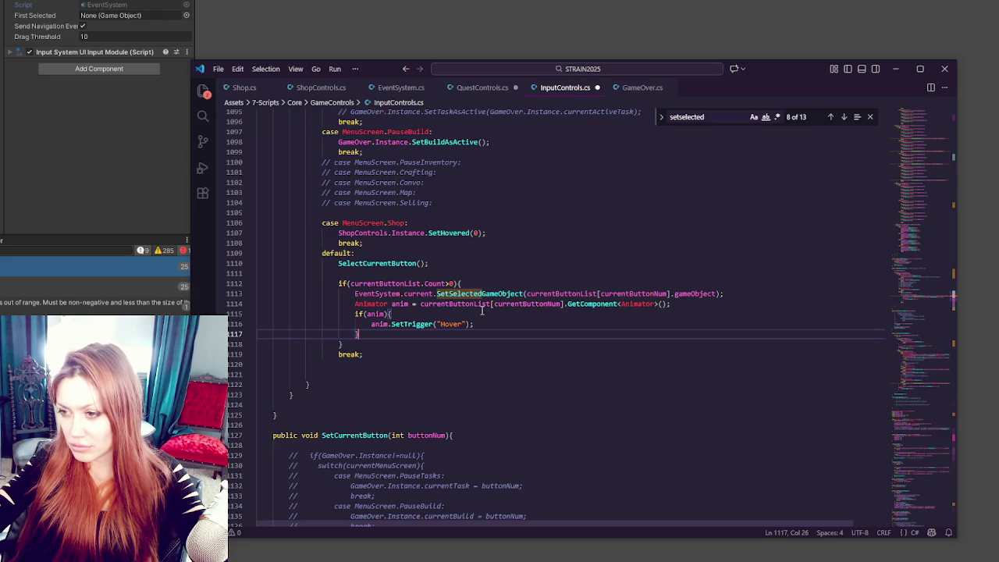
pyautogui.click(485, 294)
pyautogui.doubleClick(461, 232)
pyautogui.doubleClick(489, 293)
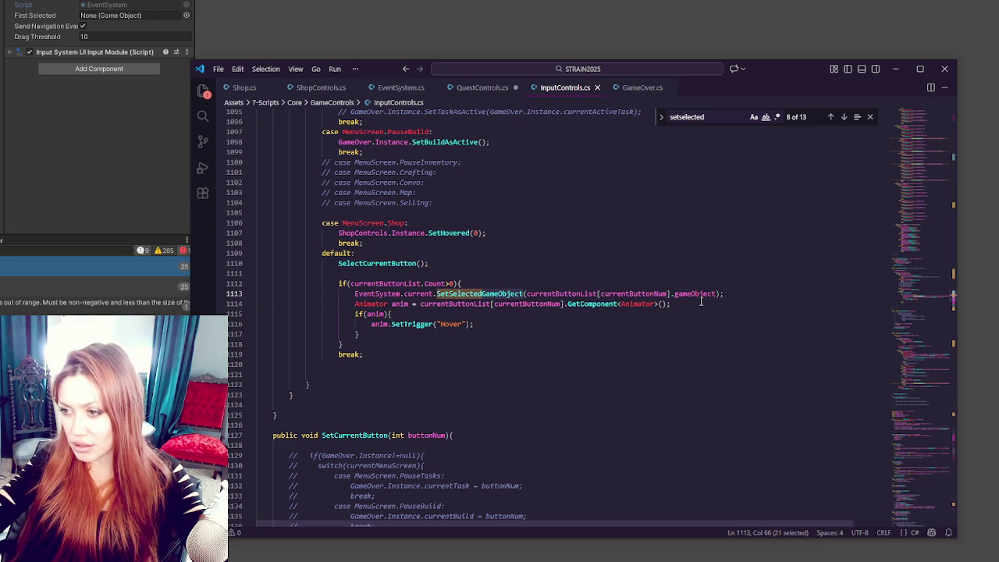
pyautogui.click(66, 183)
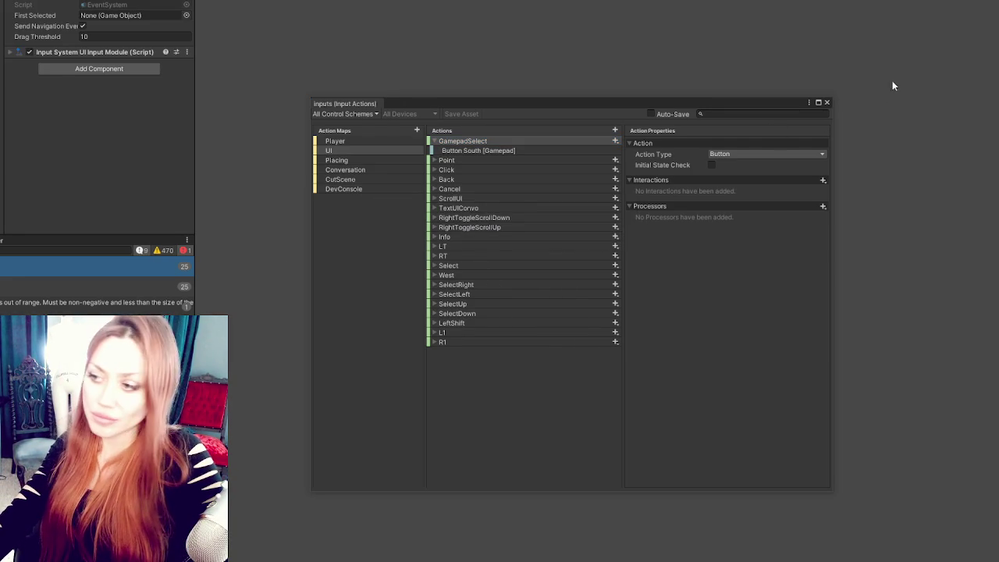
# Step: Close the Input Actions window and continue the saved game from the title menu
pyautogui.click(827, 103)
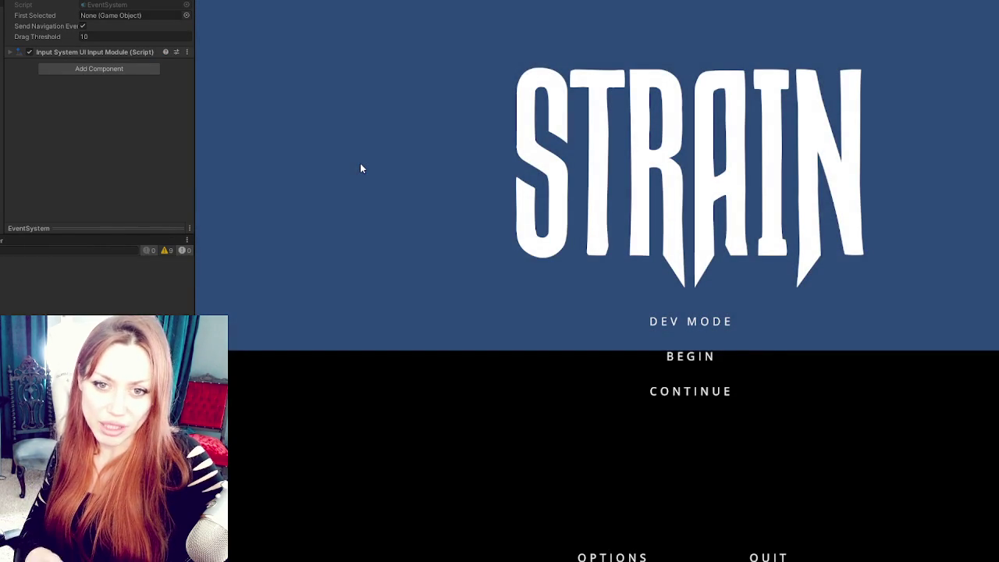
pyautogui.press('Down')
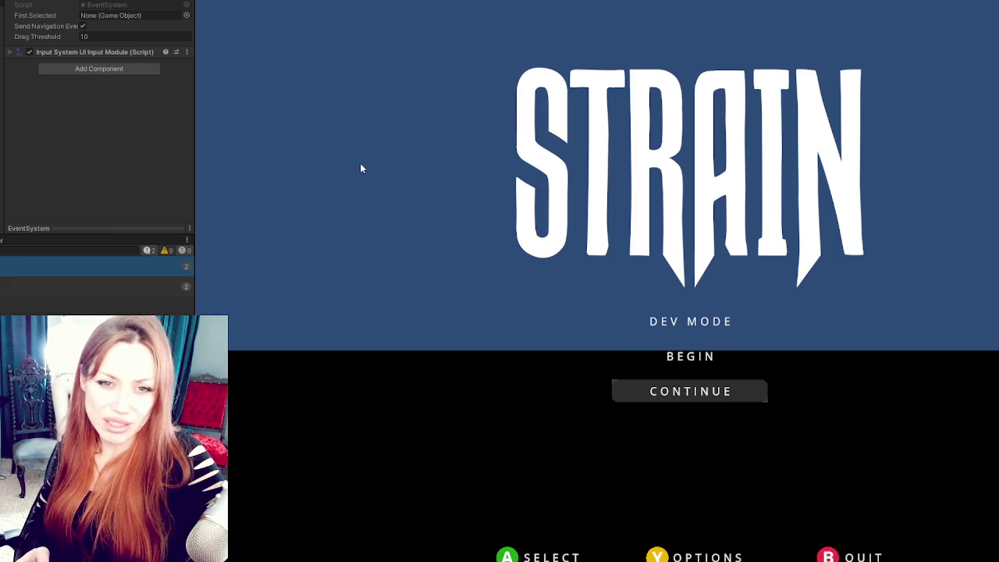
pyautogui.press('Return')
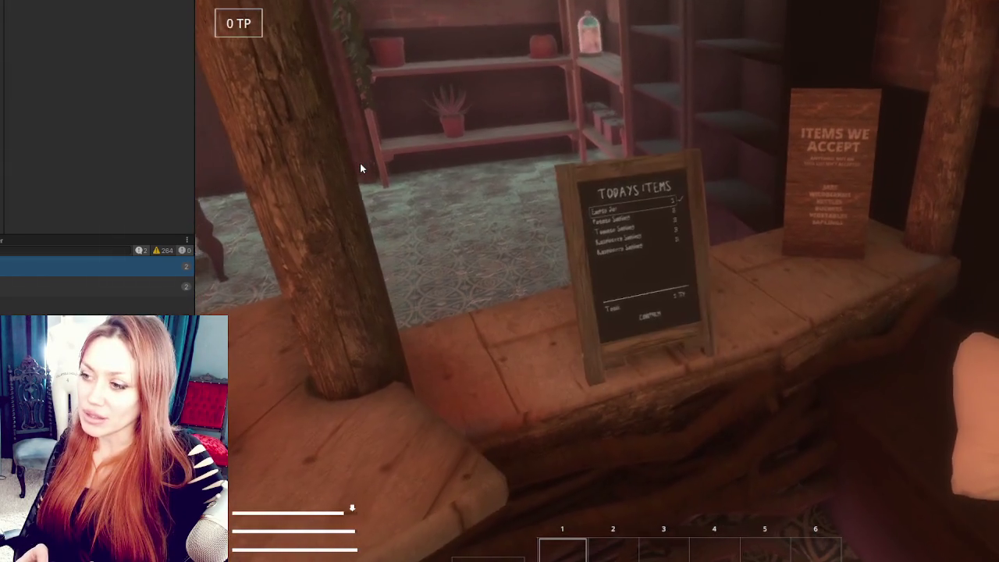
# Step: Arrow the highlight through the Todays Items rows, reopening and leaving the board close-up repeatedly
pyautogui.press('Down')
pyautogui.press('Down')
pyautogui.press('Down')
pyautogui.press('Return')
pyautogui.press('Up')
pyautogui.press('Up')
pyautogui.press('Up')
pyautogui.press('Return')
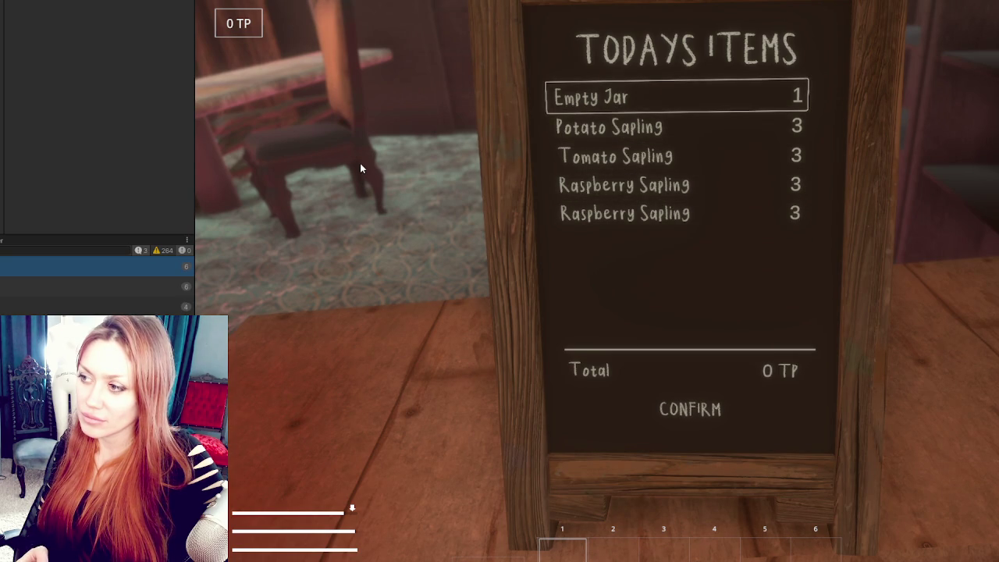
pyautogui.press('Escape')
pyautogui.press('e')
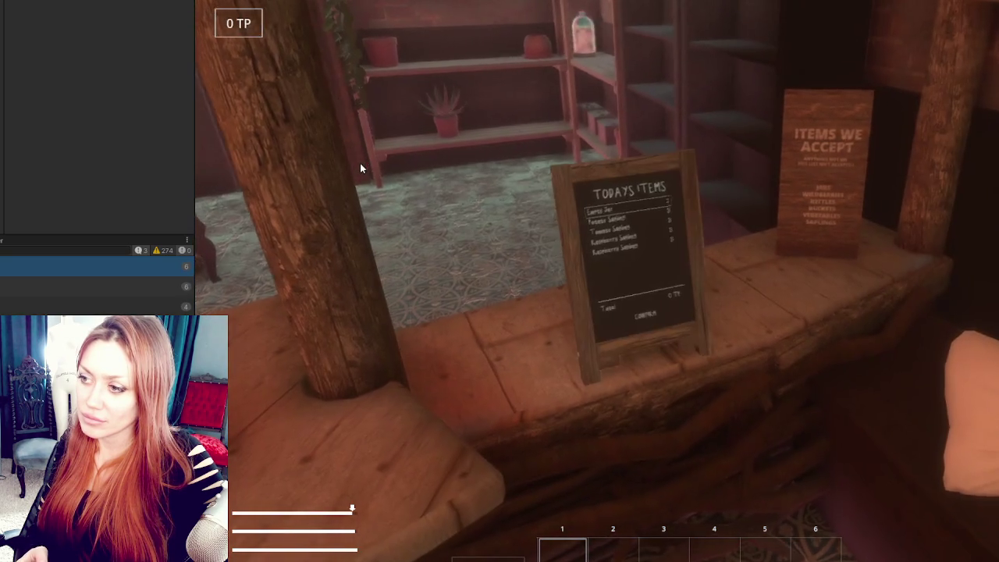
pyautogui.press('Down')
pyautogui.press('Down')
pyautogui.press('Down')
pyautogui.press('Up')
pyautogui.press('Up')
pyautogui.press('Up')
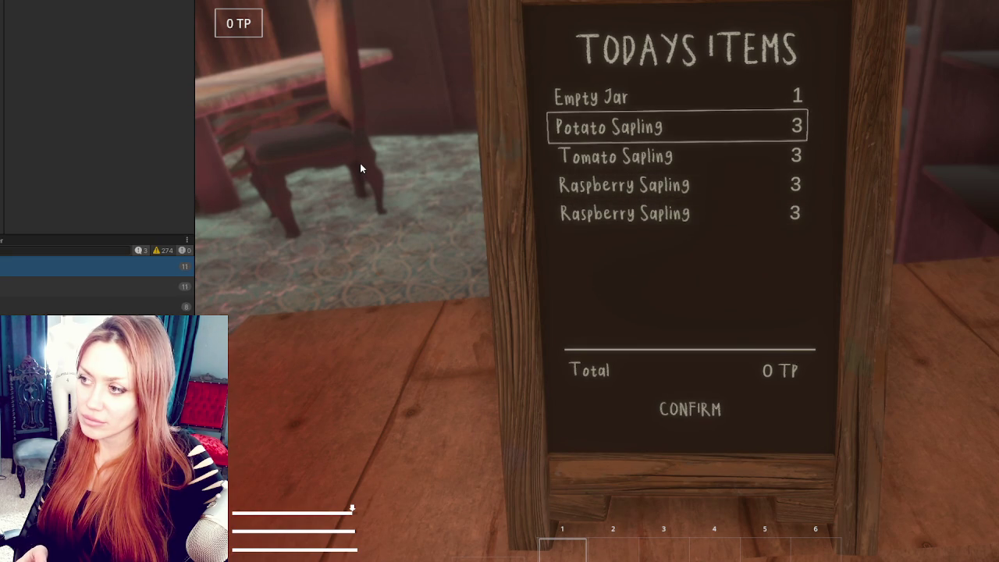
pyautogui.press('Up')
pyautogui.press('Escape')
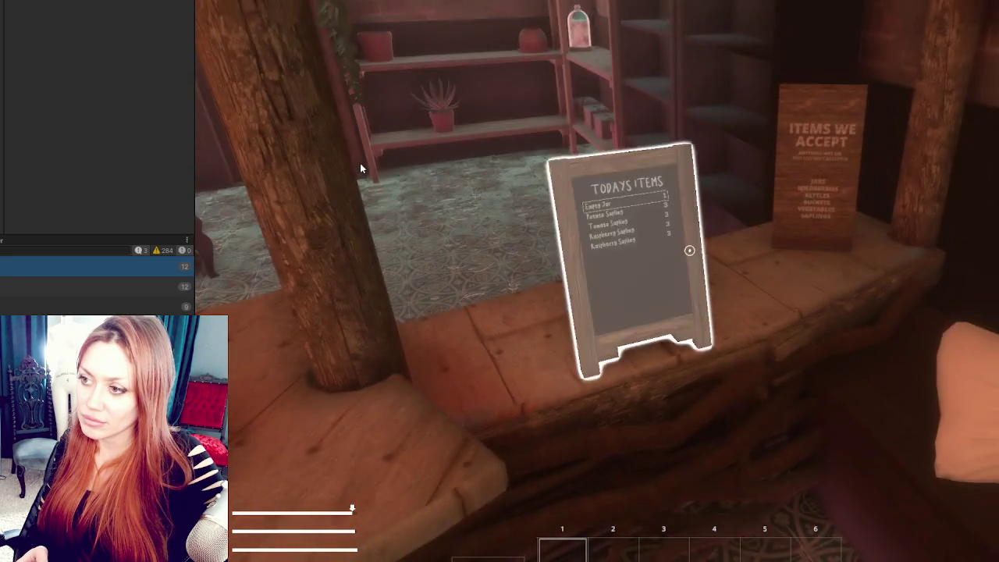
pyautogui.press('e')
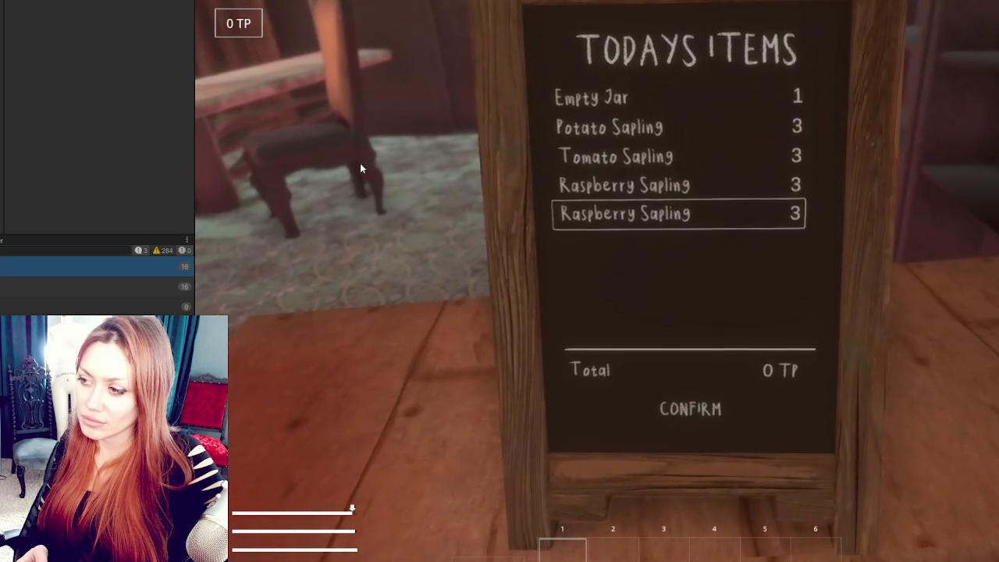
pyautogui.press('Escape')
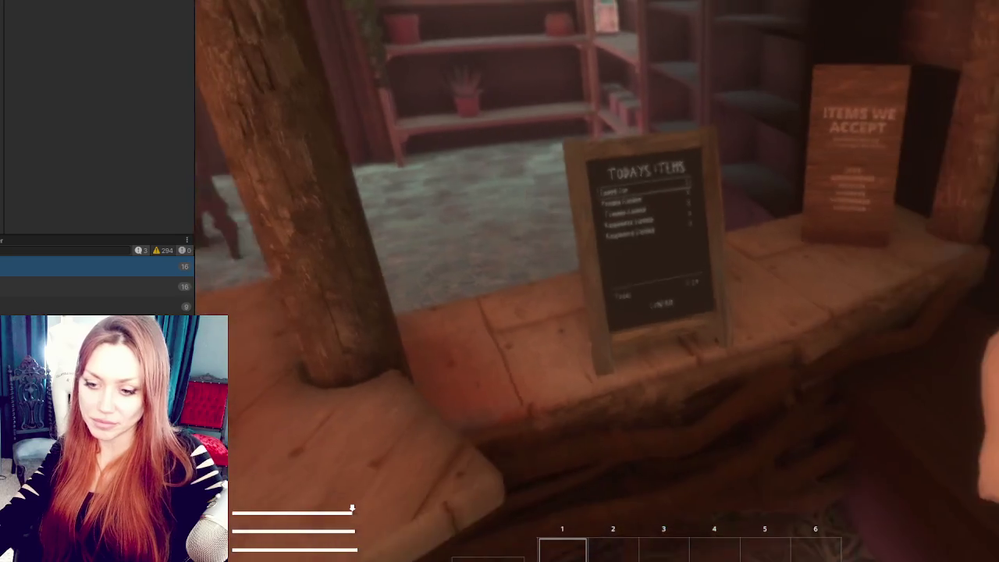
pyautogui.hotkey('alt', 'Tab')
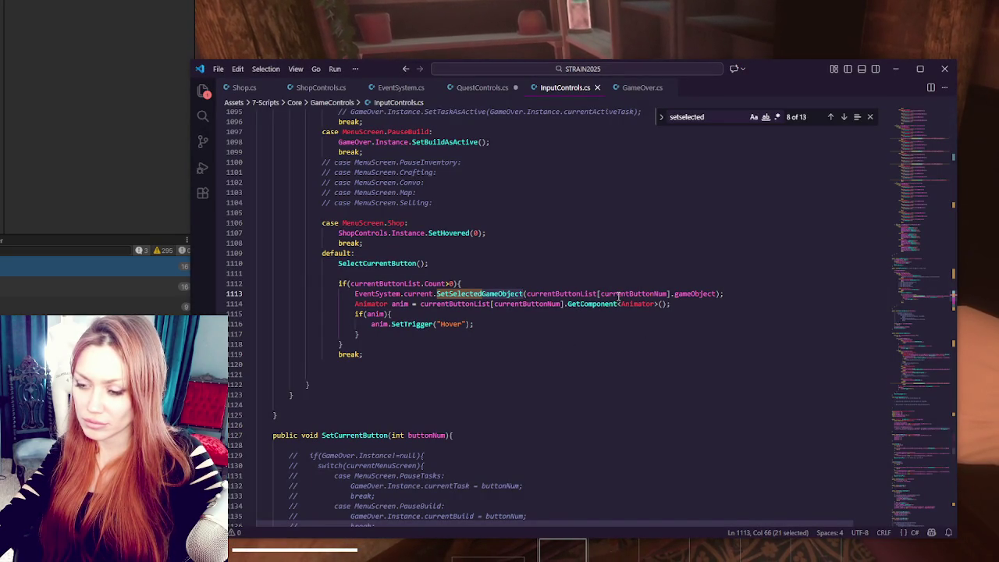
pyautogui.scroll(3, 618, 296)
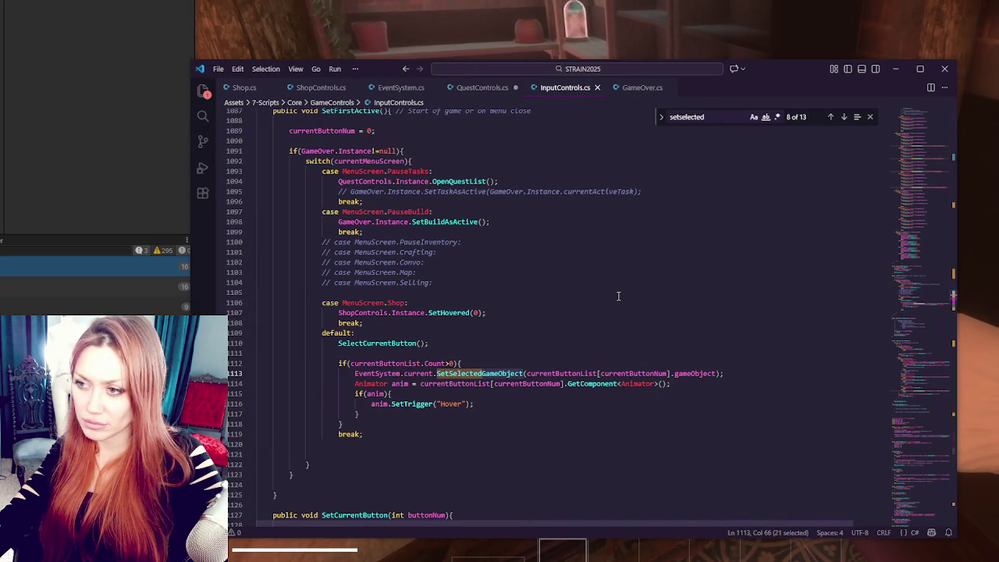
pyautogui.scroll(1, 618, 296)
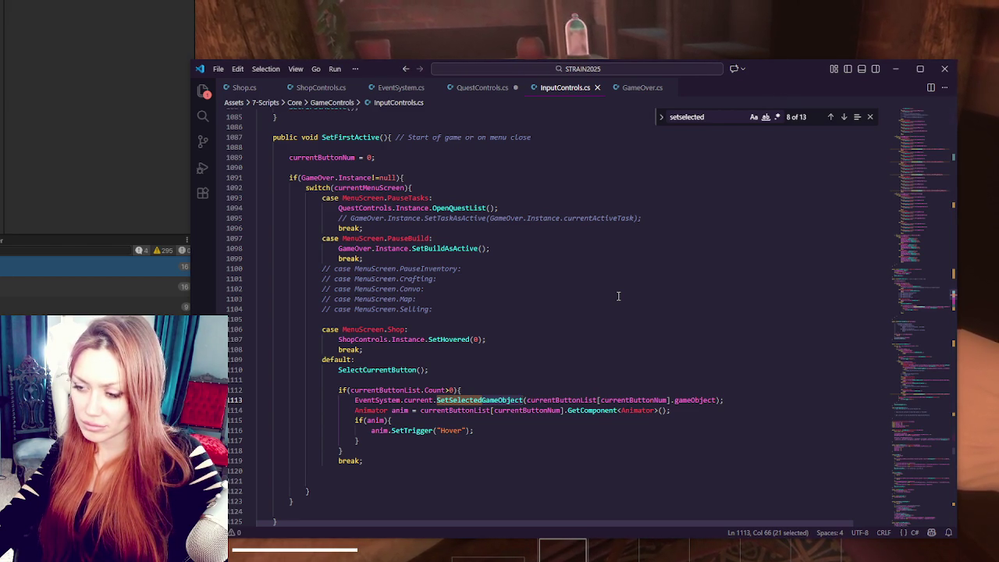
pyautogui.scroll(4, 618, 296)
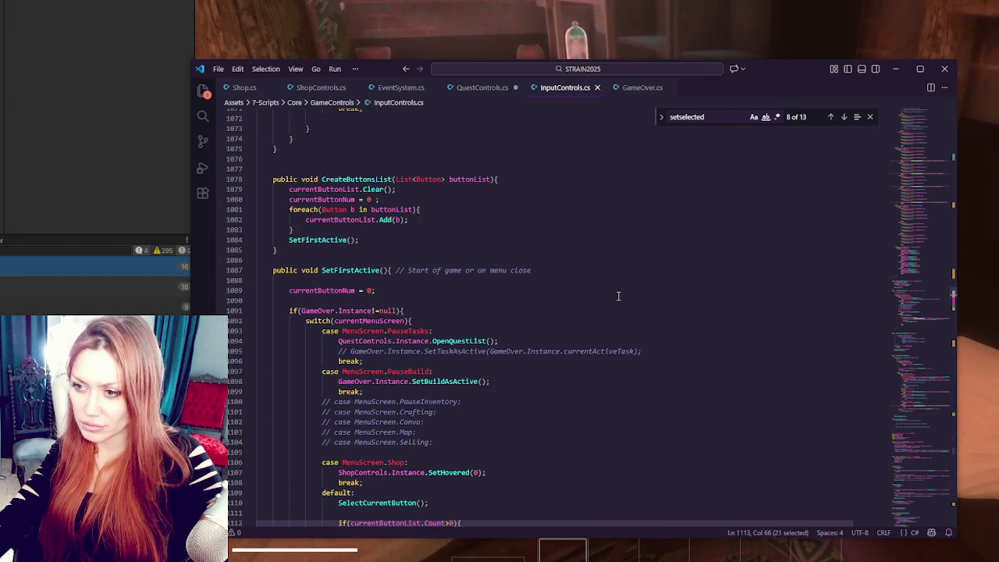
pyautogui.scroll(3, 618, 296)
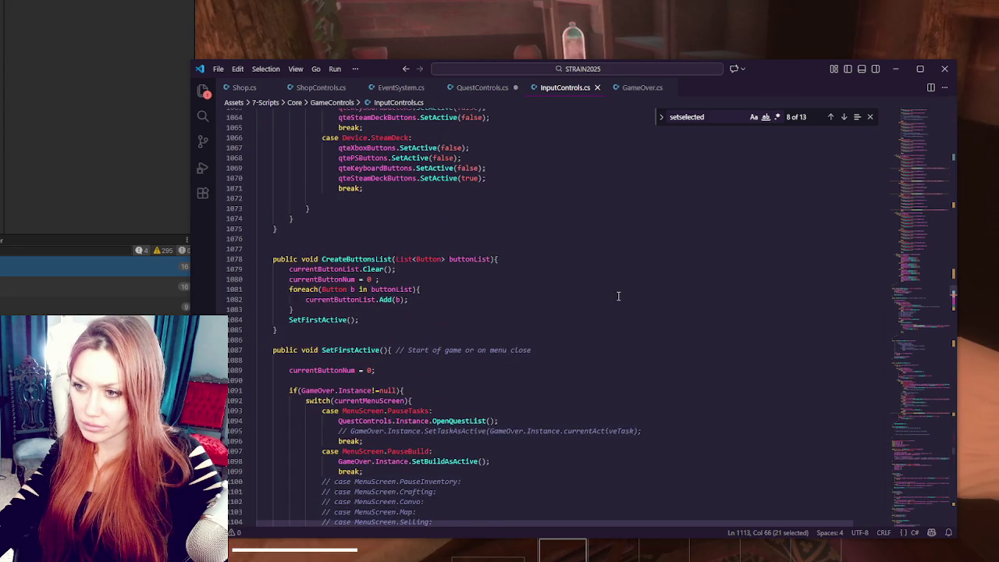
pyautogui.doubleClick(339, 319)
pyautogui.scroll(-6, 521, 314)
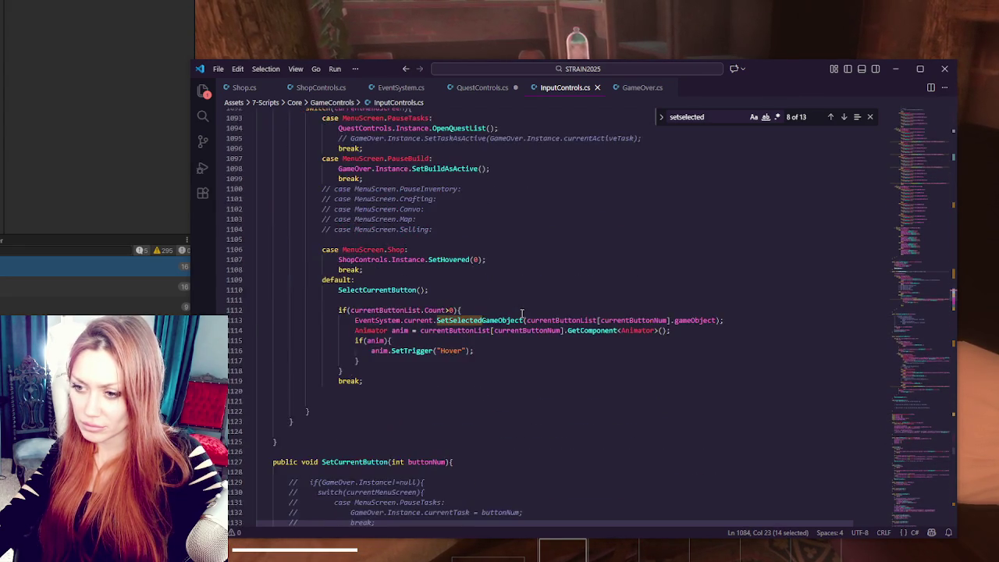
pyautogui.scroll(3, 521, 314)
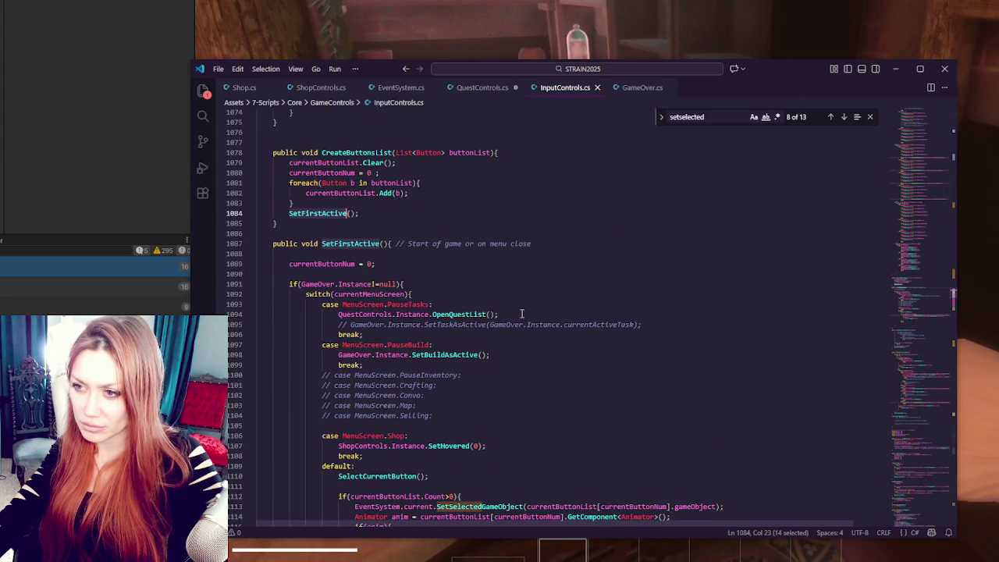
pyautogui.scroll(2, 521, 313)
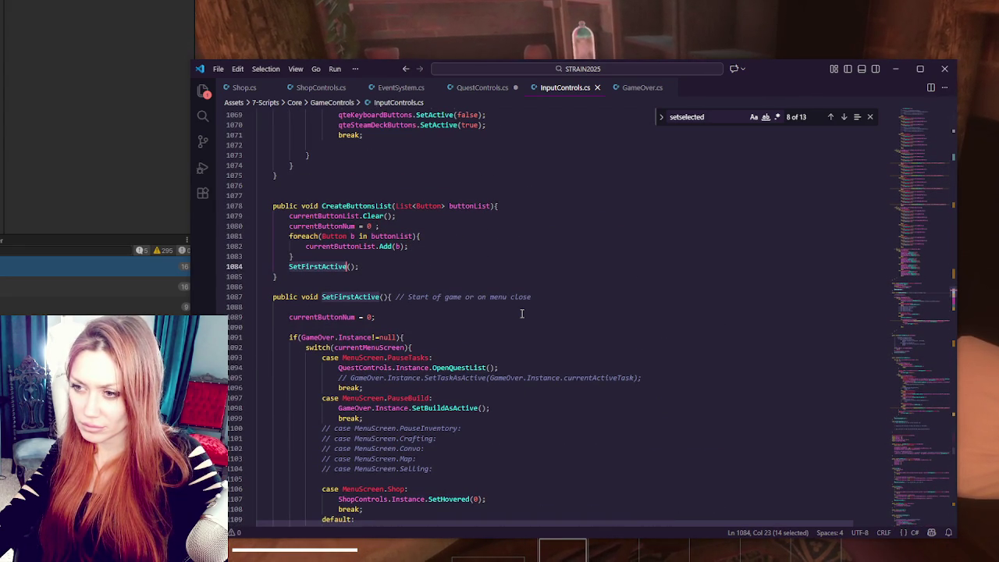
pyautogui.scroll(2, 521, 314)
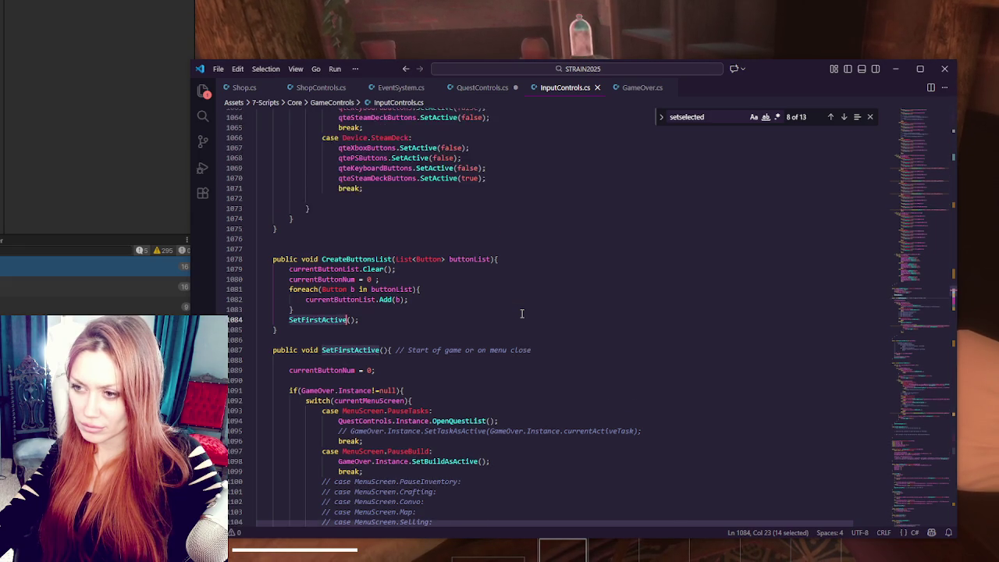
pyautogui.scroll(-4, 521, 313)
pyautogui.scroll(-2, 521, 314)
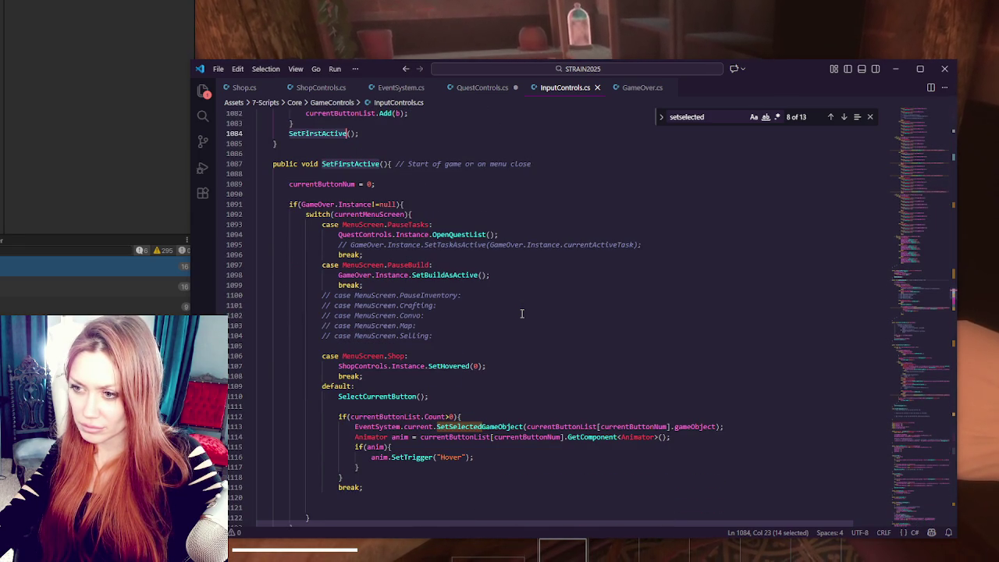
pyautogui.scroll(-3, 521, 314)
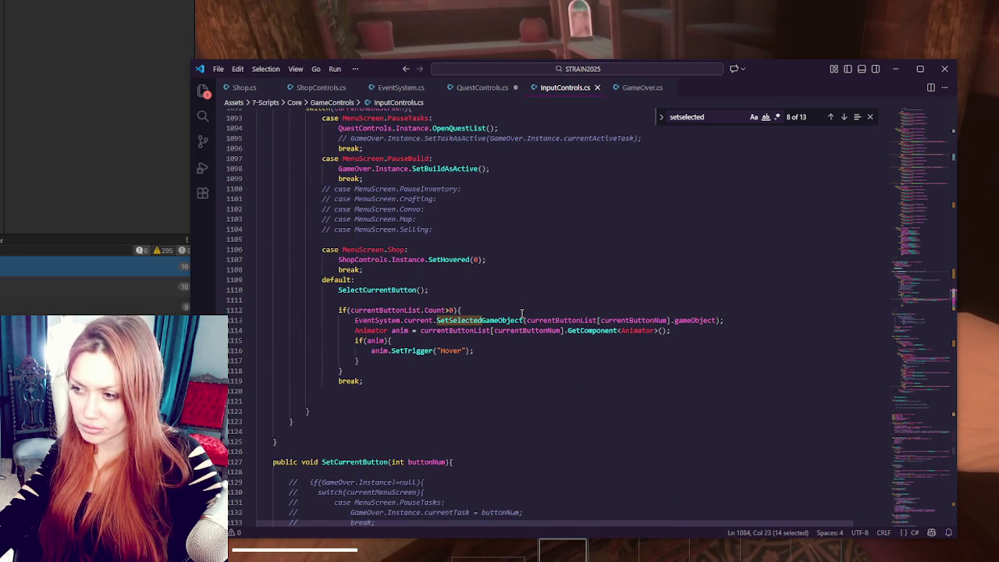
pyautogui.scroll(-2, 521, 313)
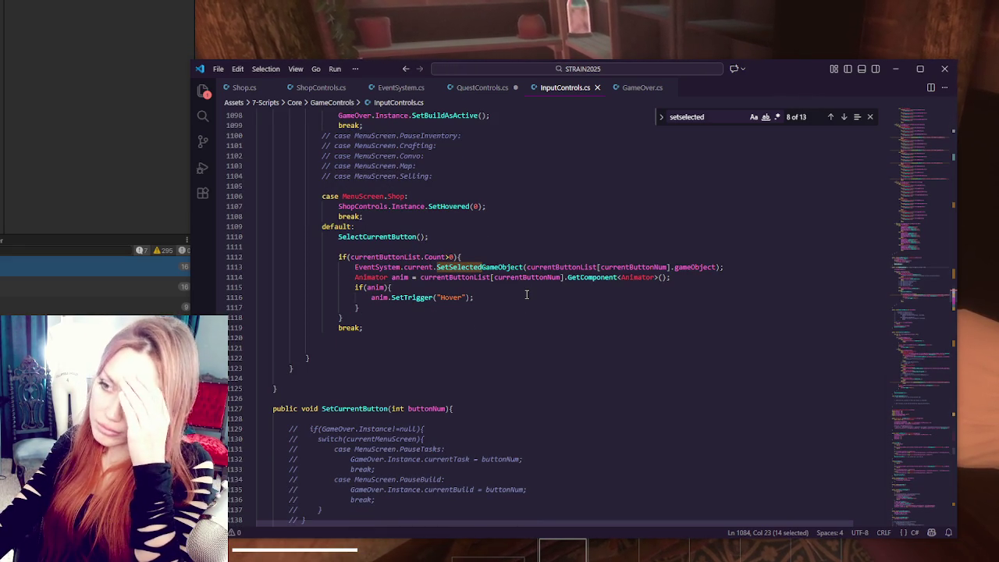
# Step: Insert Debug.Log("Setting selected") above SetSelectedGameObject, save, and return to Unity
pyautogui.click(499, 257)
pyautogui.press('Return')
pyautogui.write('{ebug.Log("')
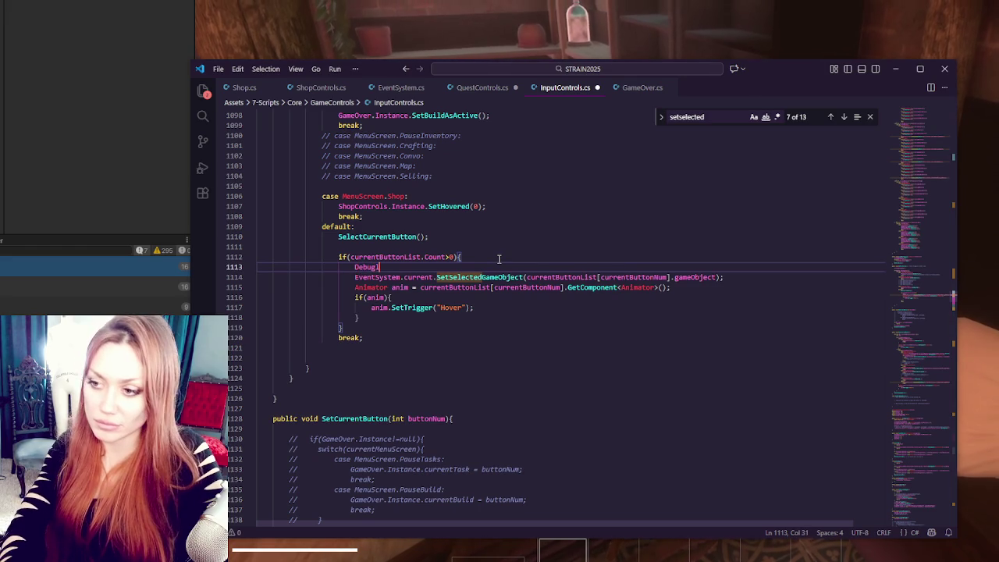
pyautogui.write('Setting')
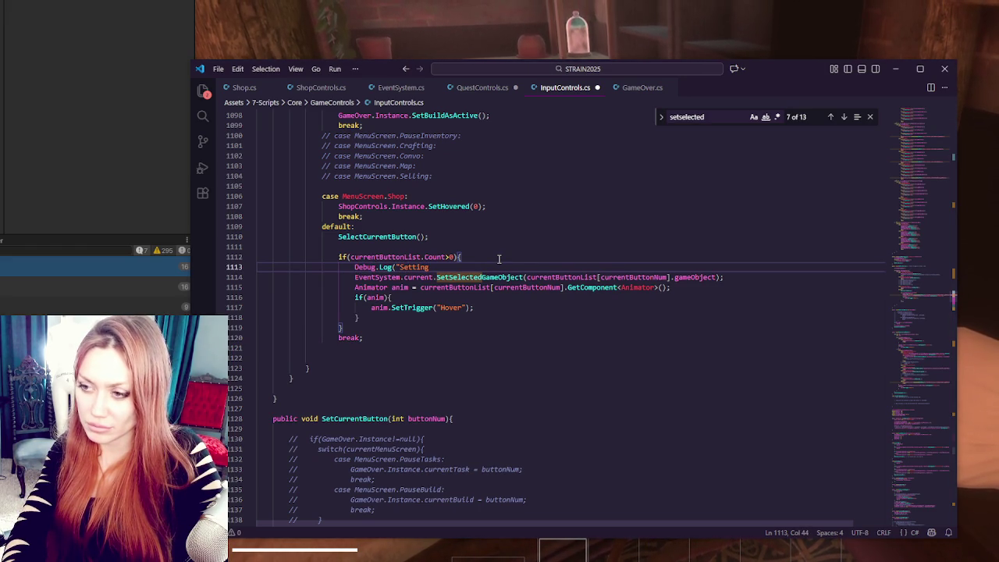
pyautogui.write(' selected");')
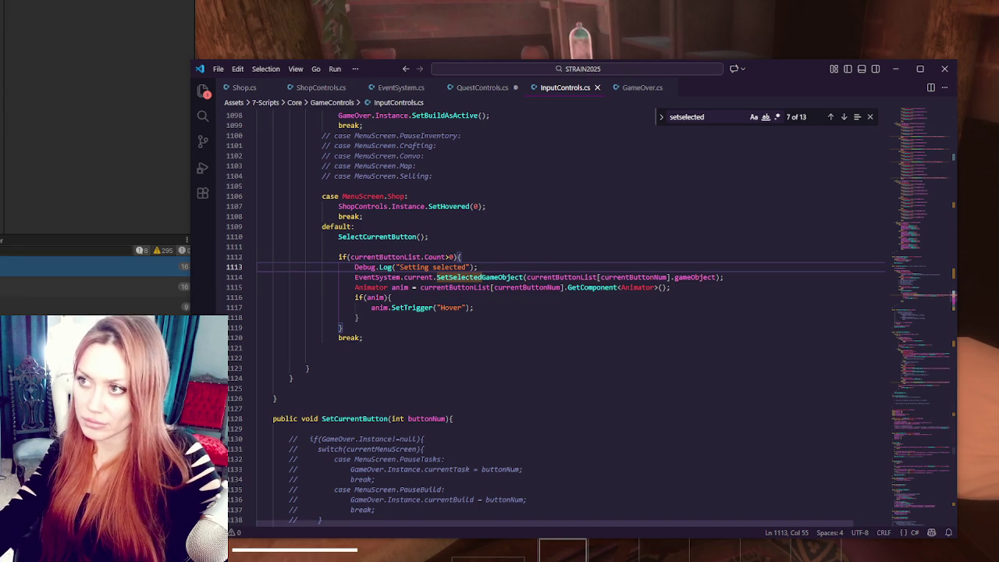
pyautogui.hotkey('alt', 'Tab')
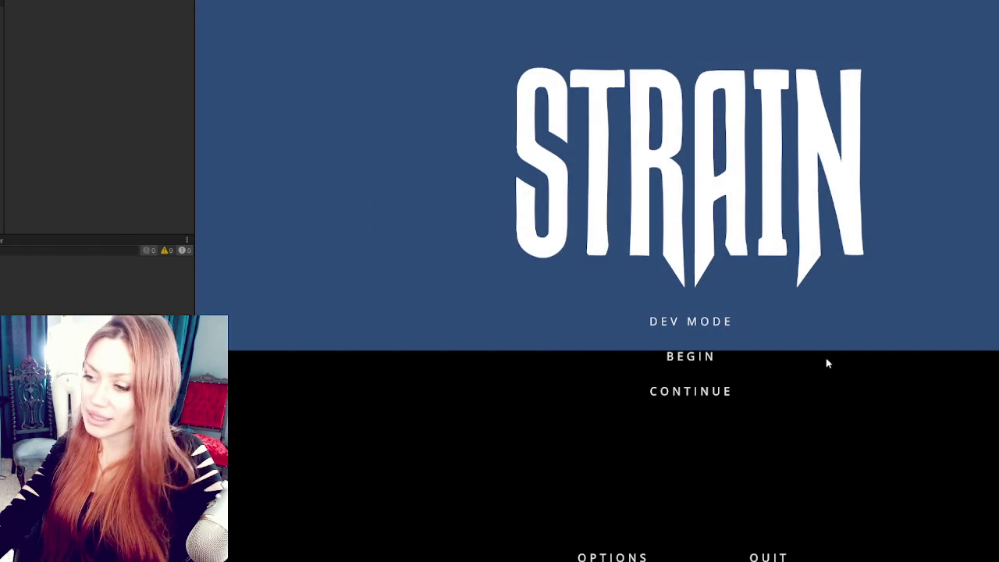
# Step: Continue the saved game, walk to the Todays Items board and test moving its highlight
pyautogui.click(712, 388)
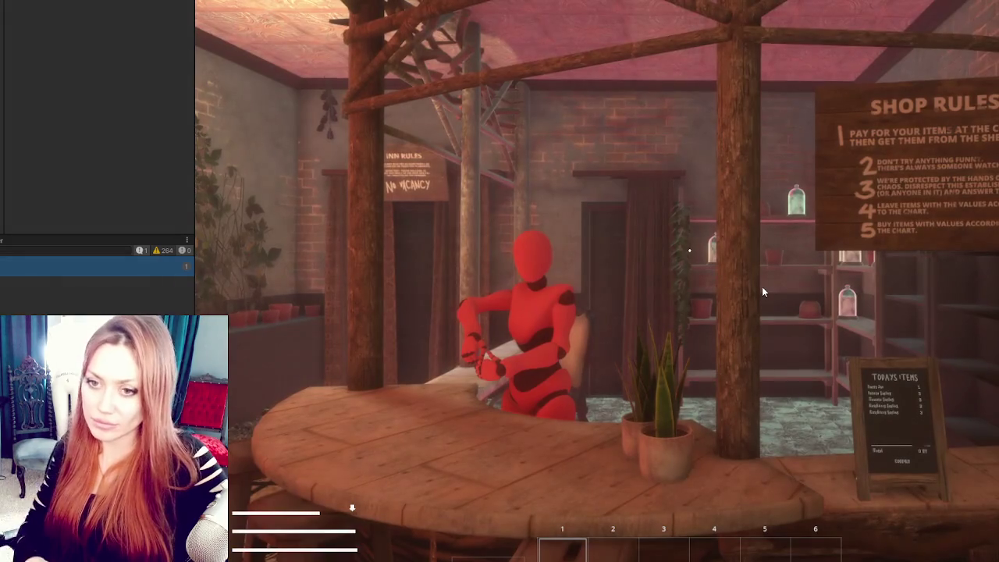
pyautogui.click(775, 280)
pyautogui.press('w')
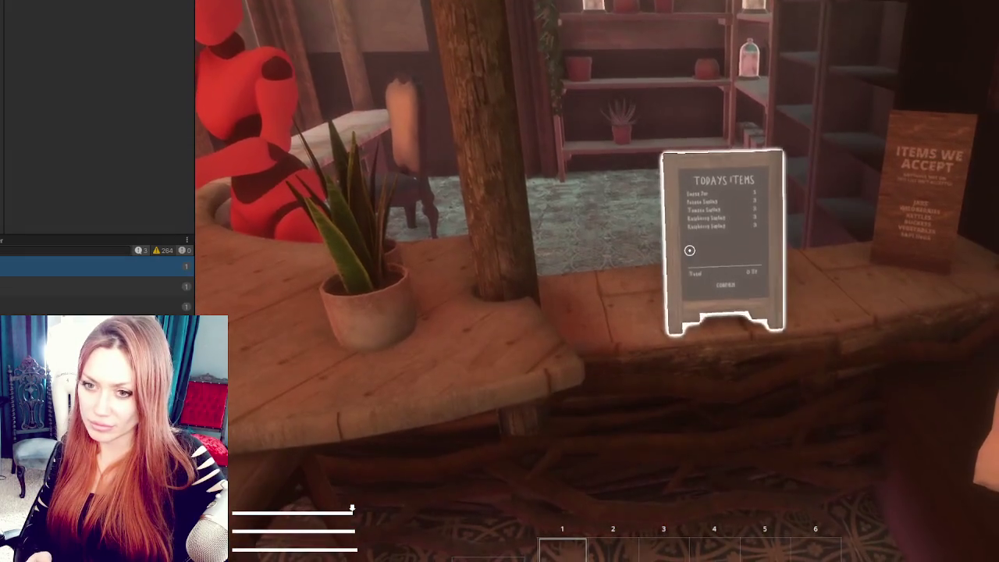
pyautogui.click(689, 249)
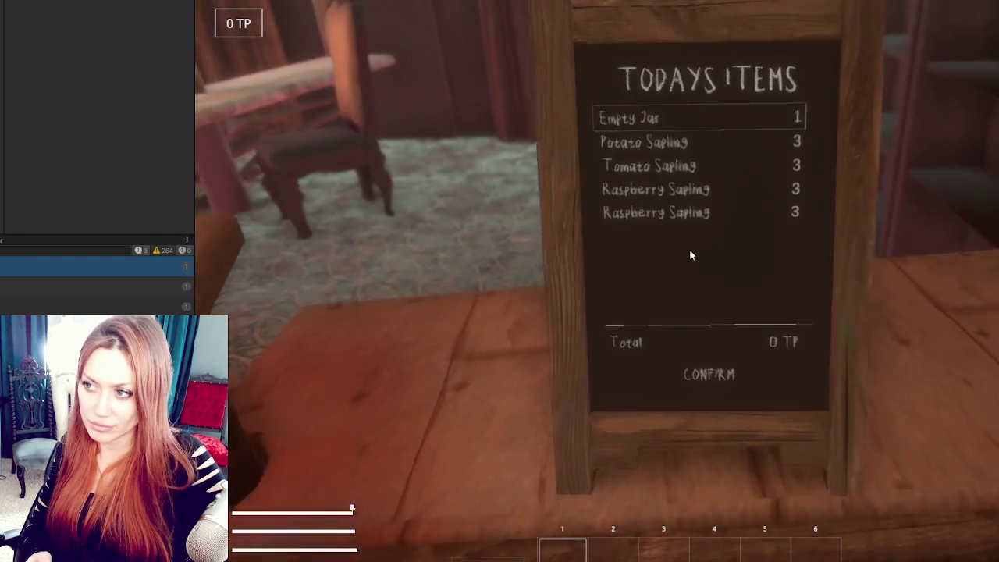
pyautogui.press('Down')
pyautogui.press('Down')
pyautogui.press('Down')
pyautogui.press('Down')
pyautogui.press('Down')
pyautogui.press('Down')
pyautogui.press('Down')
pyautogui.press('Down')
pyautogui.press('Down')
pyautogui.press('Up')
pyautogui.press('Up')
pyautogui.press('Up')
pyautogui.press('Up')
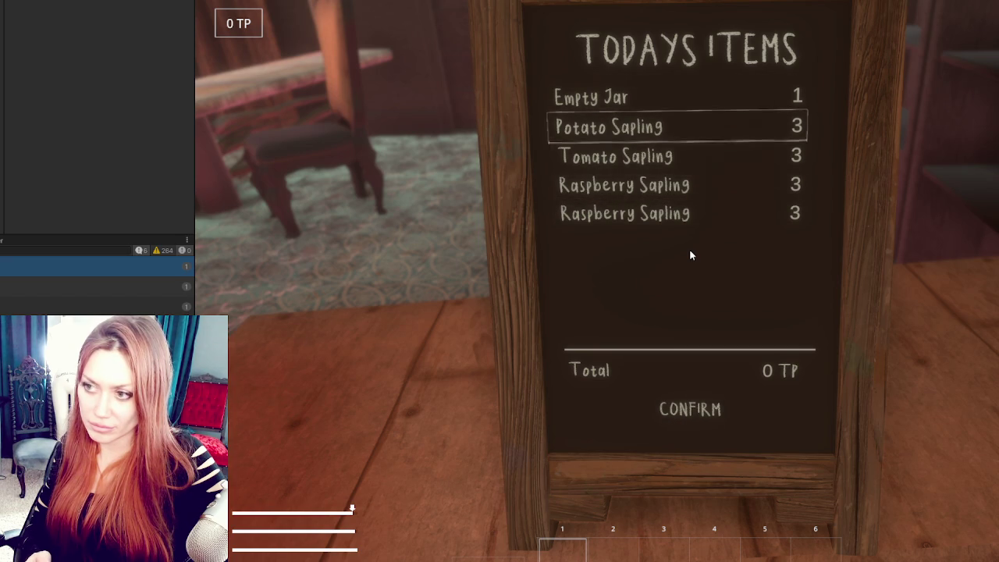
pyautogui.press('Escape')
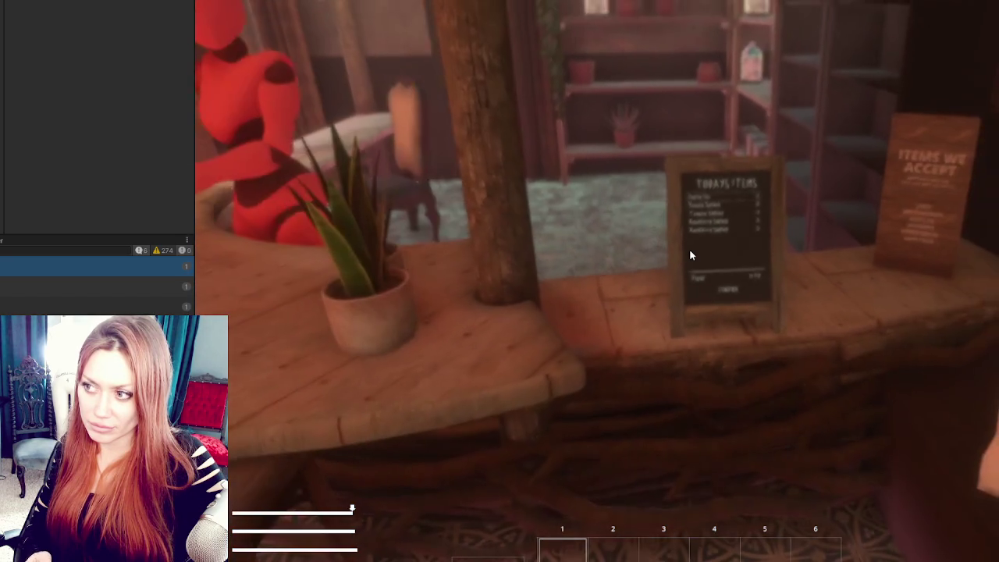
# Step: Reopen the Todays Items board, cycle the highlight down and up, then close it
pyautogui.press('e')
pyautogui.press('Down')
pyautogui.press('Down')
pyautogui.press('Down')
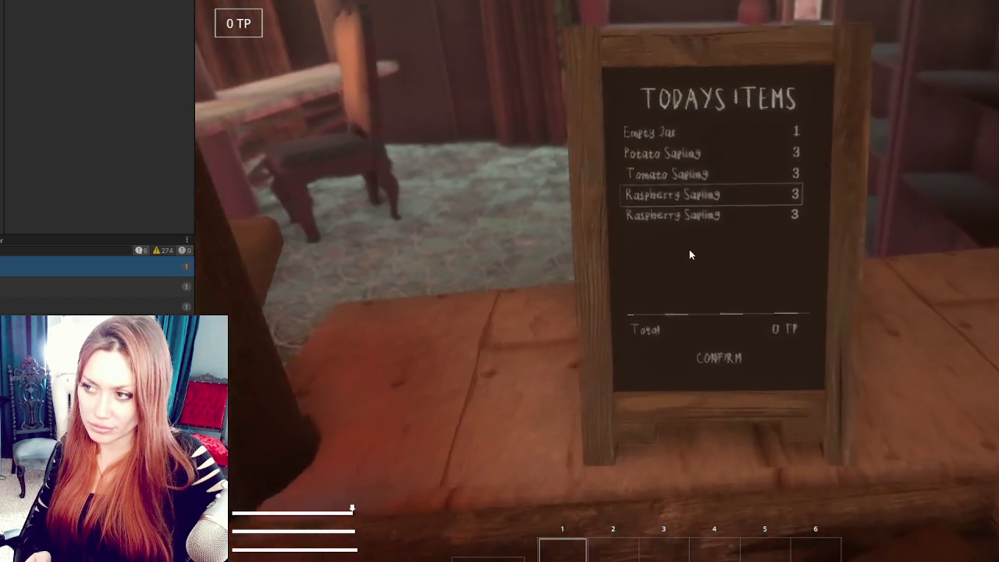
pyautogui.press('Up')
pyautogui.press('Up')
pyautogui.press('Up')
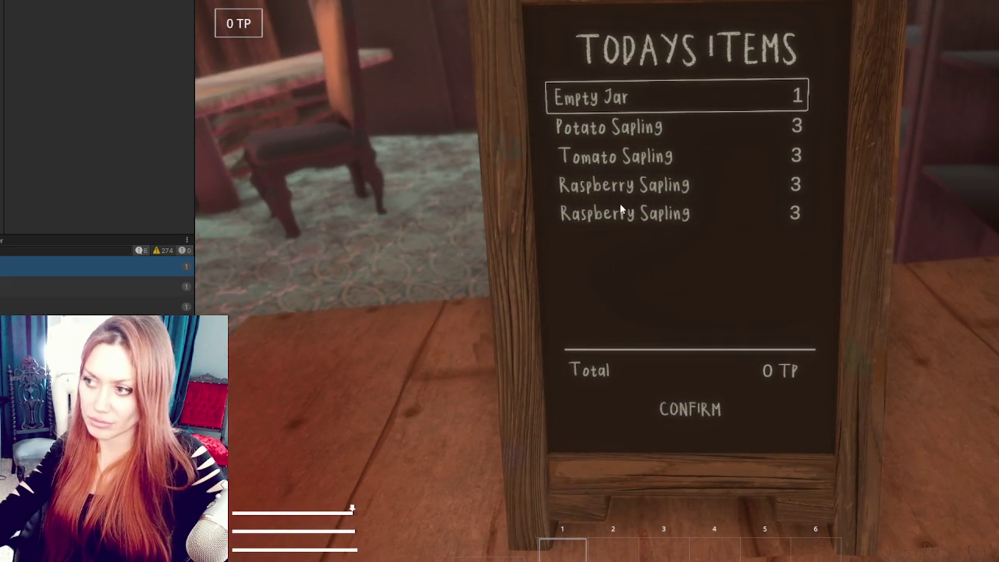
pyautogui.click(695, 418)
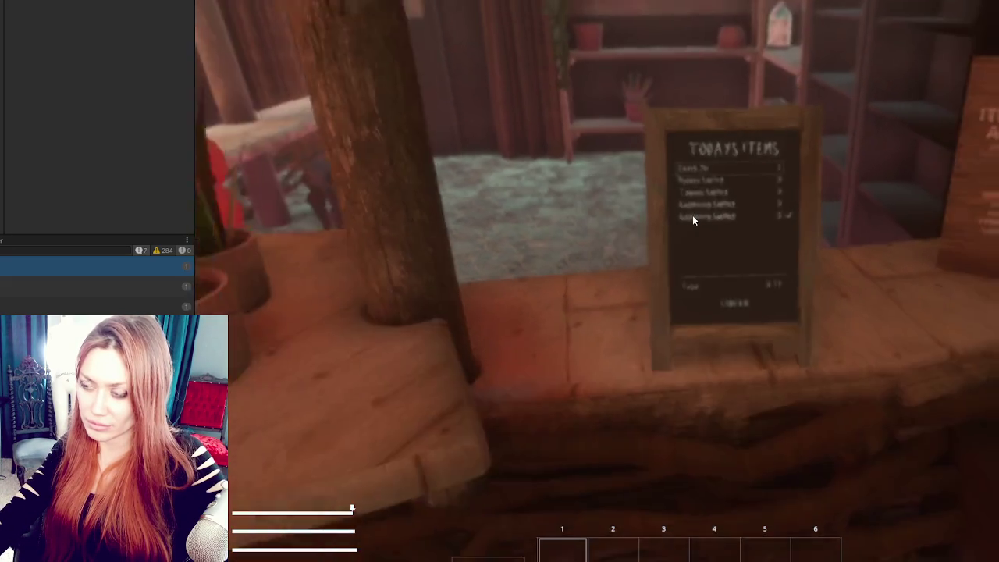
# Step: Untick Tomato Sapling, Raspberry Sapling, Empty Jar and Potato Sapling so Total is 0 TP, then close the board
pyautogui.click(689, 250)
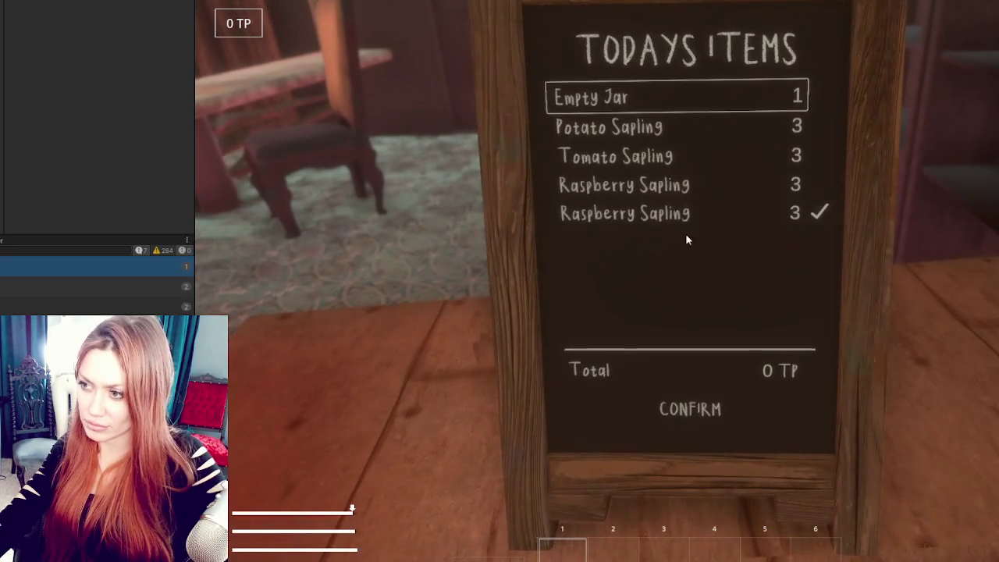
pyautogui.click(687, 156)
pyautogui.click(707, 91)
pyautogui.click(727, 209)
pyautogui.click(736, 100)
pyautogui.click(731, 125)
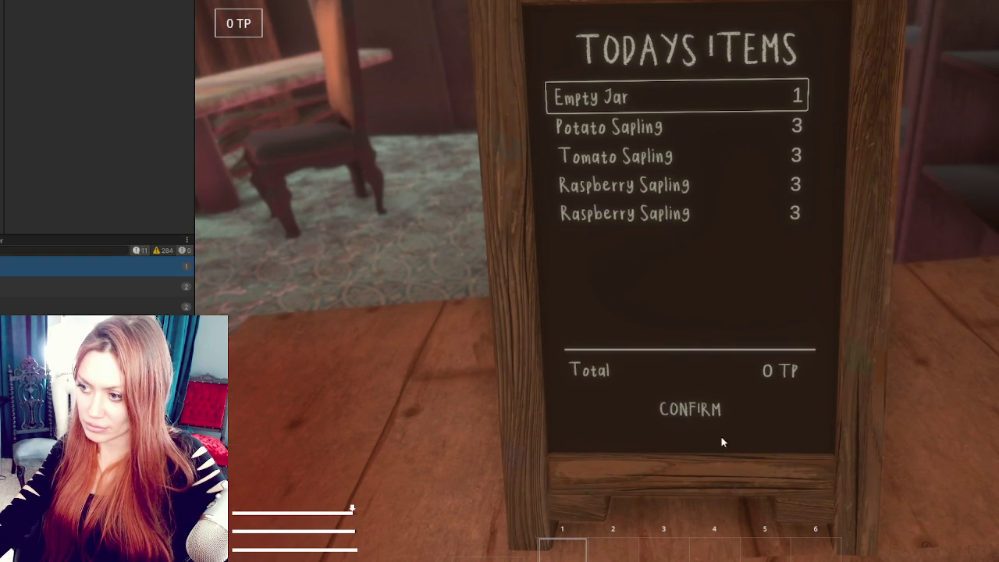
pyautogui.click(713, 409)
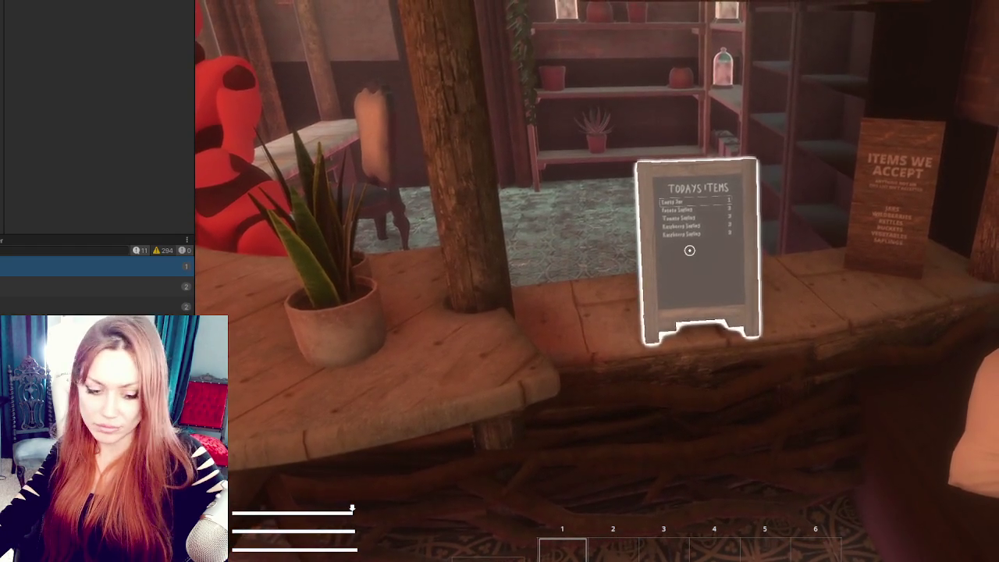
# Step: Bring up the pause overlay showing the status bars
pyautogui.press('Tab')
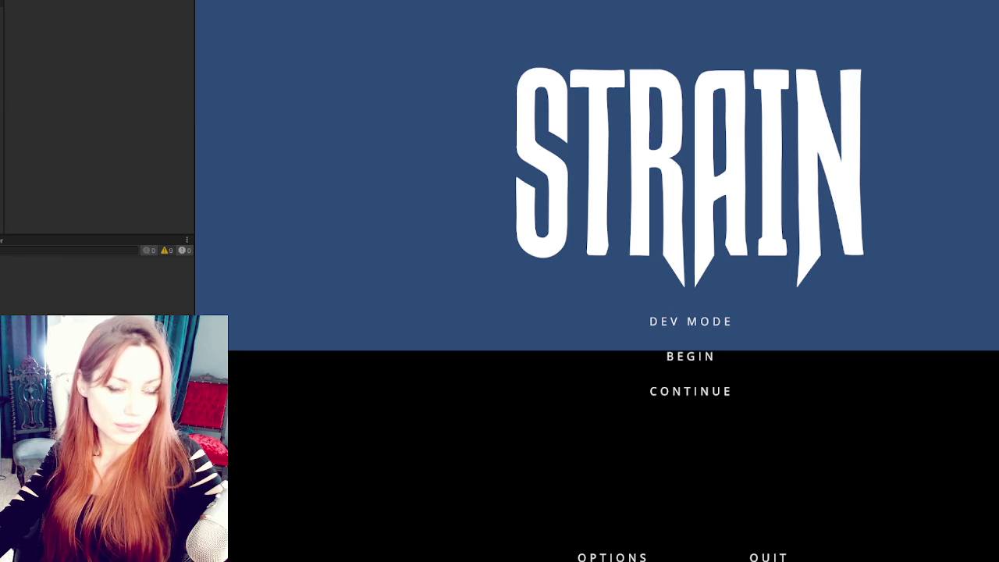
pyautogui.hotkey('alt', 'Tab')
pyautogui.scroll(-10, 640, 158)
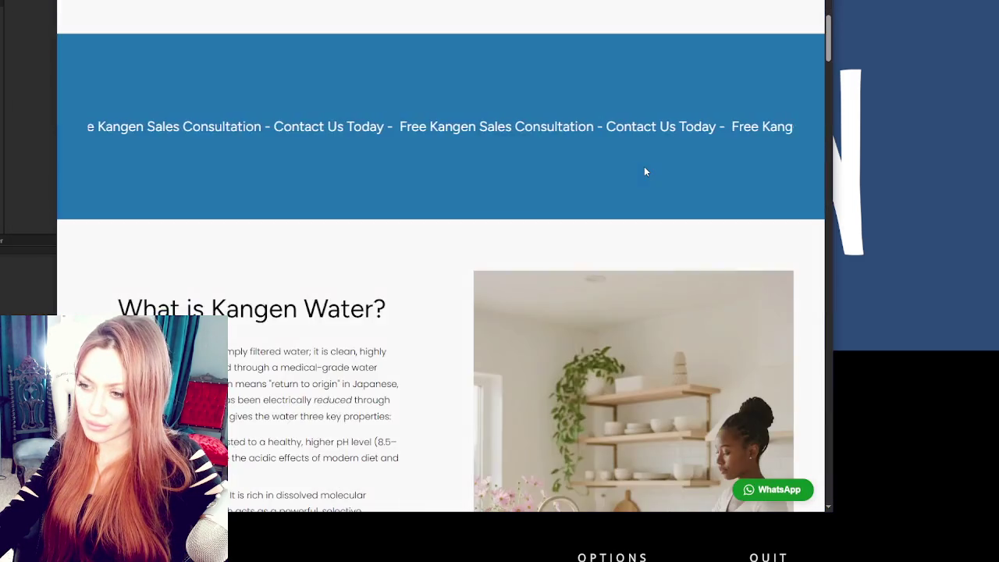
pyautogui.scroll(-3, 646, 169)
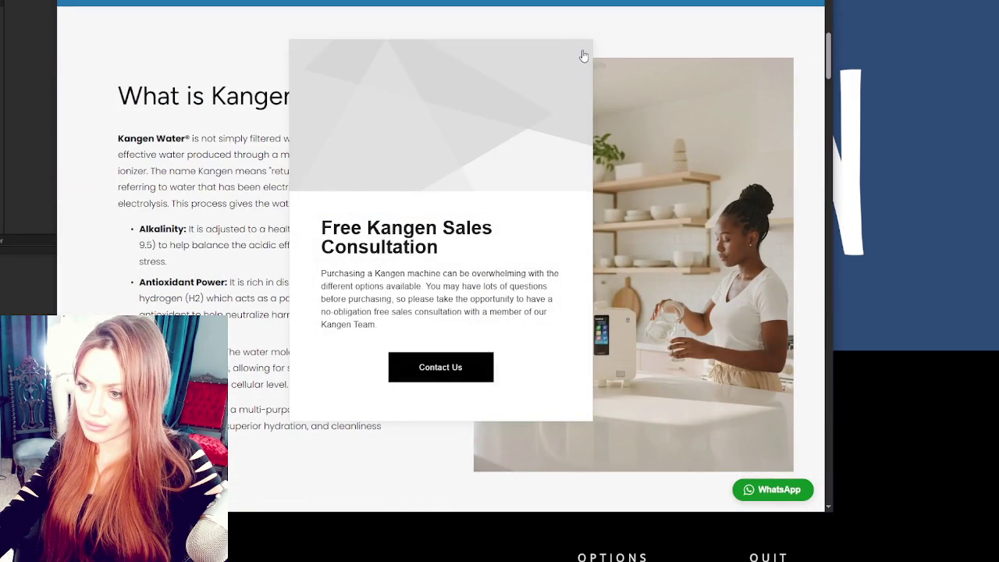
pyautogui.click(584, 56)
pyautogui.scroll(-2, 656, 141)
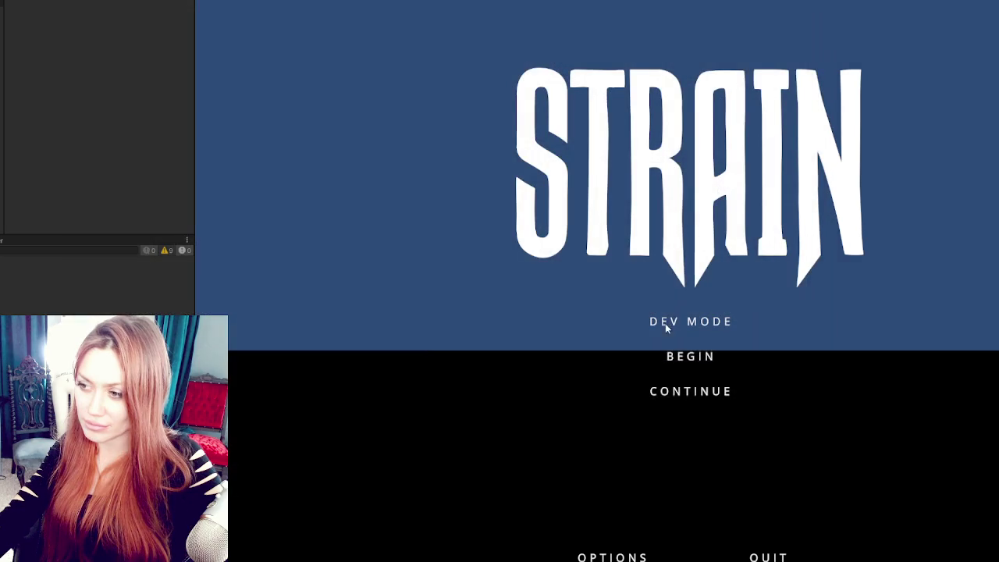
pyautogui.click(686, 394)
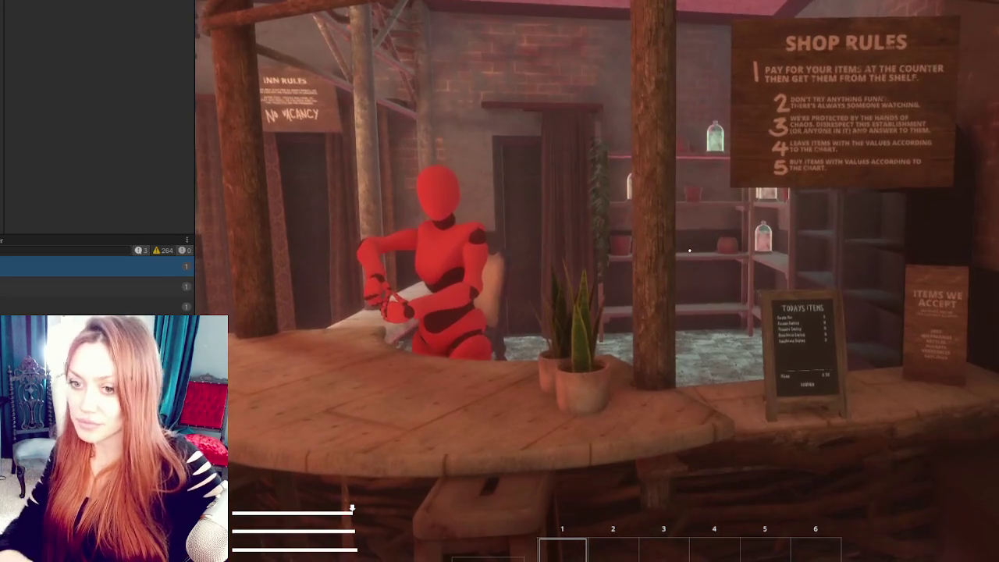
# Step: Open the Todays Items chalkboard showing 0 TP, step back, and show the Meet the Locals quest overlay
pyautogui.press('w')
pyautogui.press('e')
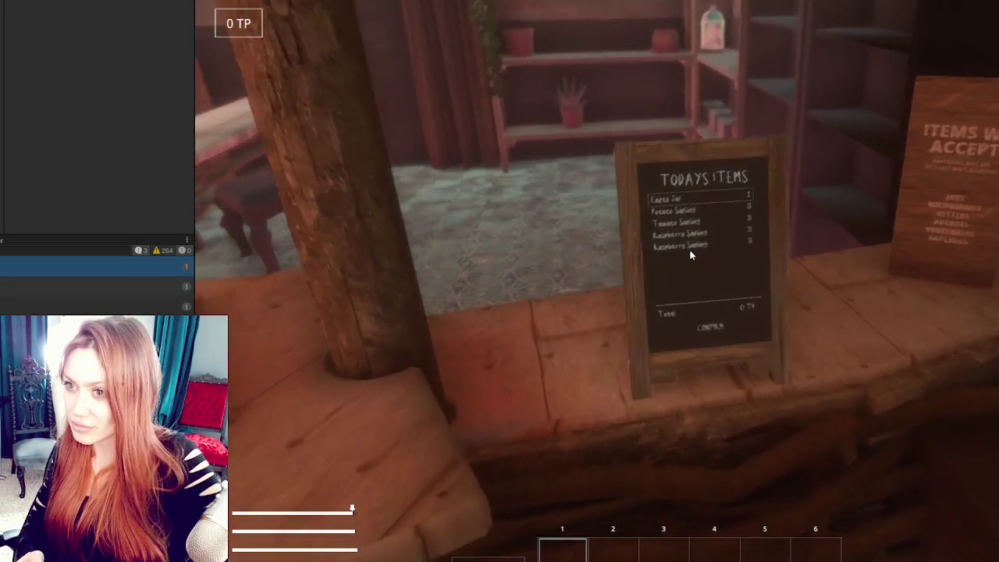
pyautogui.press('Down')
pyautogui.press('Down')
pyautogui.press('Escape')
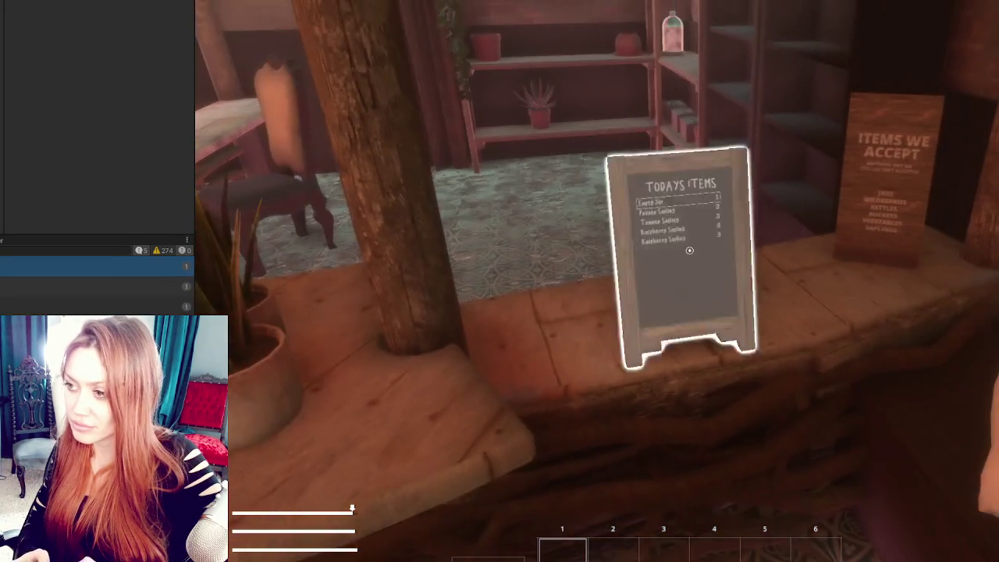
pyautogui.press('Tab')
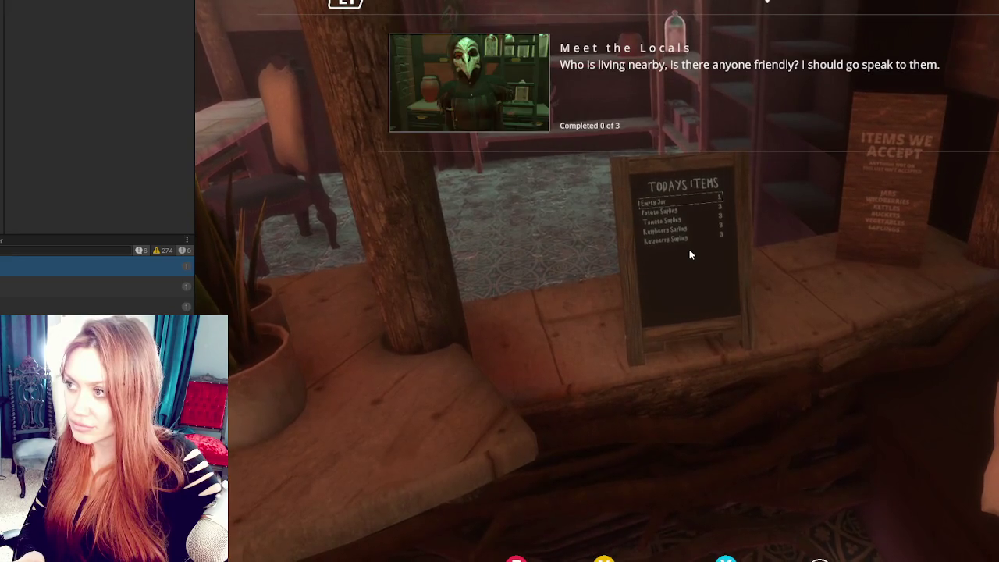
# Step: Toggle the status and quest overlay open and closed several times
pyautogui.click(689, 254)
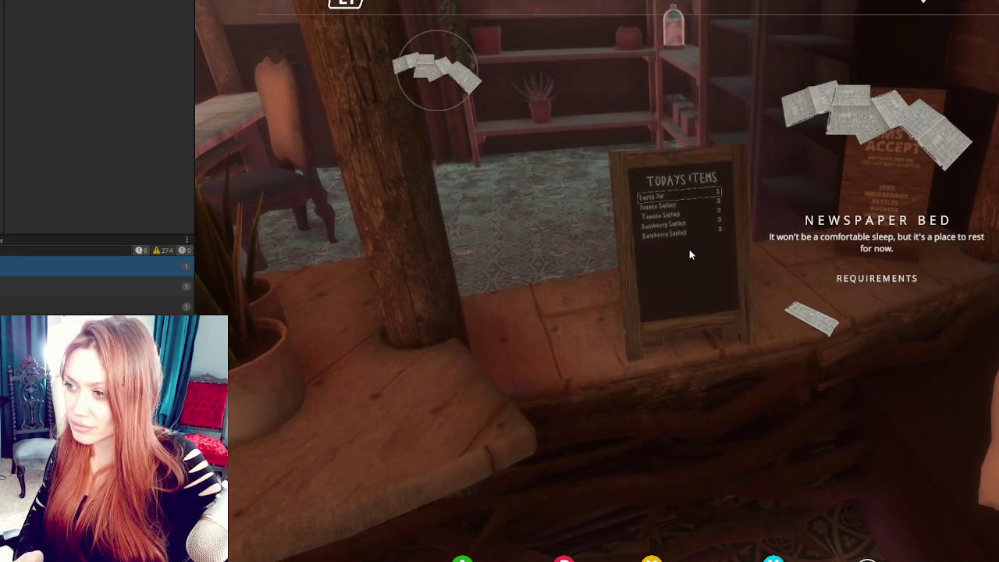
pyautogui.press('Tab')
pyautogui.click(690, 254)
pyautogui.press('Tab')
pyautogui.click(689, 250)
pyautogui.press('Tab')
pyautogui.click(689, 248)
pyautogui.press('Tab')
pyautogui.press('Tab')
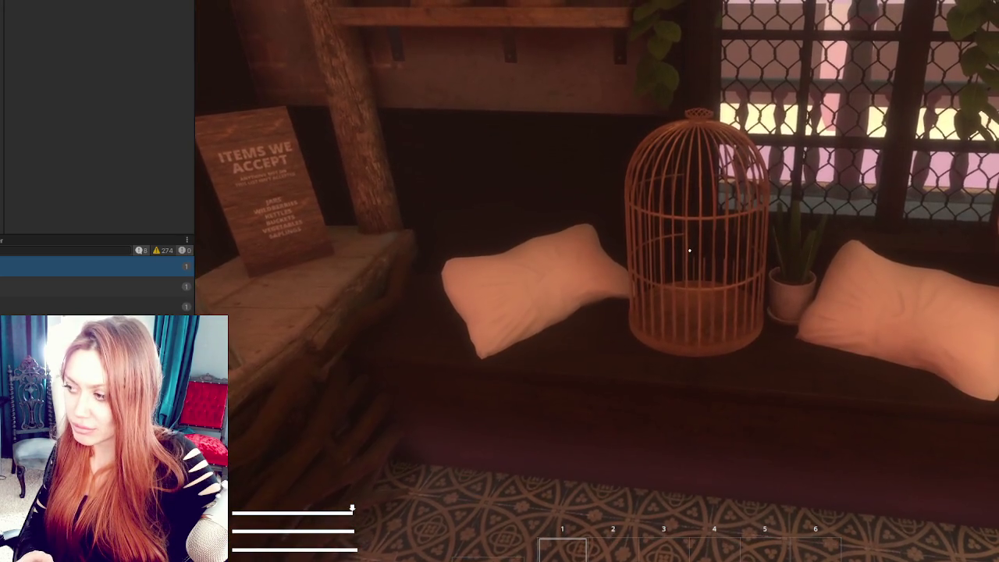
pyautogui.press('Tab')
pyautogui.press('Tab')
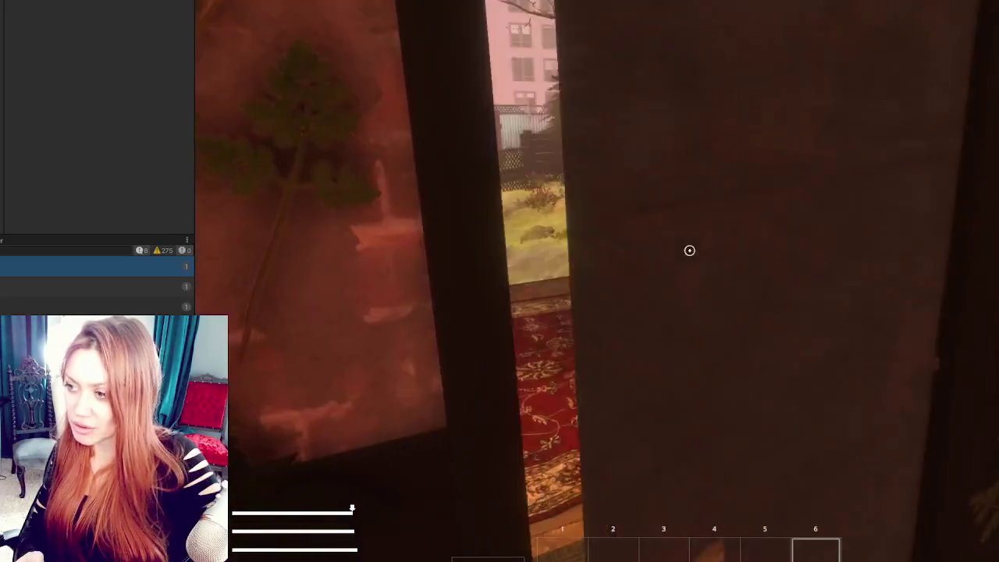
# Step: Walk out of the shop to the wooden map sign and travel HOME
pyautogui.press('w')
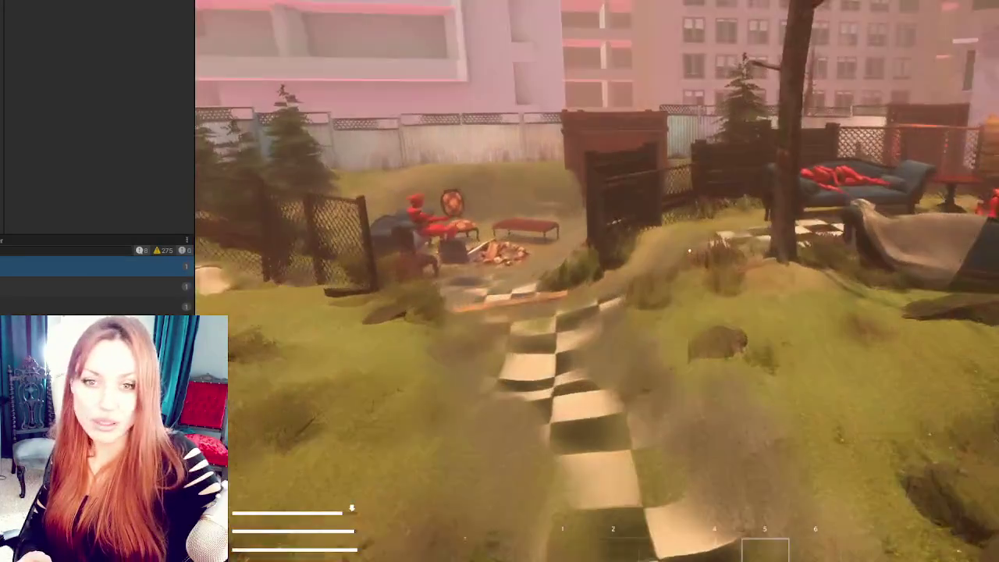
pyautogui.press('w')
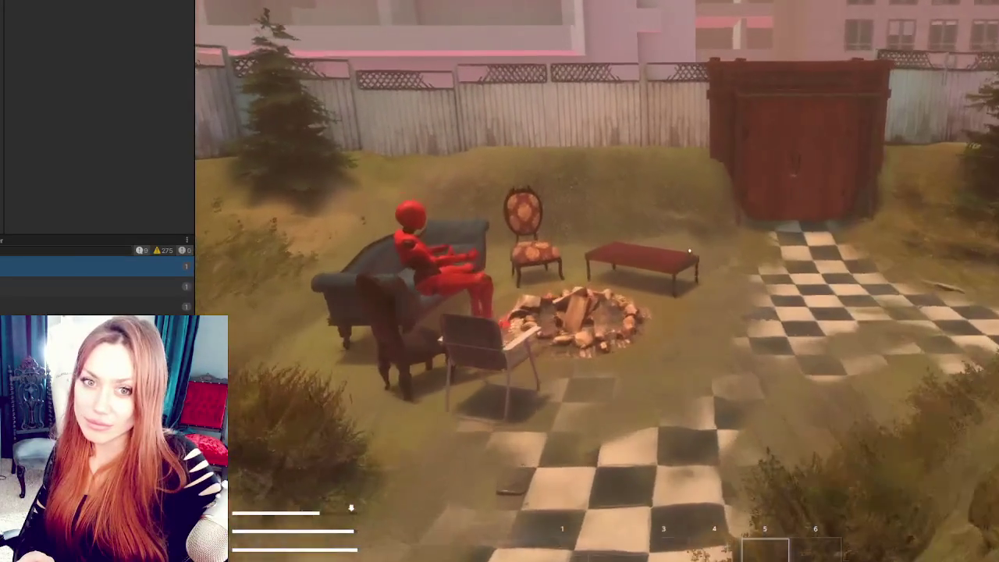
pyautogui.press('w')
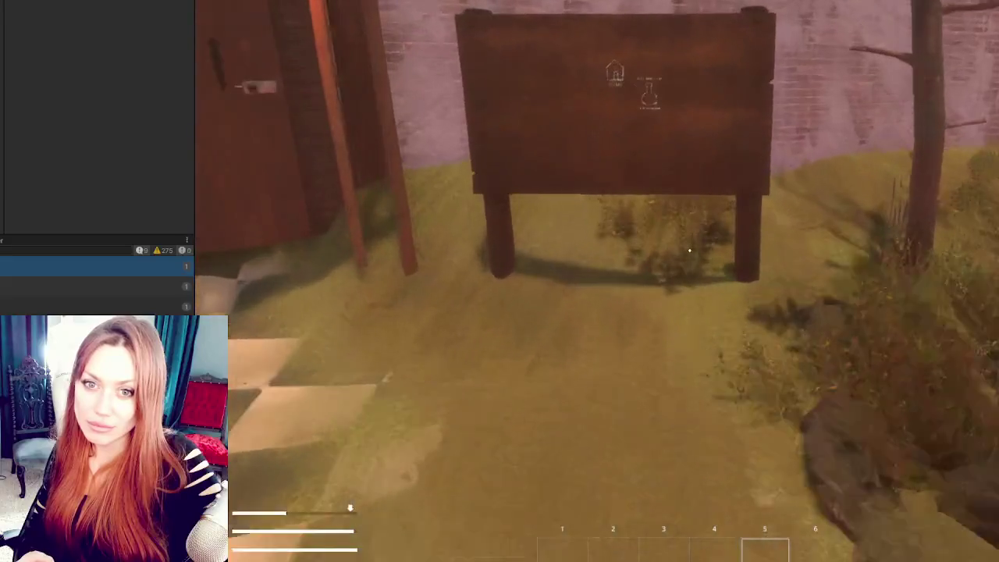
pyautogui.click(689, 249)
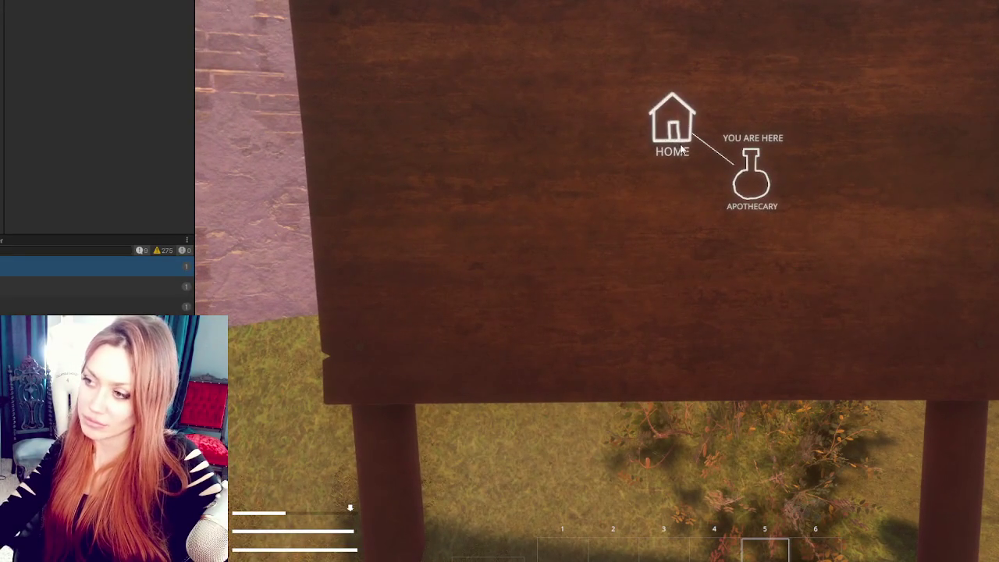
pyautogui.click(679, 149)
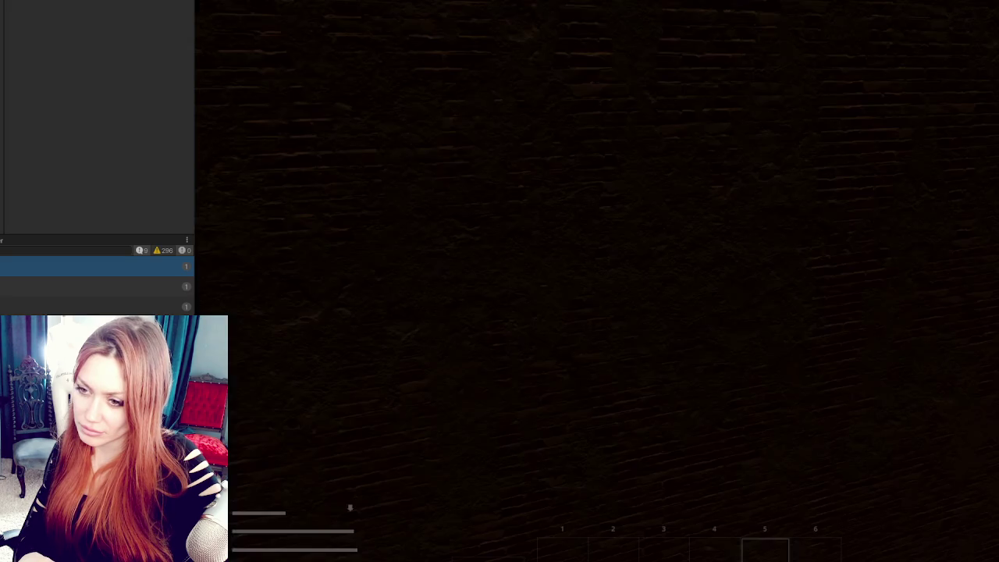
# Step: Select hotbar slot 4, walk to the fence and pick up both glowing papers, then open the build menu
pyautogui.press('4')
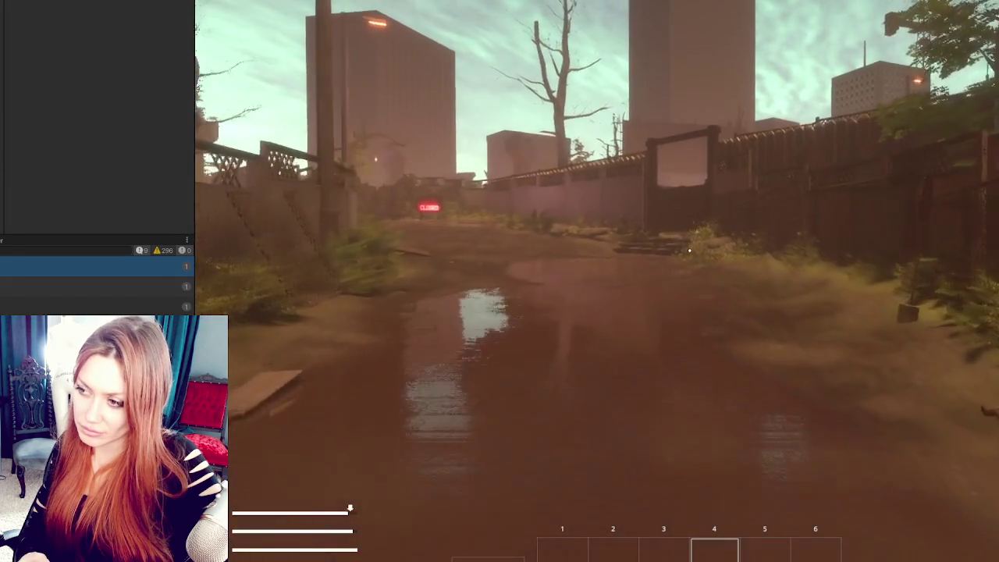
pyautogui.press('w')
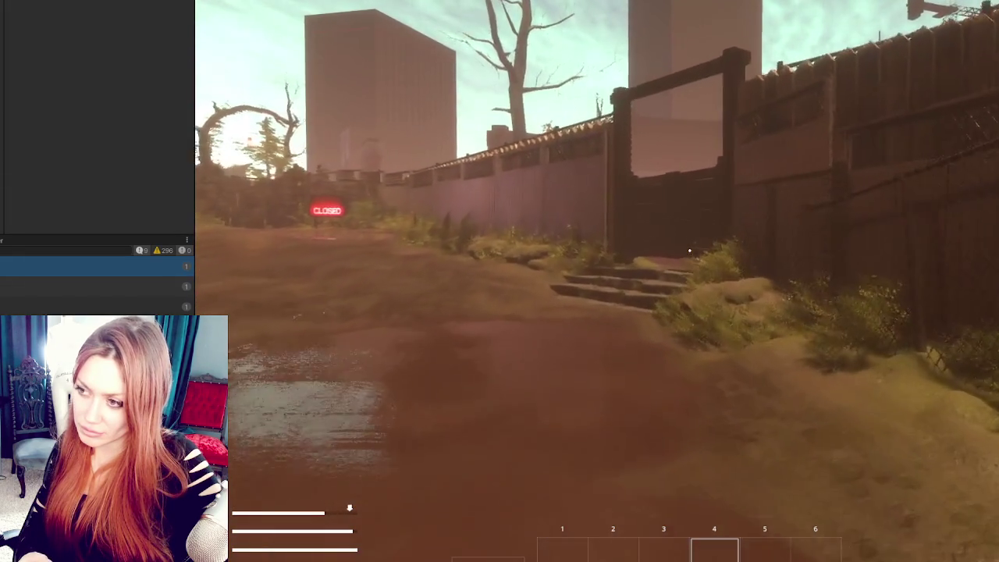
pyautogui.press('w')
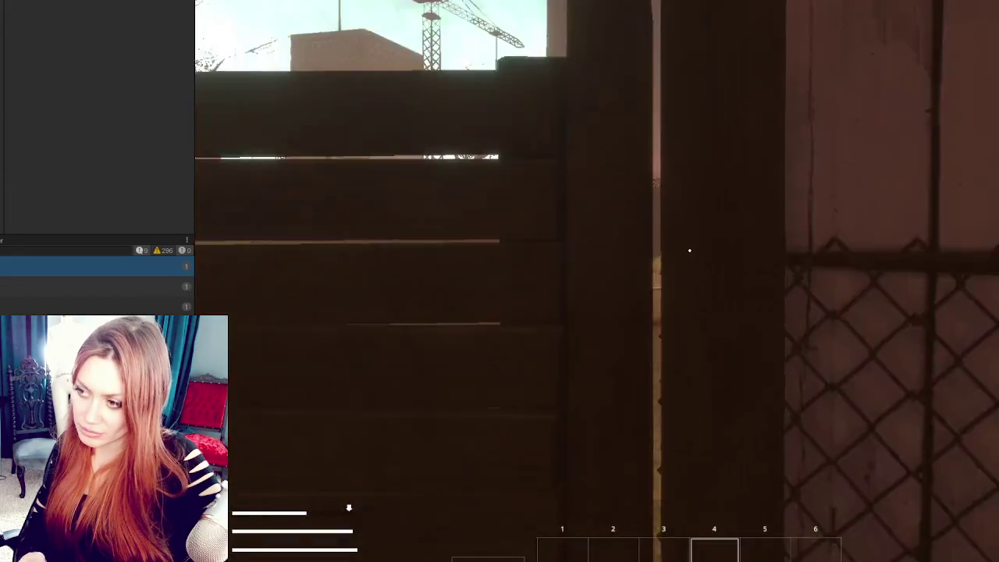
pyautogui.press('w')
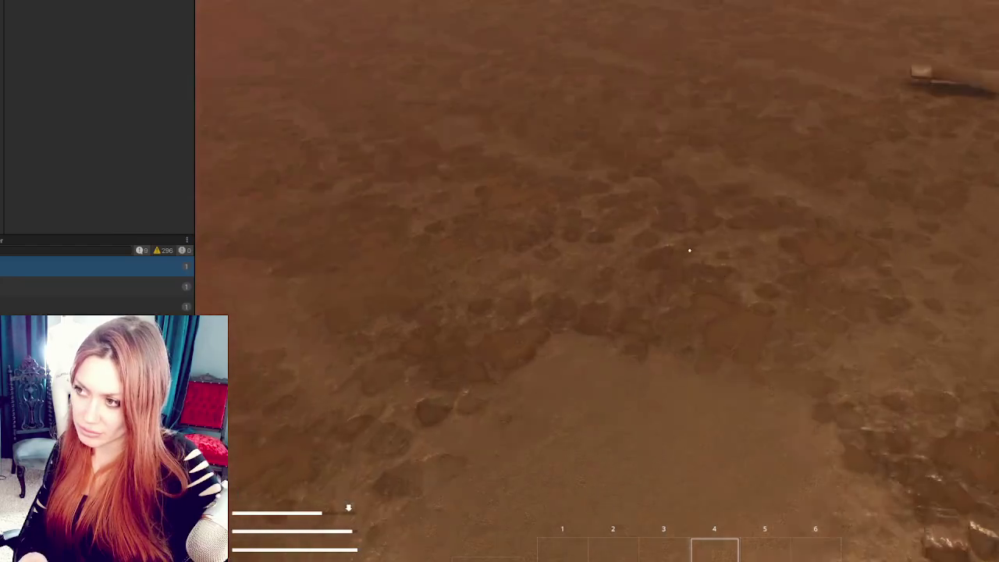
pyautogui.press('w')
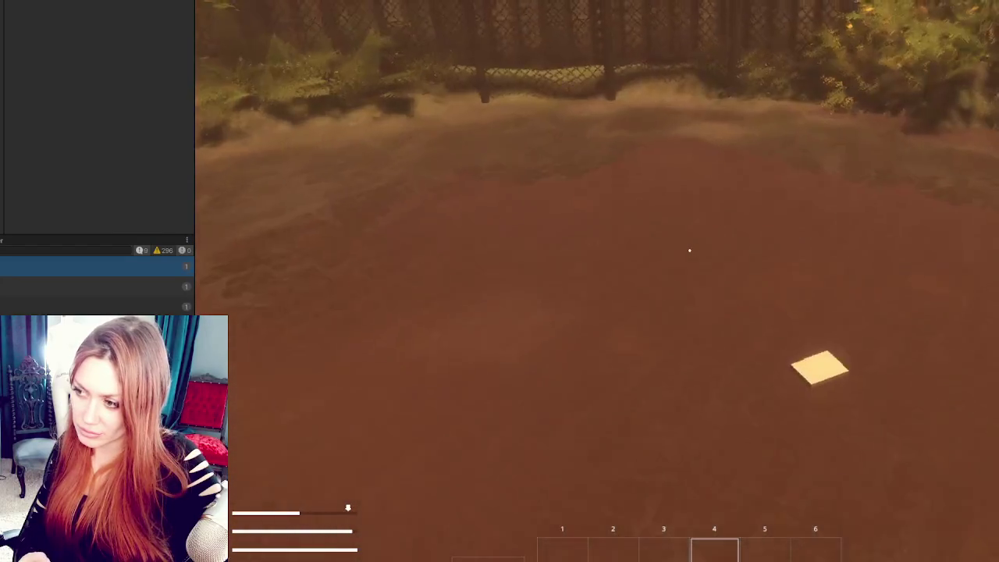
pyautogui.press('w')
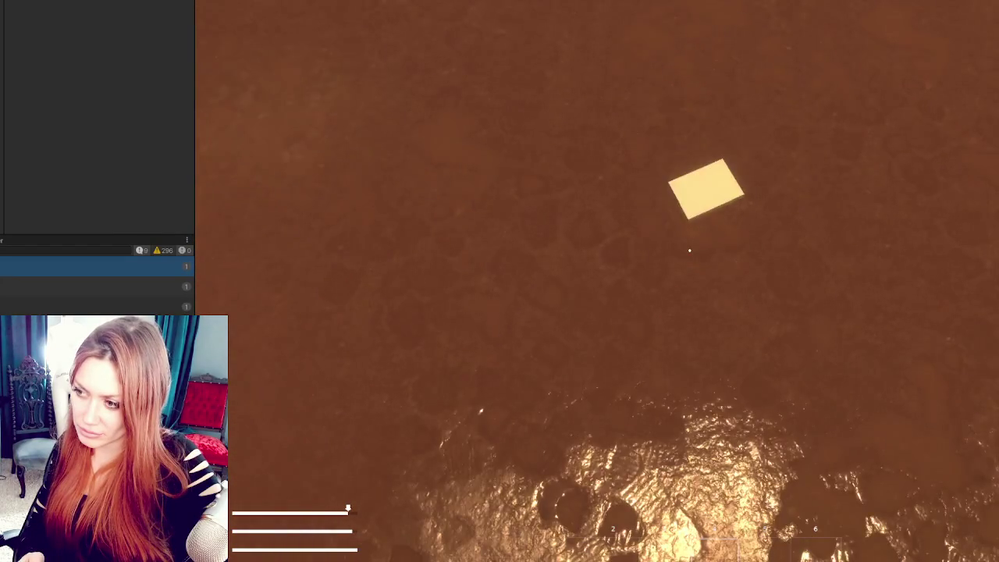
pyautogui.click(689, 251)
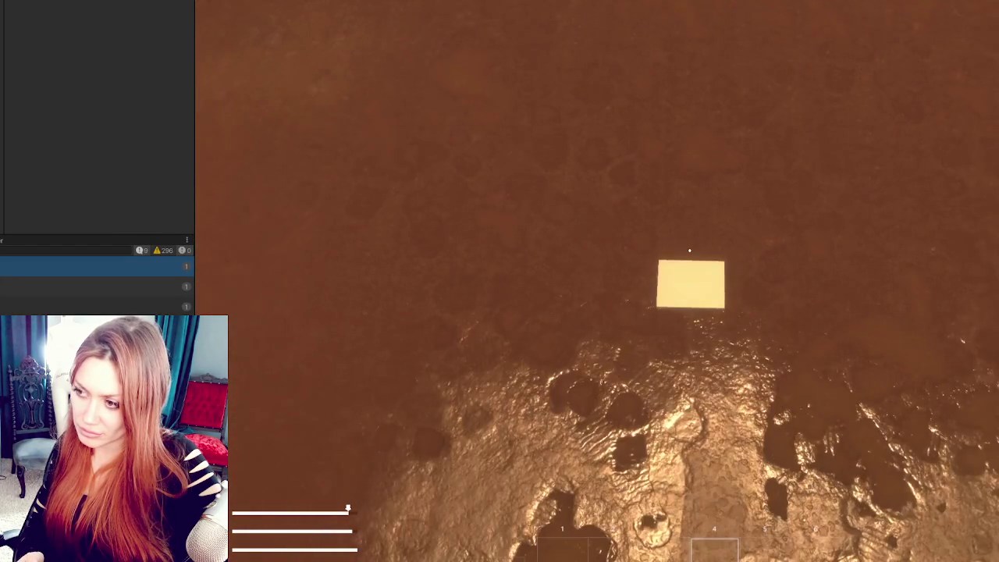
pyautogui.click(689, 250)
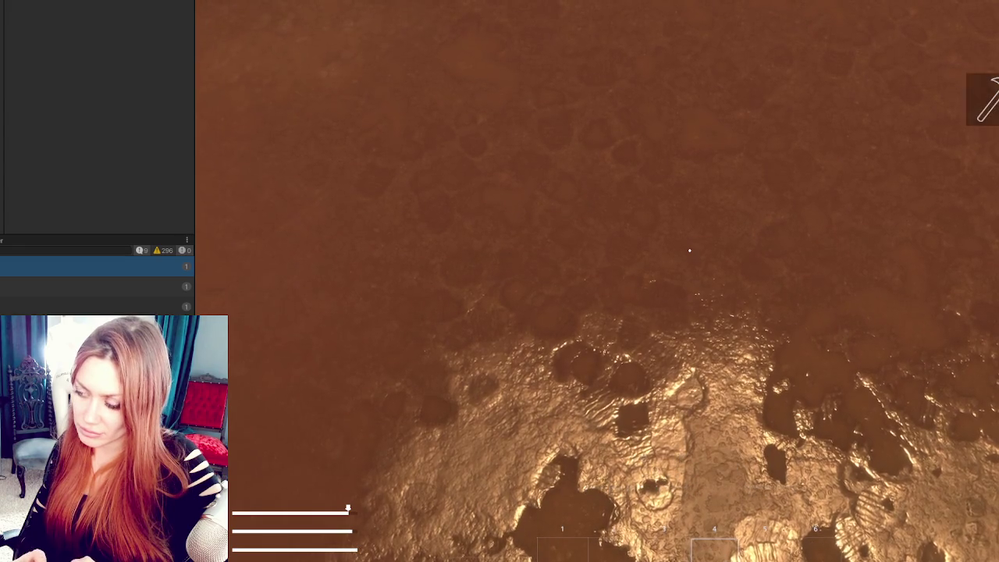
pyautogui.press('Tab')
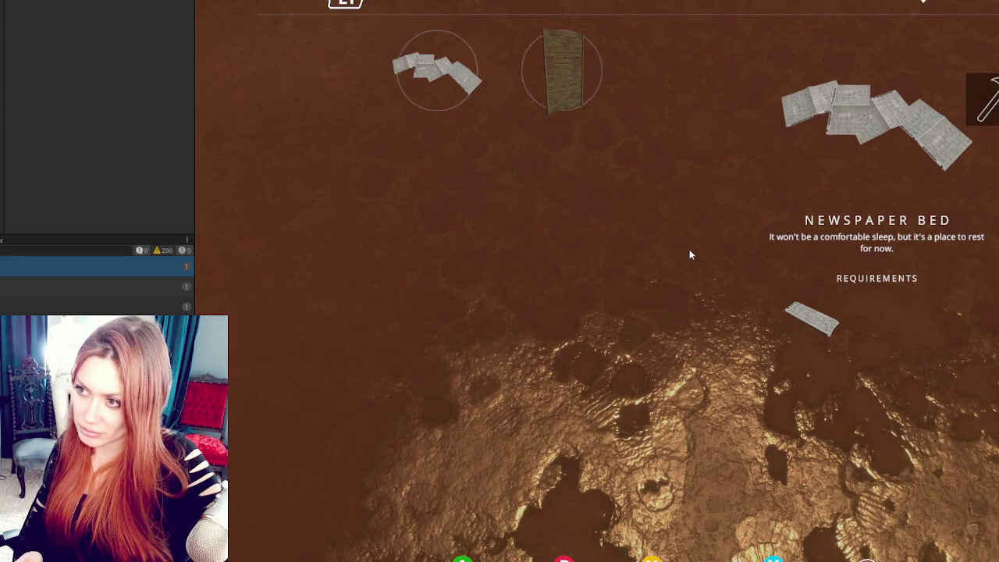
# Step: Scroll back and forth through the build menu items, then close it with a right-click
pyautogui.scroll(-1, 689, 255)
pyautogui.scroll(1, 689, 254)
pyautogui.scroll(-1, 689, 255)
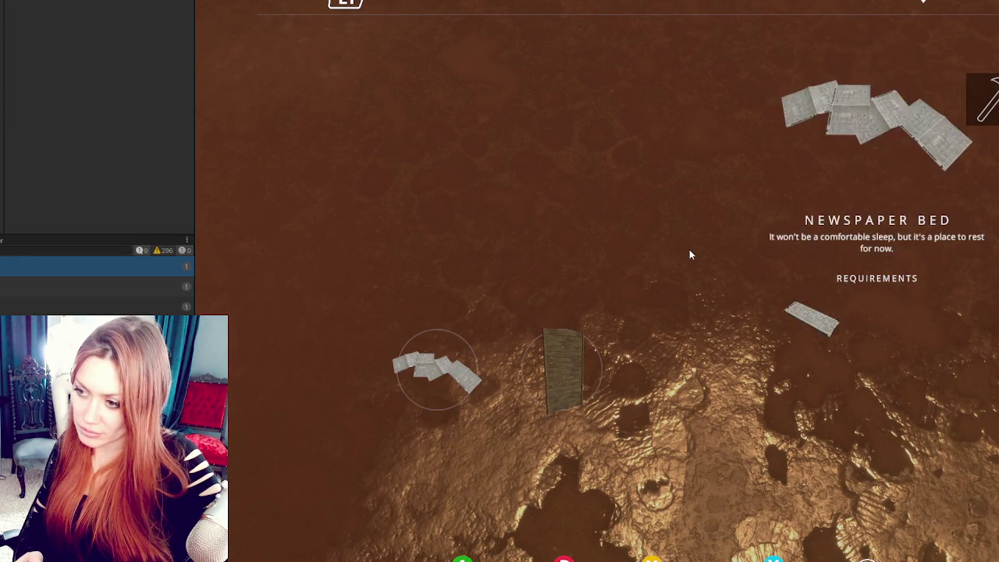
pyautogui.scroll(1, 689, 255)
pyautogui.scroll(-1, 689, 254)
pyautogui.scroll(1, 689, 254)
pyautogui.scroll(-1, 689, 254)
pyautogui.scroll(1, 689, 254)
pyautogui.rightClick(689, 254)
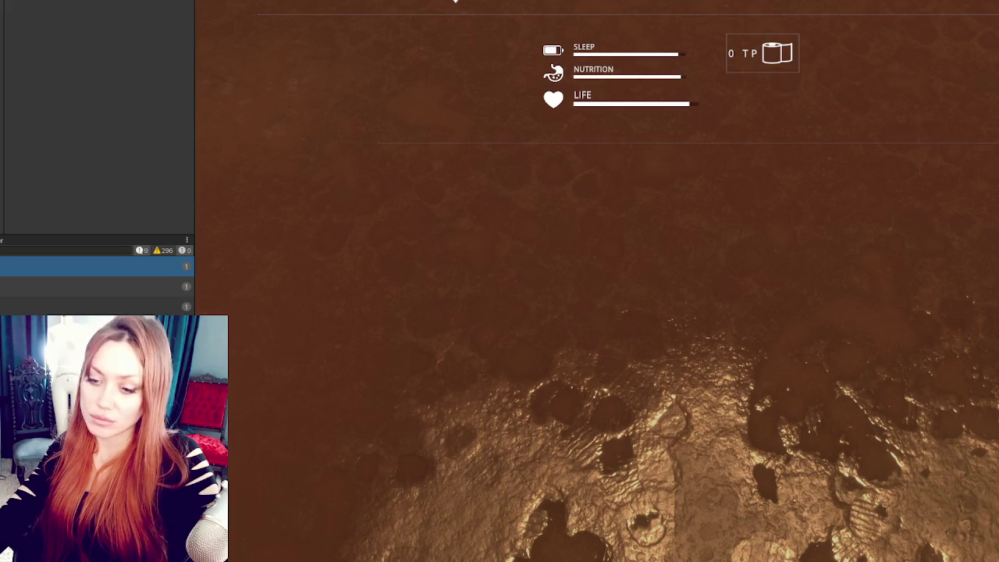
pyautogui.hotkey('alt', 'Tab')
# Step: Comment out the CreateButtonsList(activeButtons) call in ShopControls.cs's OpenShopFromChalkBoard and save
pyautogui.click(624, 226)
pyautogui.scroll(5, 606, 210)
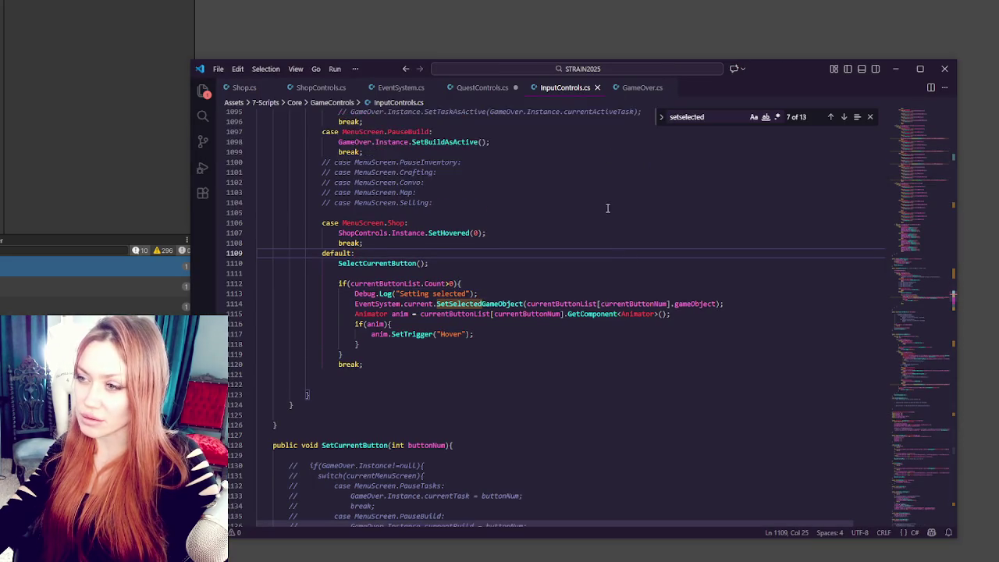
pyautogui.click(477, 88)
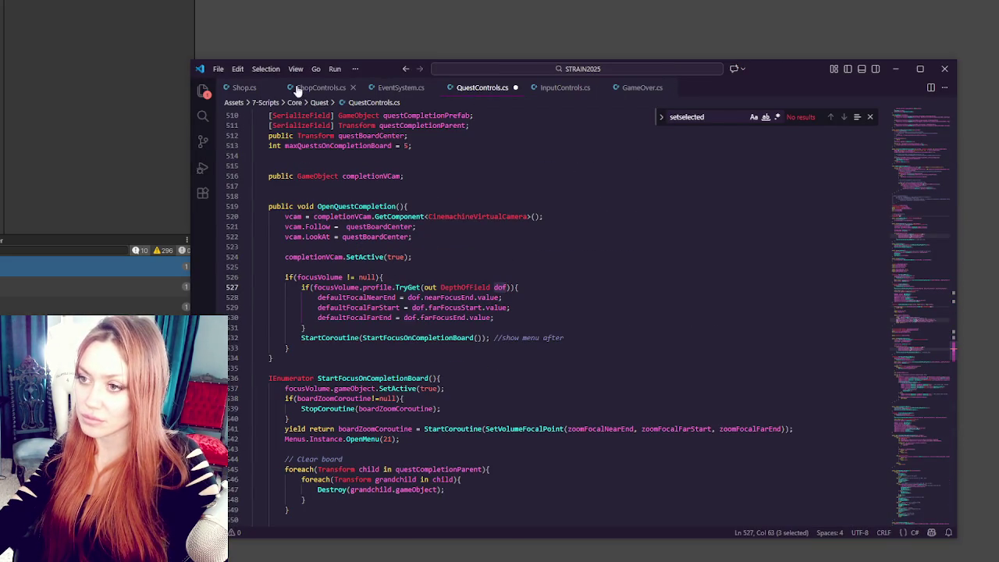
pyautogui.click(614, 92)
pyautogui.click(240, 88)
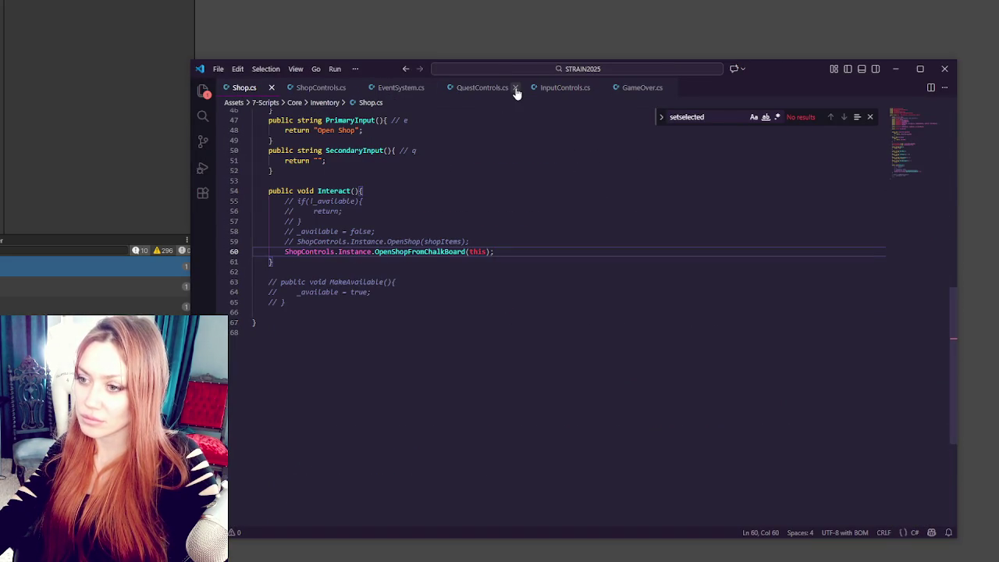
pyautogui.click(323, 89)
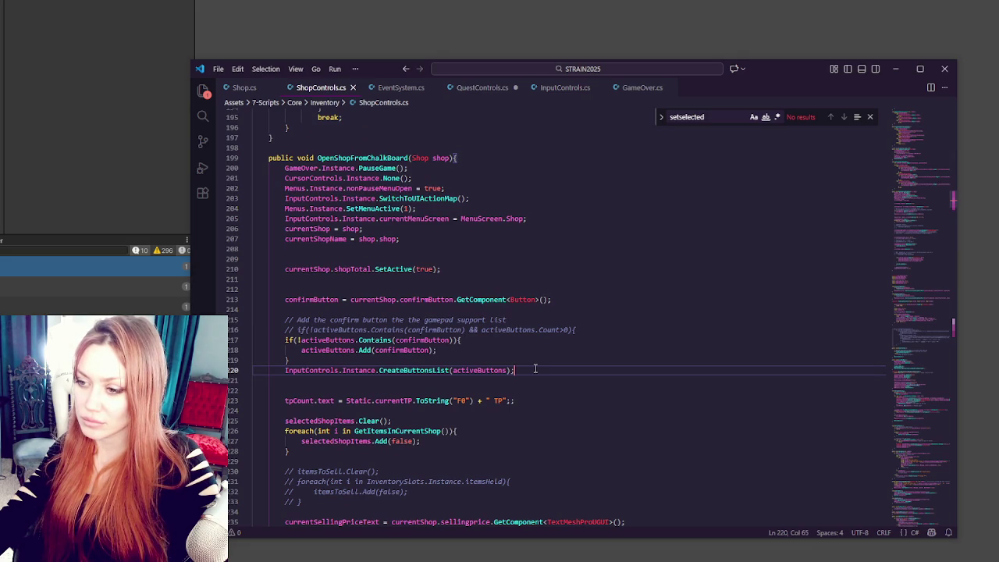
pyautogui.hotkey('ctrl', '/')
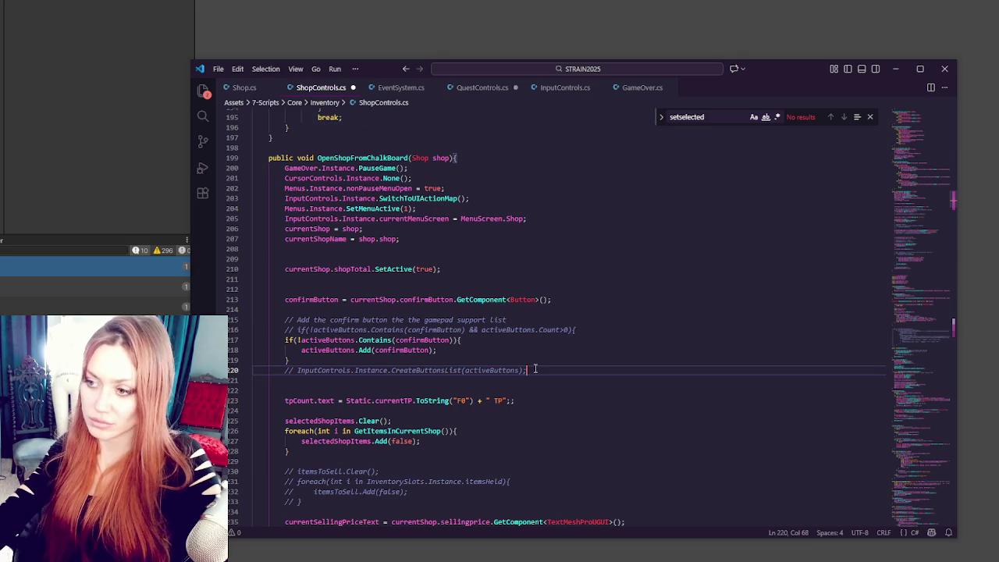
pyautogui.hotkey('ctrl', 's')
pyautogui.click(549, 351)
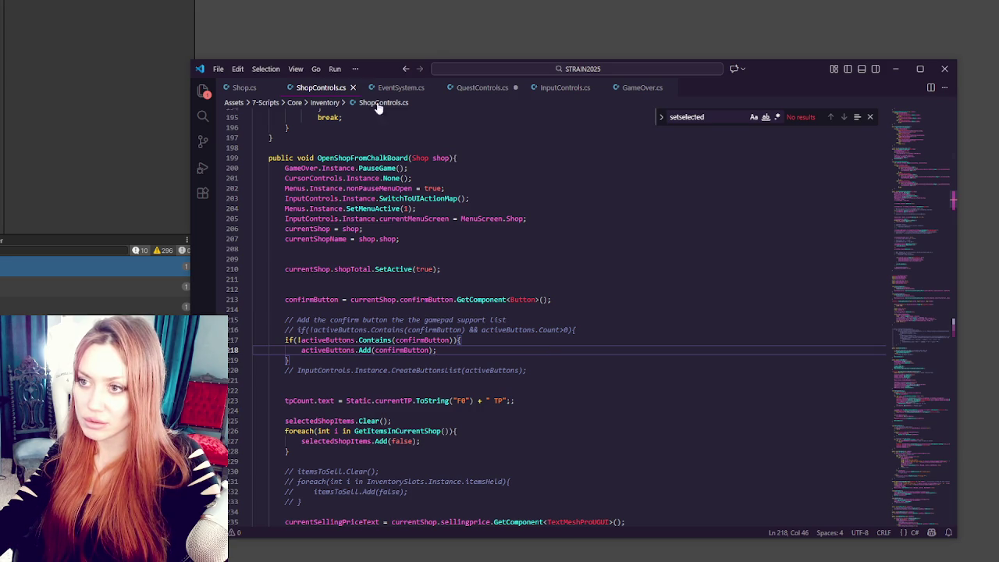
# Step: Scroll InputControls.cs to SetFirstActive's default case, then return to Unity
pyautogui.click(565, 88)
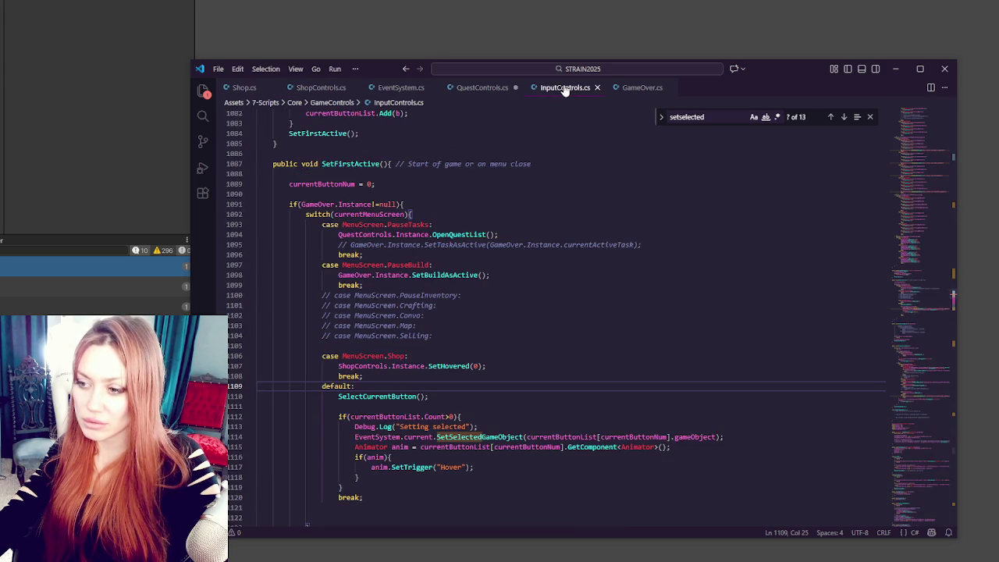
pyautogui.scroll(-4, 536, 269)
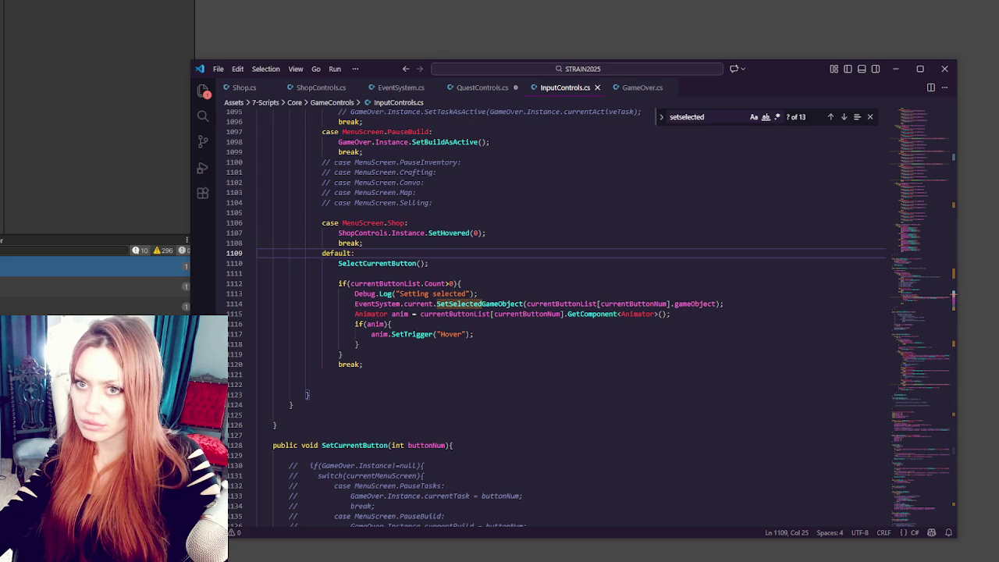
pyautogui.click(17, 164)
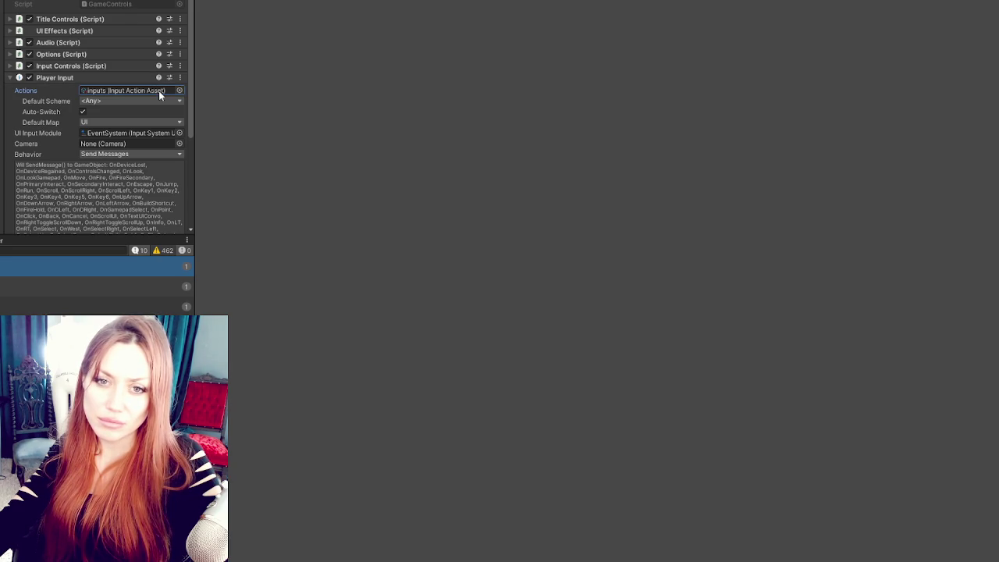
# Step: Rename the inputs asset's first UI action to Submit, save the asset and close the editor
pyautogui.doubleClick(159, 91)
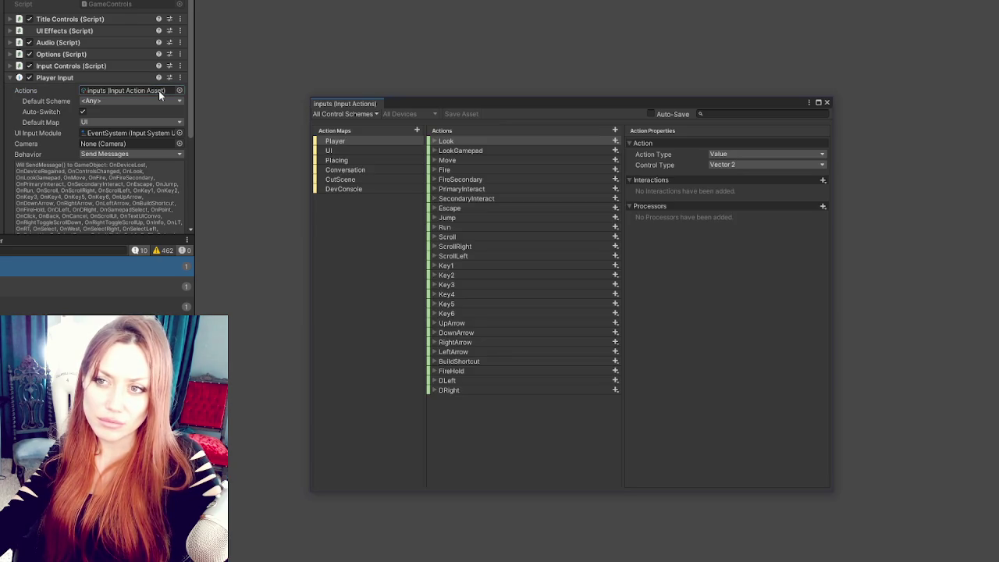
pyautogui.click(403, 150)
pyautogui.doubleClick(484, 141)
pyautogui.write('Submit')
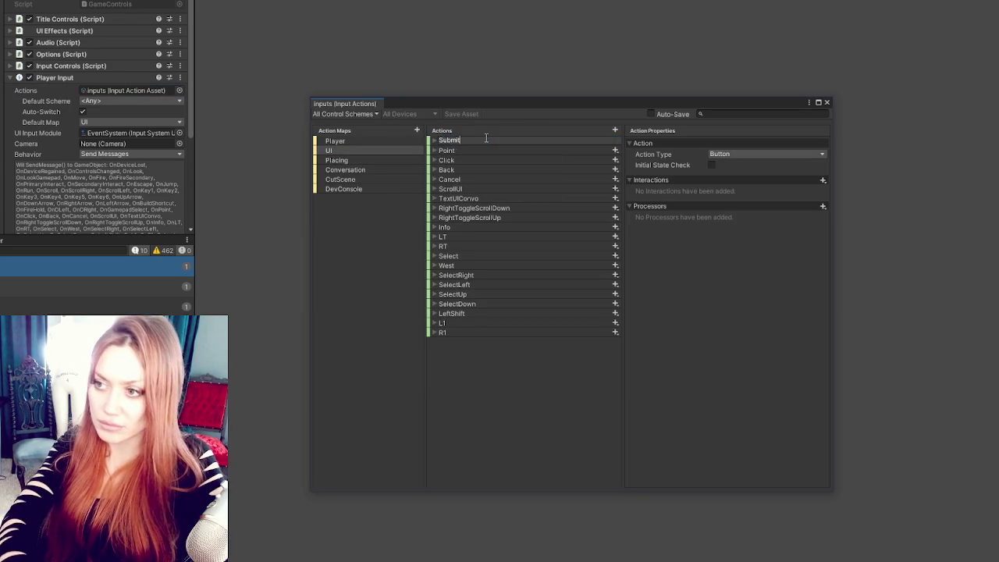
pyautogui.press('Return')
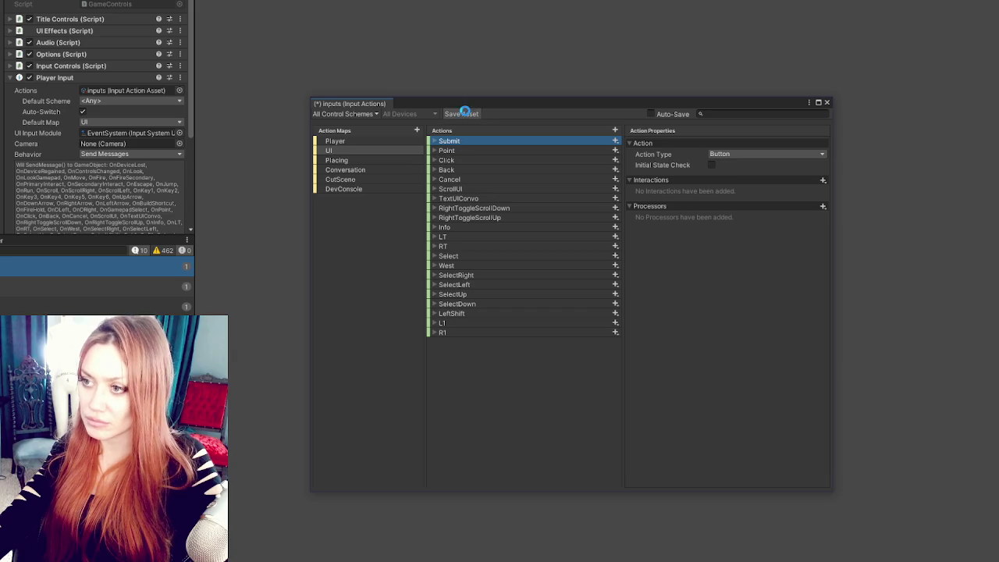
pyautogui.hotkey('ctrl', 's')
pyautogui.click(827, 102)
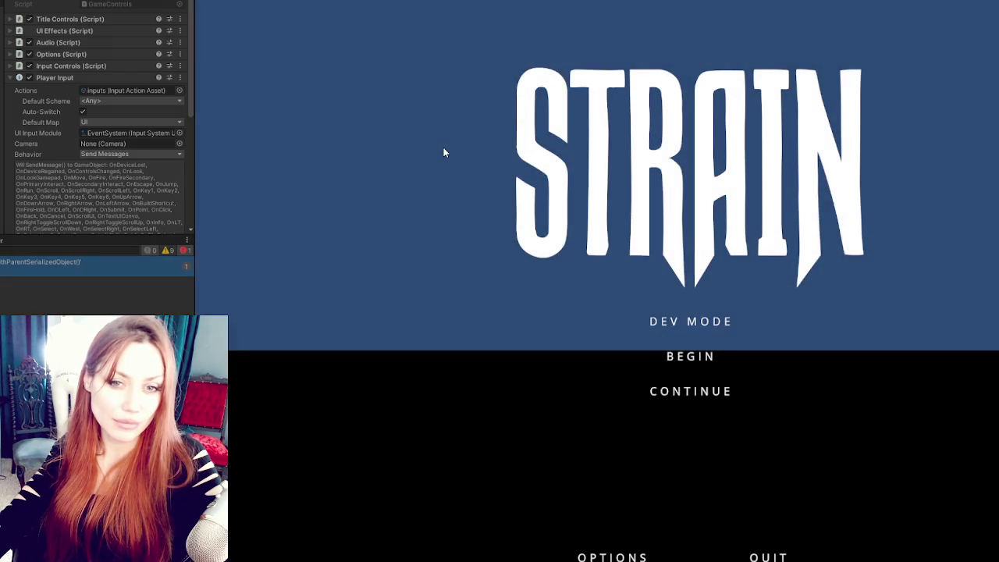
# Step: Choose CONTINUE on the title menu with the keyboard to load the saved game
pyautogui.press('Down')
pyautogui.press('Down')
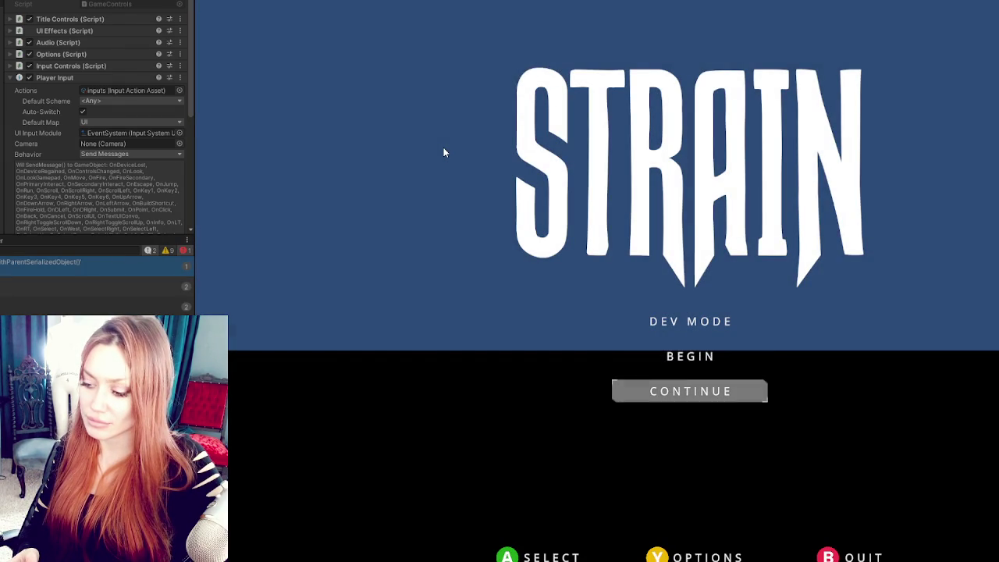
pyautogui.press('Up')
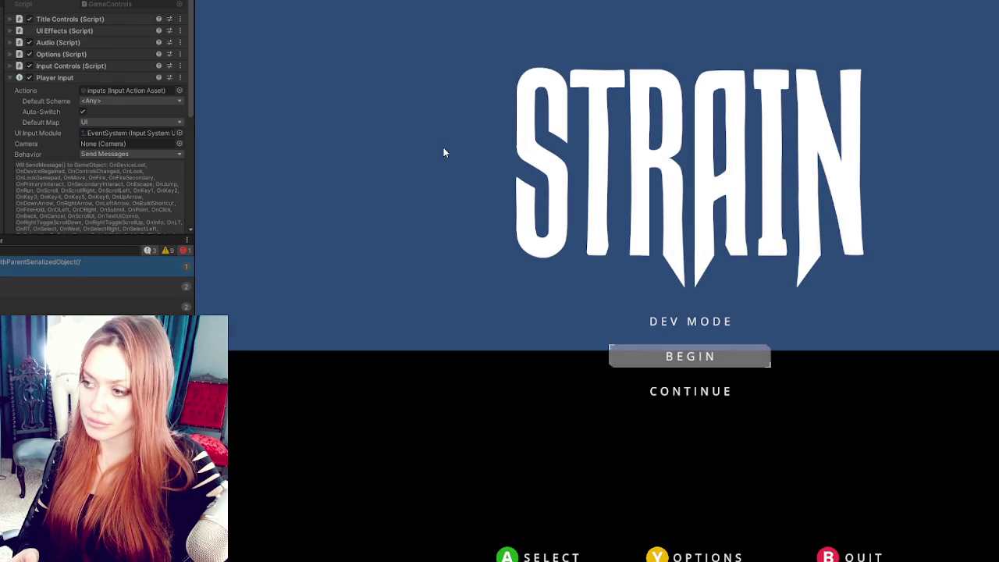
pyautogui.press('Down')
pyautogui.press('Return')
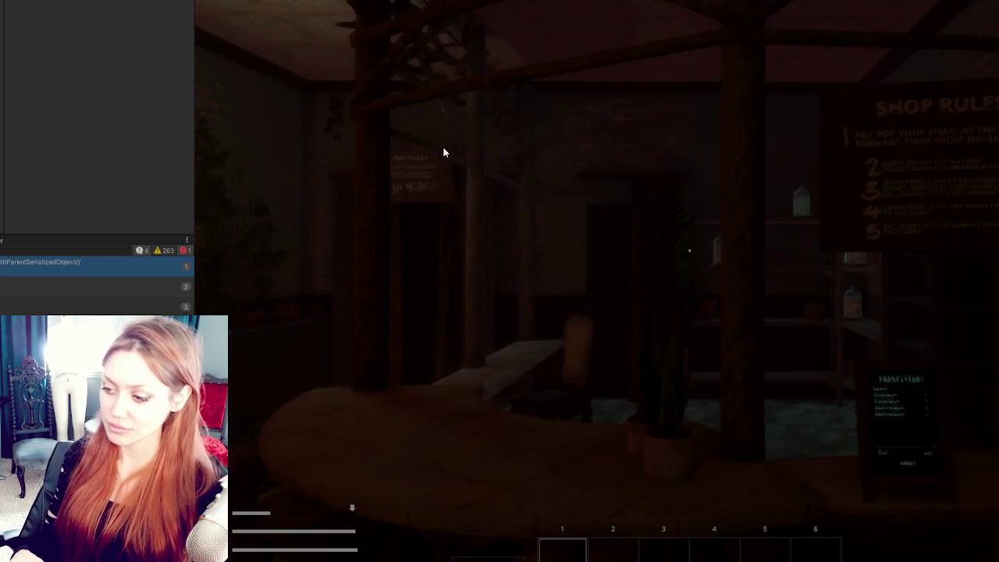
# Step: On the Todays Items board, highlight and tick the sapling rows to reach 13 TP, then close it
pyautogui.press('e')
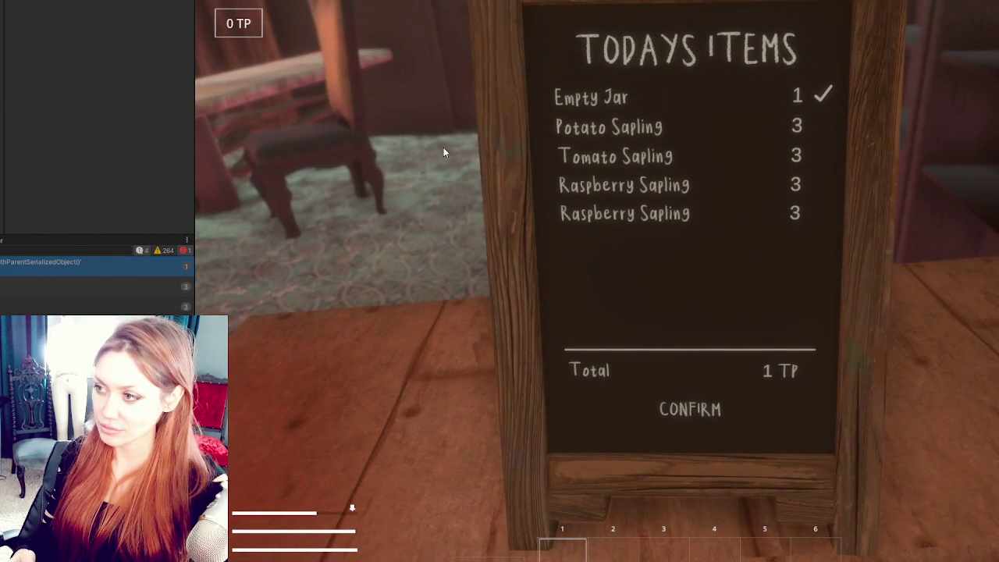
pyautogui.press('Down')
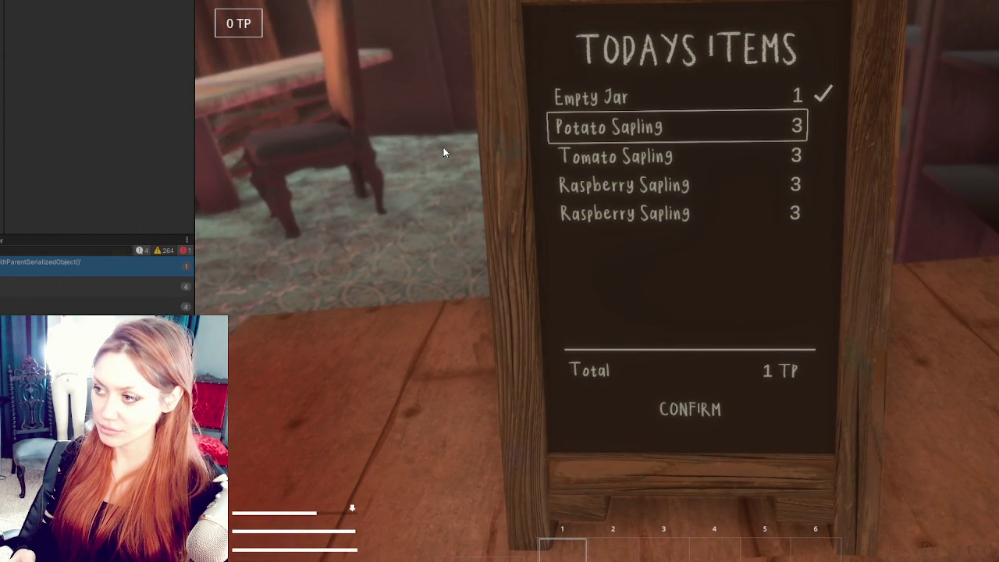
pyautogui.press('Down')
pyautogui.press('Down')
pyautogui.press('Return')
pyautogui.press('Down')
pyautogui.press('Return')
pyautogui.press('Up')
pyautogui.press('Up')
pyautogui.press('Return')
pyautogui.press('Up')
pyautogui.press('Return')
pyautogui.press('Up')
pyautogui.press('Up')
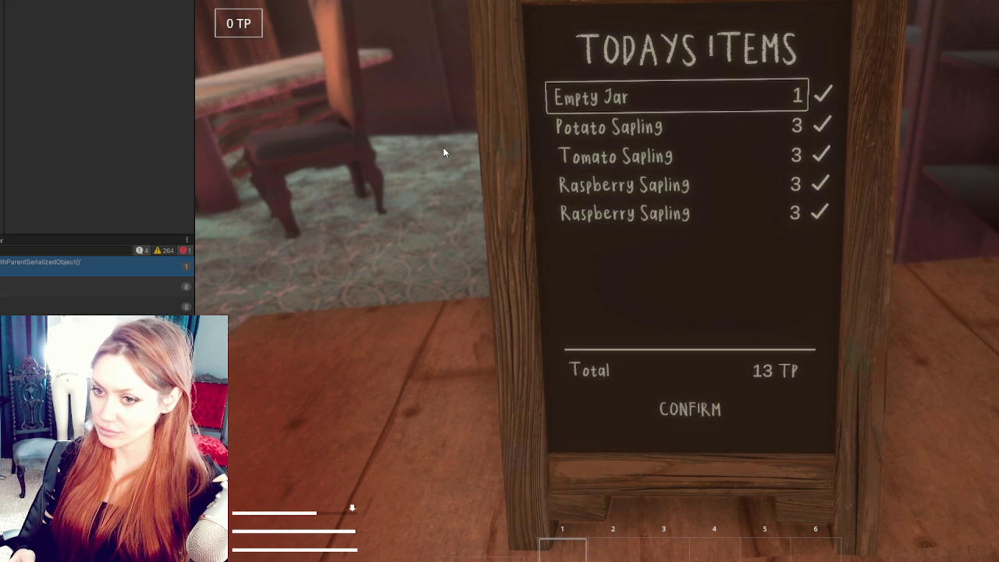
pyautogui.press('Escape')
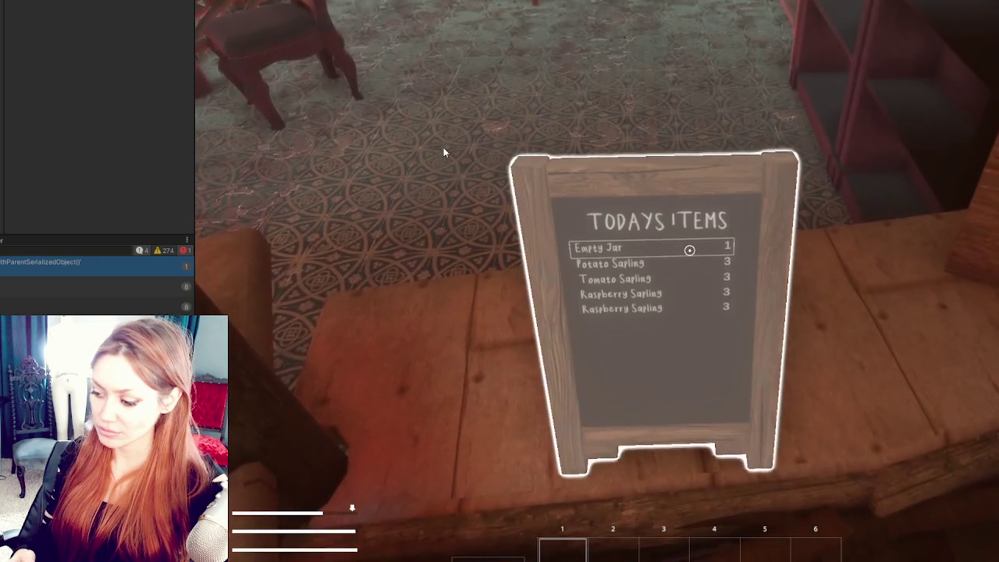
# Step: Walk out of the shop to the wooden sign map and travel home
pyautogui.press('s')
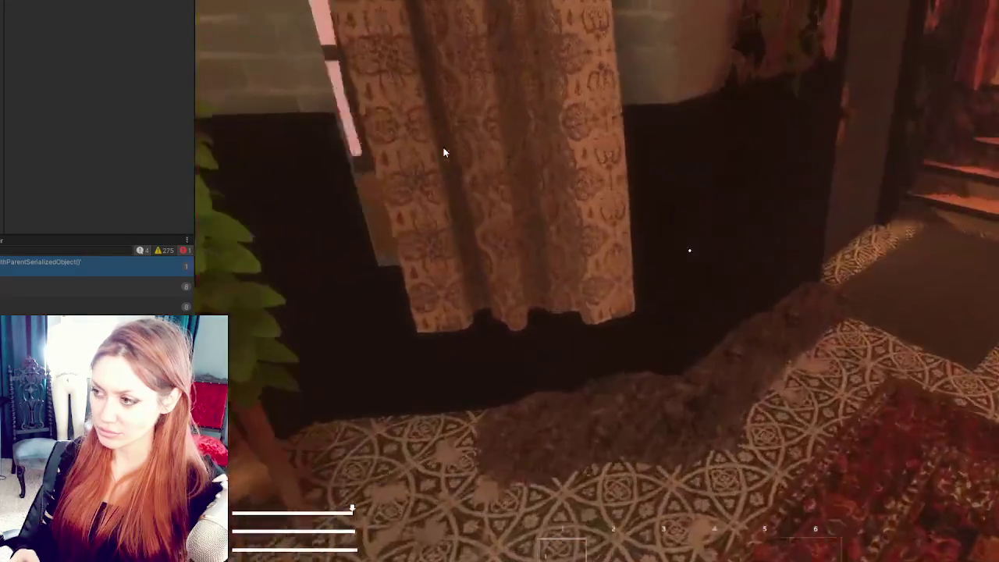
pyautogui.press('w')
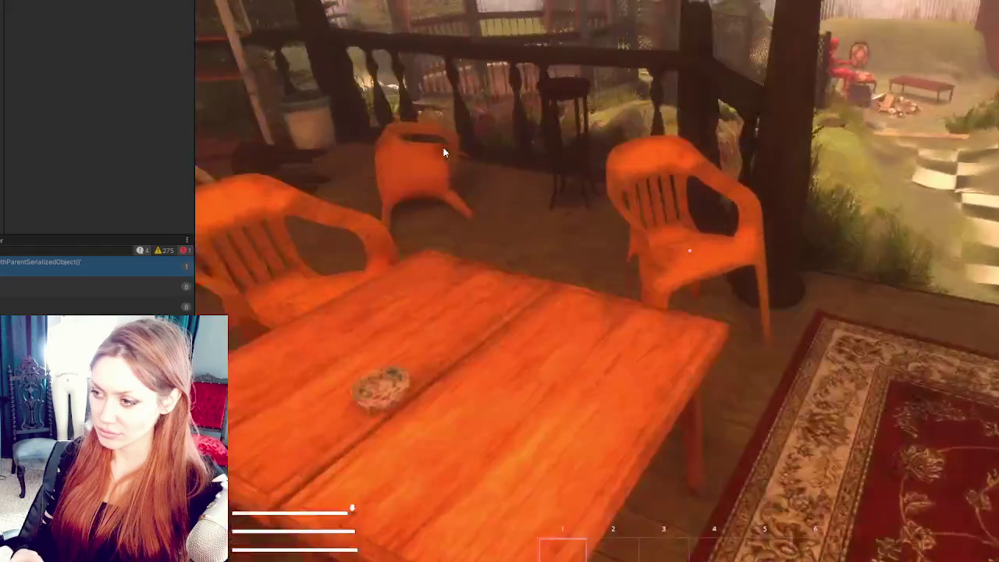
pyautogui.press('w')
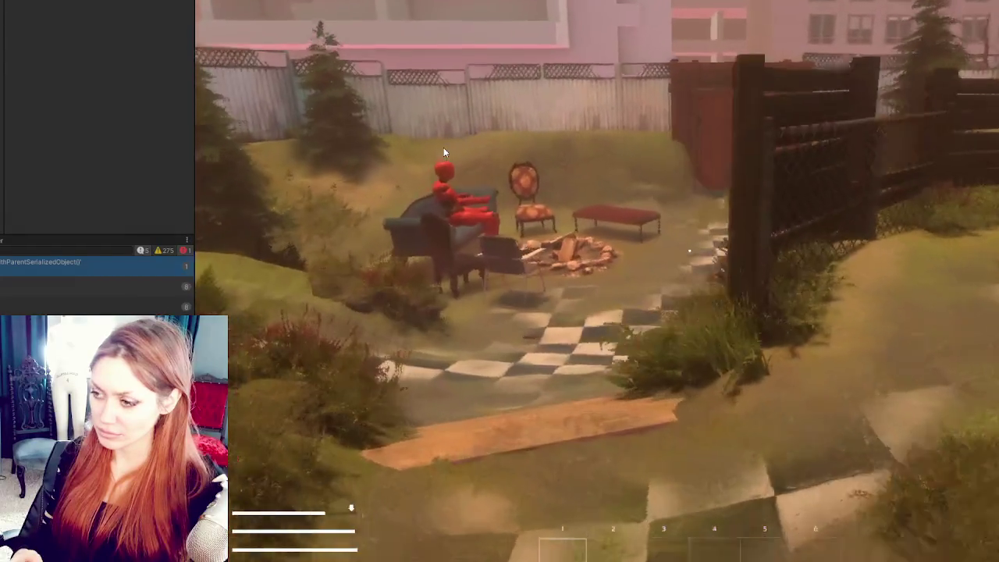
pyautogui.press('w')
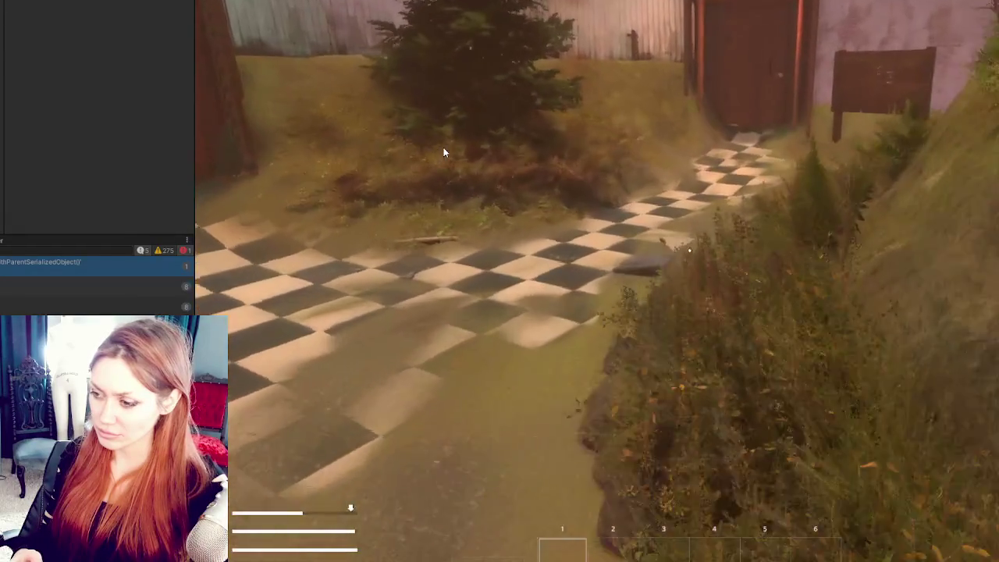
pyautogui.press('w')
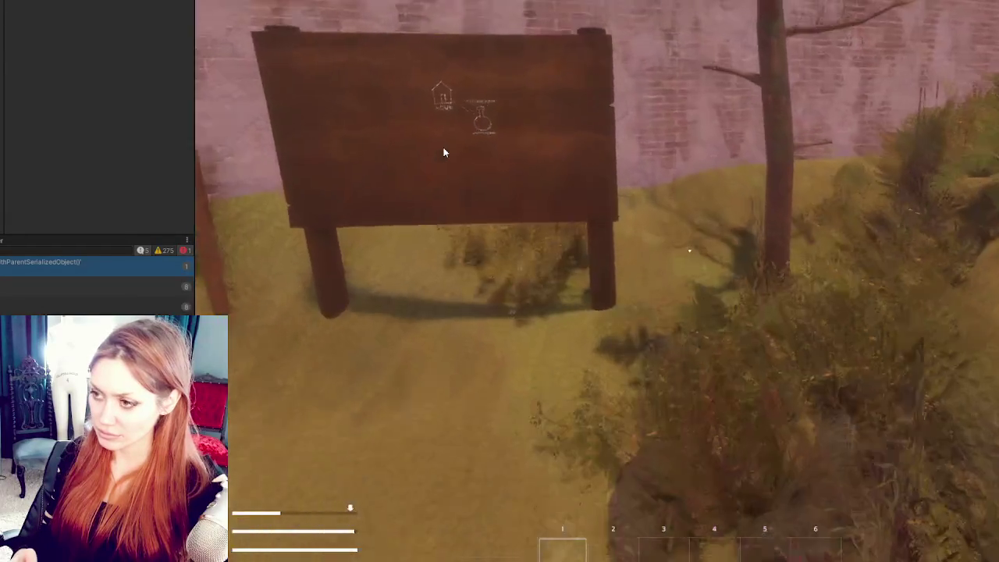
pyautogui.press('w')
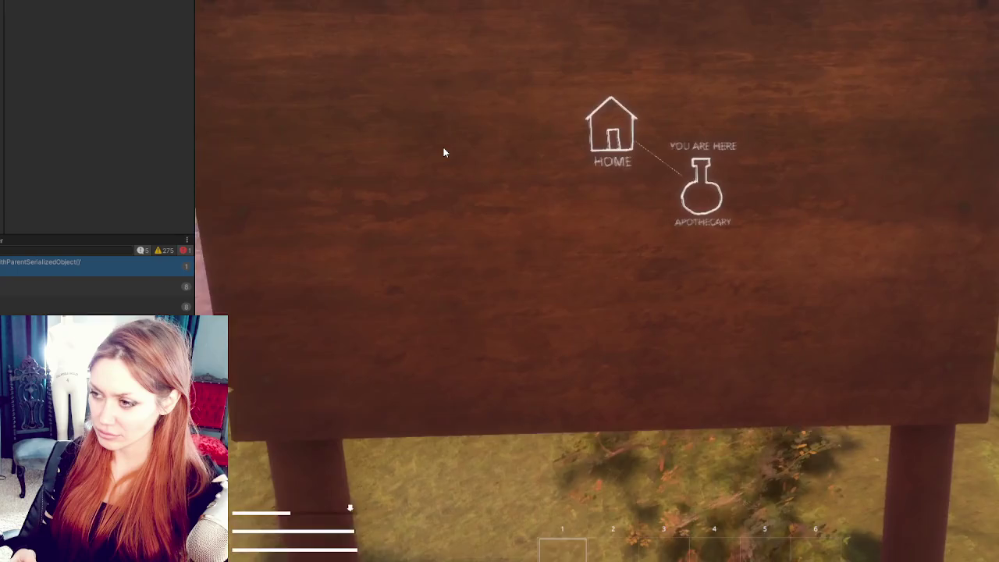
pyautogui.press('w')
pyautogui.click(674, 125)
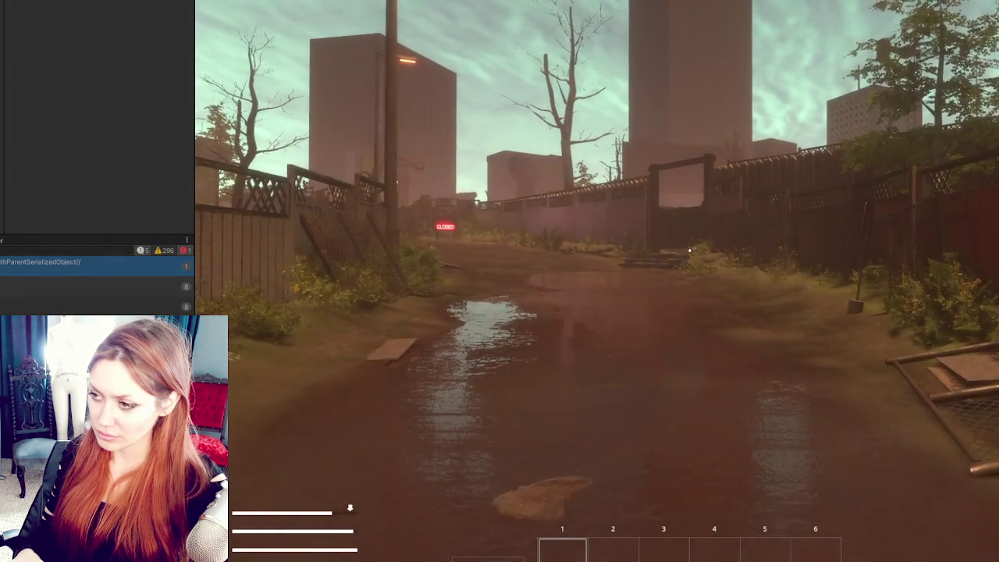
# Step: Walk across the dirt field and pick up the yellow booklet
pyautogui.press('w')
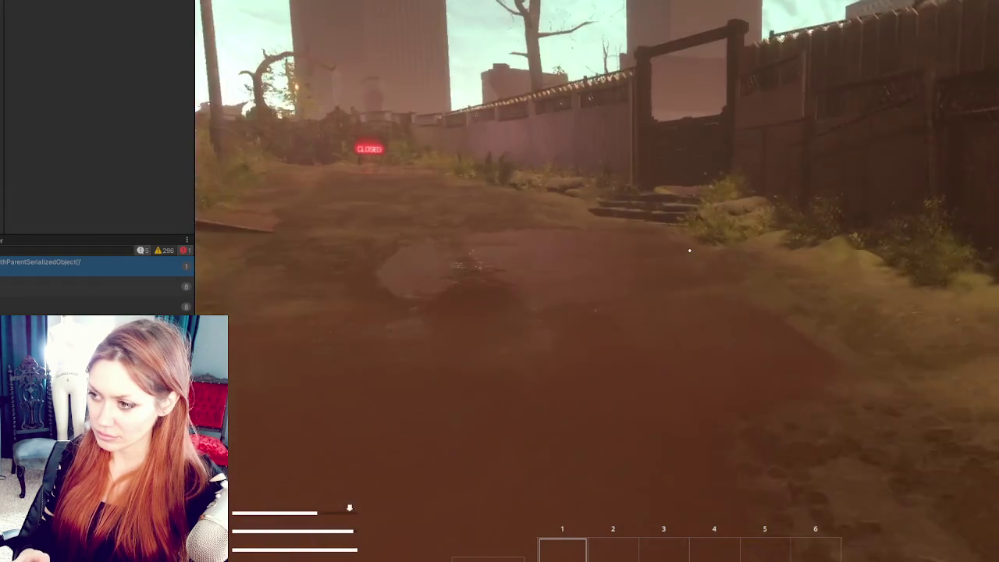
pyautogui.press('w')
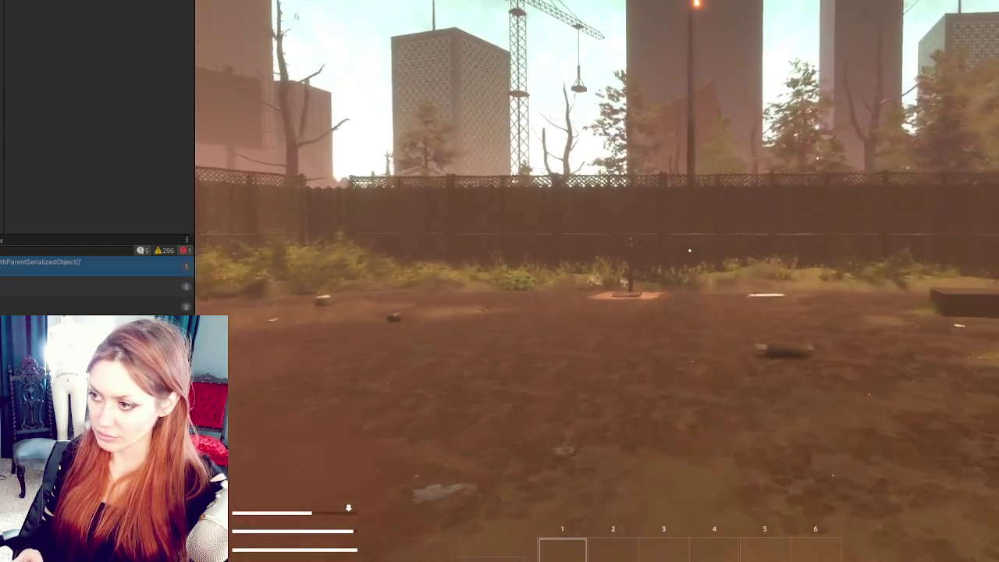
pyautogui.press('w')
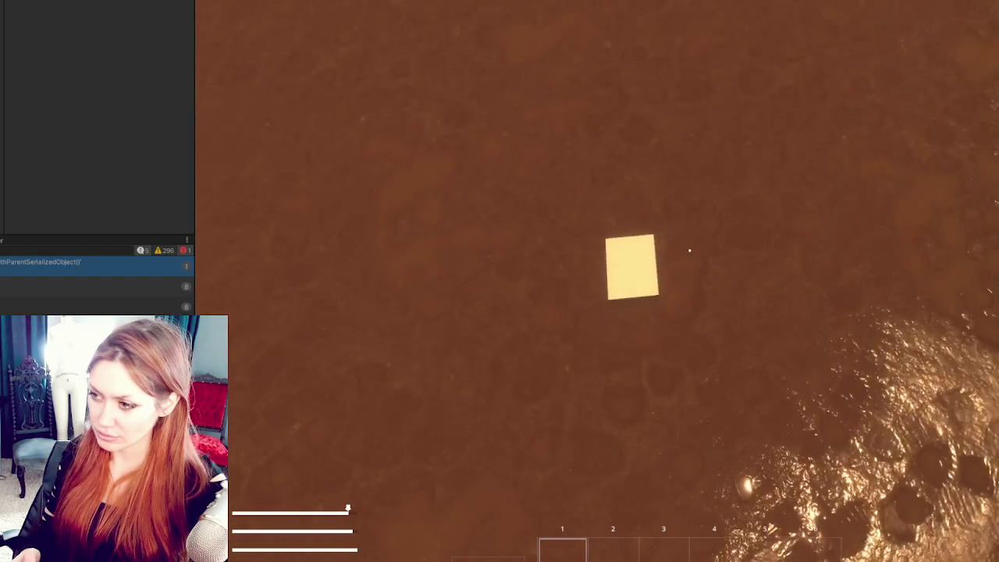
pyautogui.press('e')
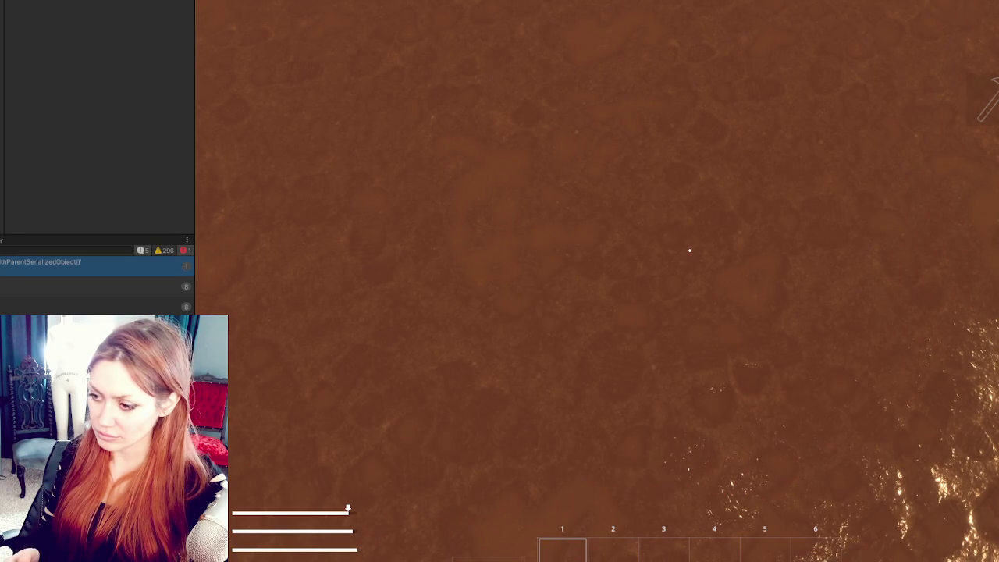
# Step: Scroll the build menu between Newspaper Bed and Wooden Plank Wall, then switch to InputControls.cs
pyautogui.press('Tab')
pyautogui.scroll(-1, 689, 250)
pyautogui.scroll(1, 689, 250)
pyautogui.scroll(-1, 689, 250)
pyautogui.scroll(1, 689, 250)
pyautogui.scroll(-1, 689, 250)
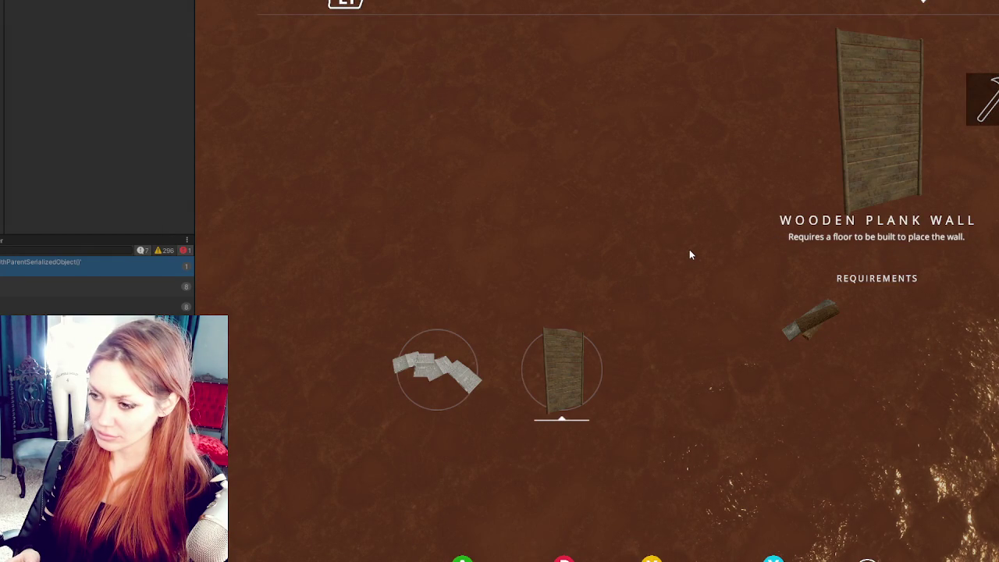
pyautogui.scroll(1, 689, 254)
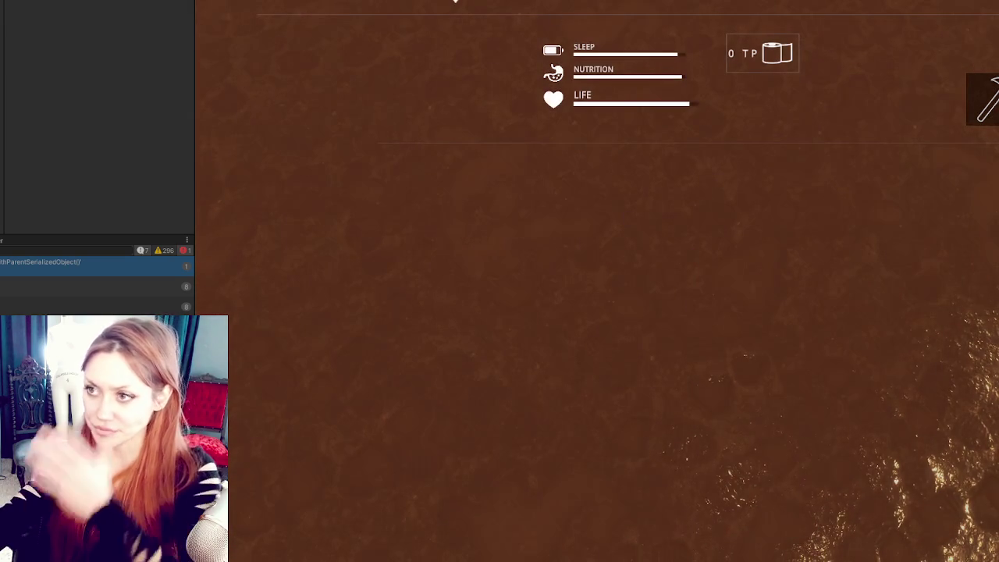
pyautogui.hotkey('alt', 'Tab')
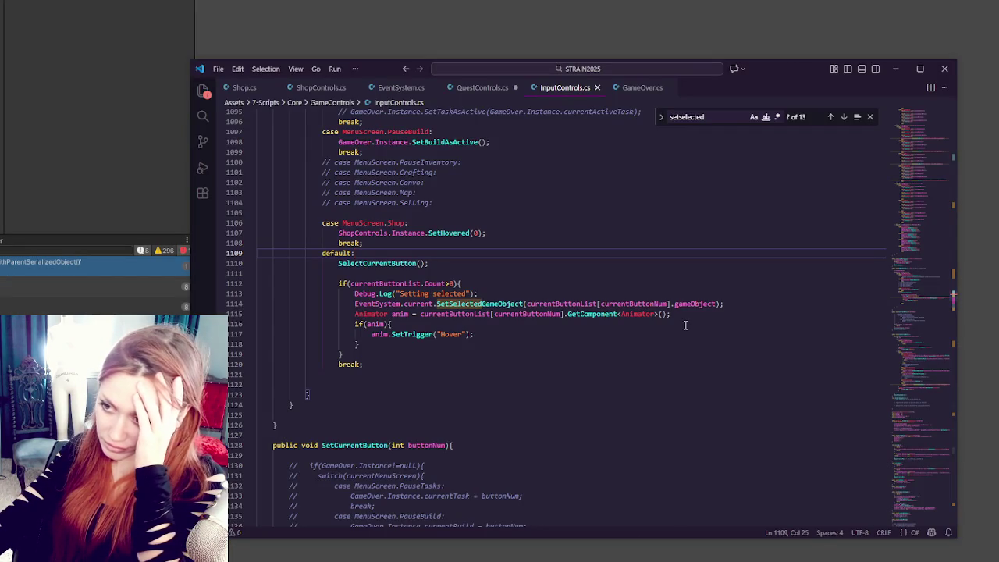
# Step: Move the if(currentButtonList.Count>0) block out of the default case to after the switch
pyautogui.moveTo(406, 273); pyautogui.dragTo(421, 351)
pyautogui.hotkey('ctrl', 'c')
pyautogui.press('BackSpace')
pyautogui.click(324, 316)
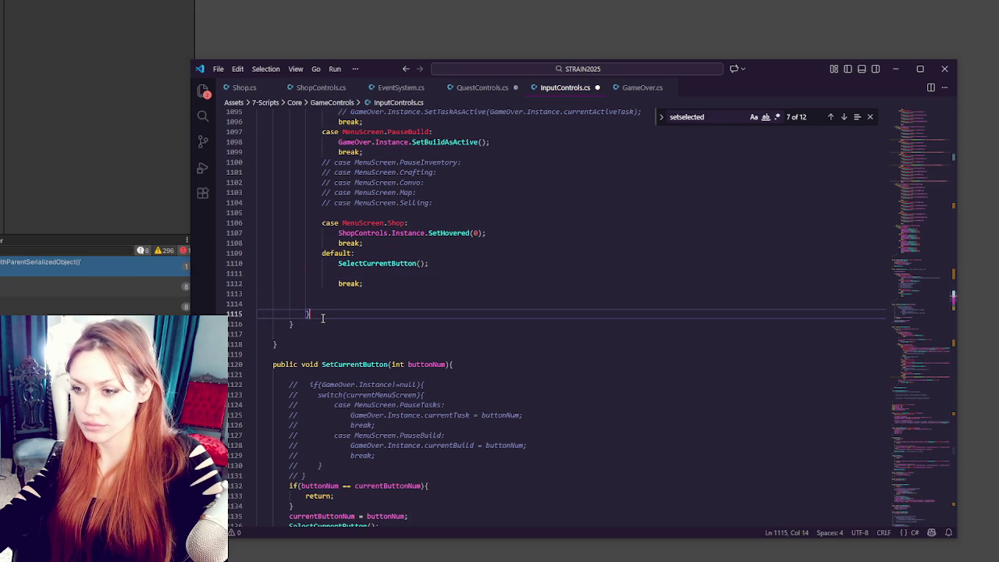
pyautogui.scroll(4, 324, 317)
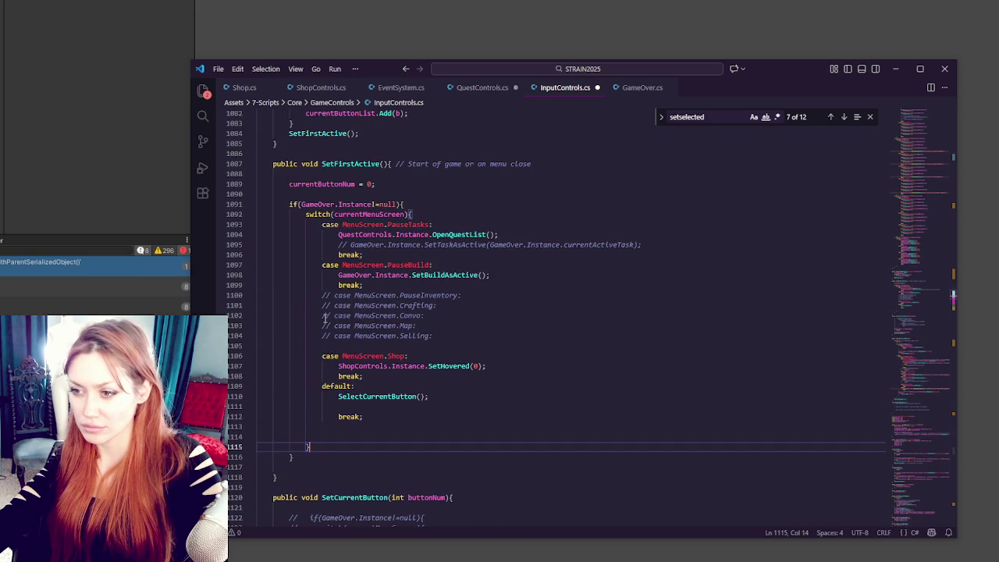
pyautogui.click(299, 456)
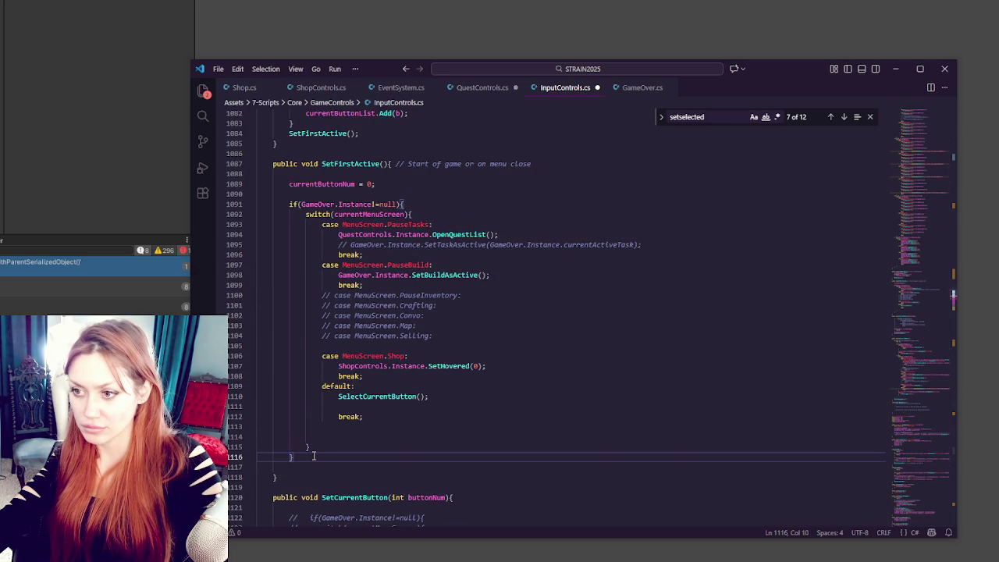
pyautogui.hotkey('ctrl', 'v')
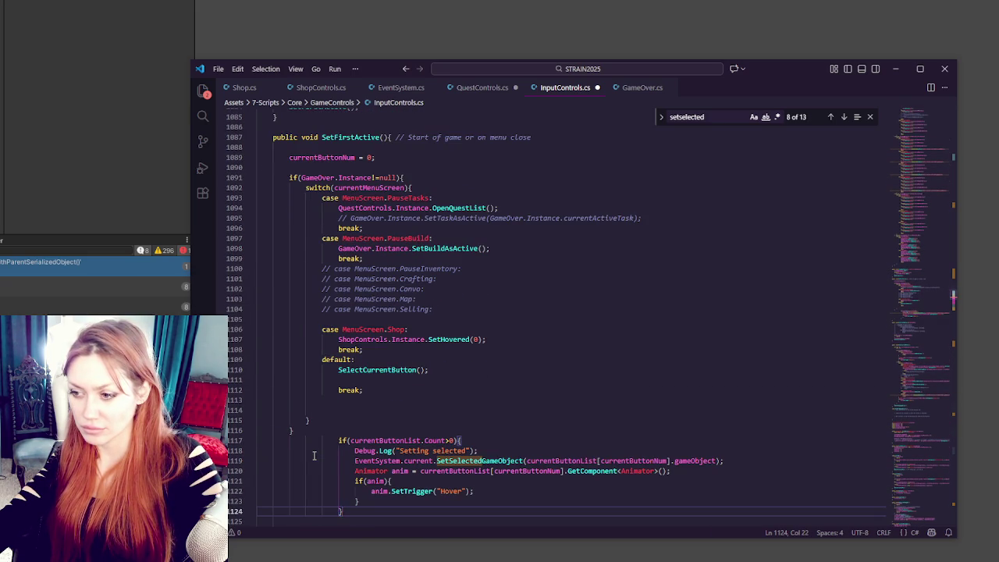
# Step: Delete the 'Setting selected' Debug.Log, outdent the block, and remove the blank line after SelectCurrentButton
pyautogui.scroll(-1, 314, 455)
pyautogui.moveTo(477, 424); pyautogui.dragTo(462, 413)
pyautogui.press('BackSpace')
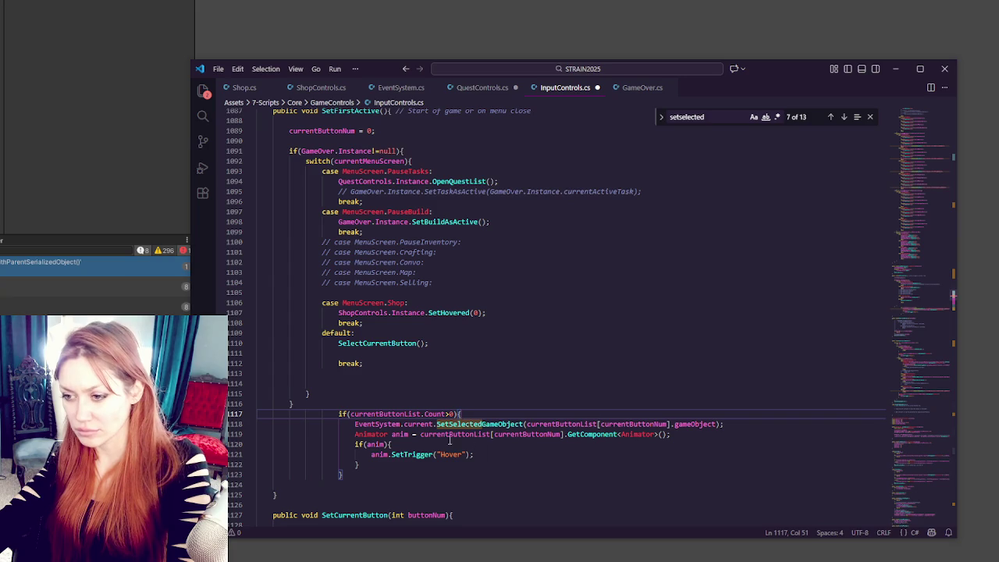
pyautogui.moveTo(338, 413); pyautogui.dragTo(379, 474)
pyautogui.hotkey('shift', 'Tab')
pyautogui.hotkey('shift', 'Tab')
pyautogui.hotkey('shift', 'Tab')
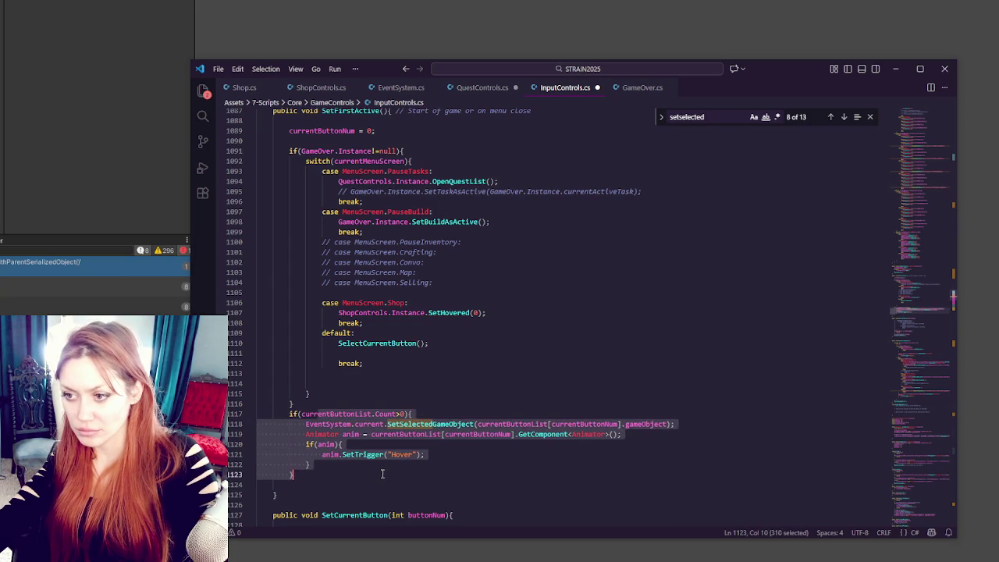
pyautogui.click(458, 380)
pyautogui.click(453, 352)
pyautogui.click(450, 345)
pyautogui.press('Delete')
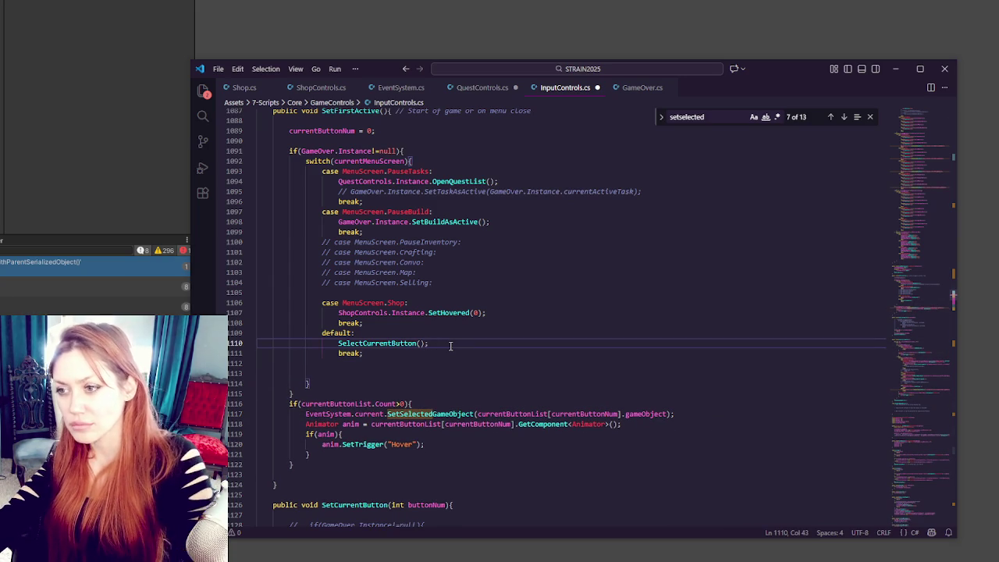
# Step: Review the Shop case's SetHovered(0) and break, then return to Unity to recompile
pyautogui.click(514, 324)
pyautogui.click(509, 316)
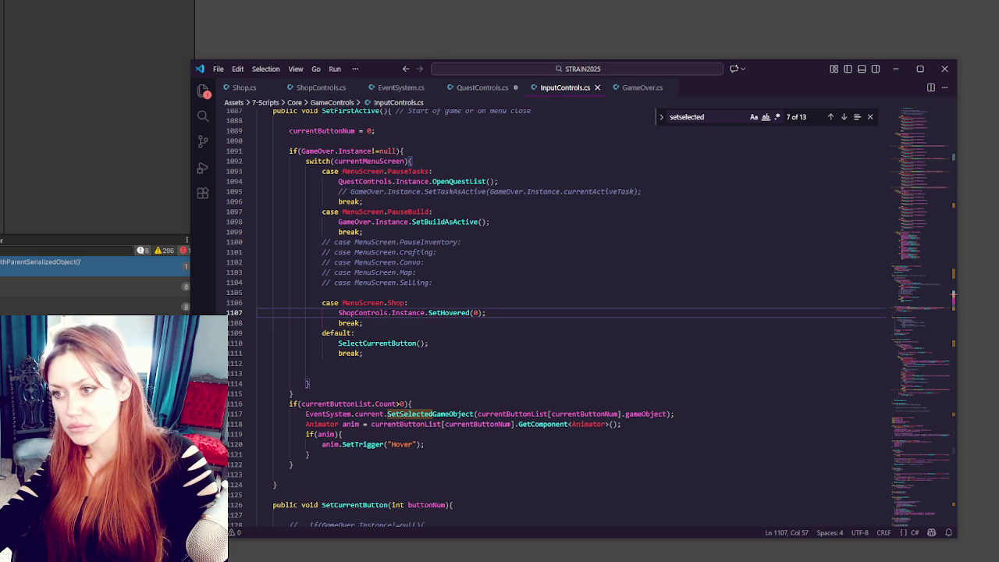
pyautogui.hotkey('alt', 'Tab')
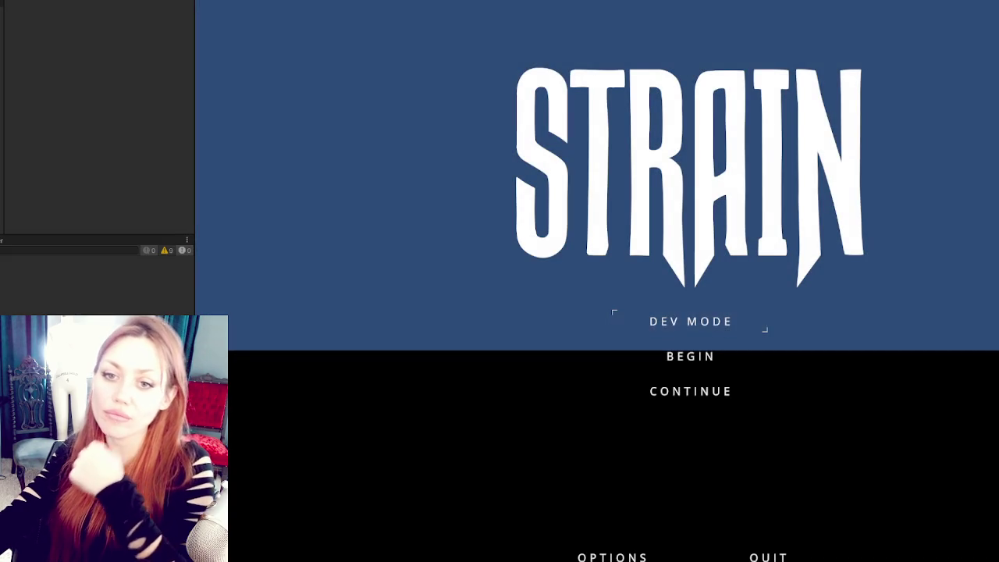
# Step: Load the saved game with CONTINUE and walk up to the shop counter
pyautogui.press('Down')
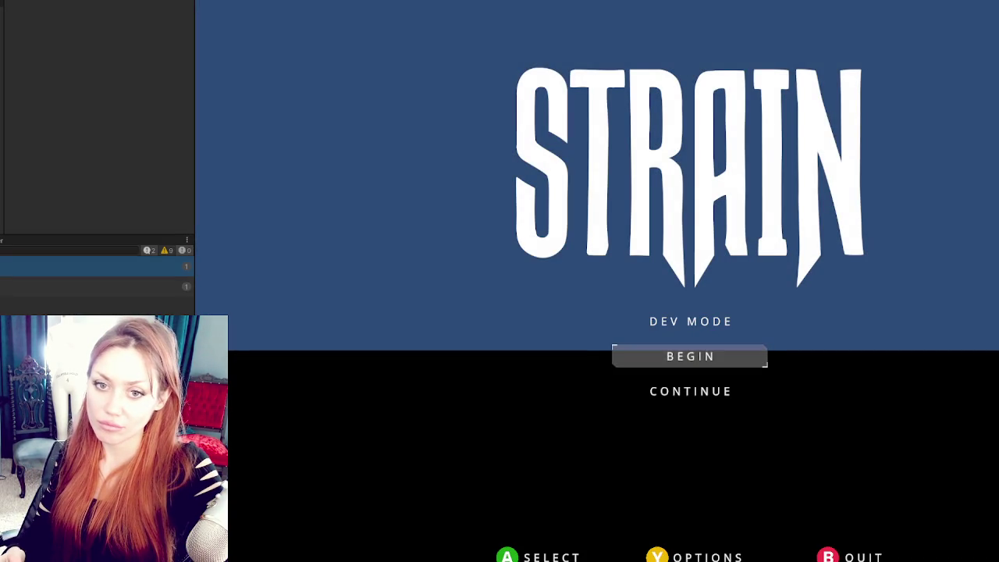
pyautogui.press('Down')
pyautogui.press('Return')
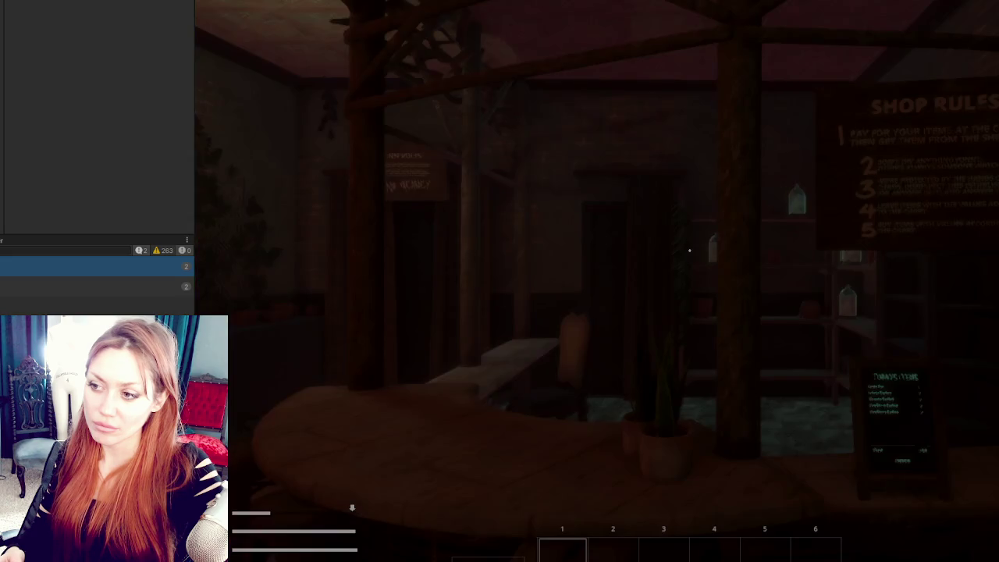
pyautogui.press('w')
pyautogui.press('w')
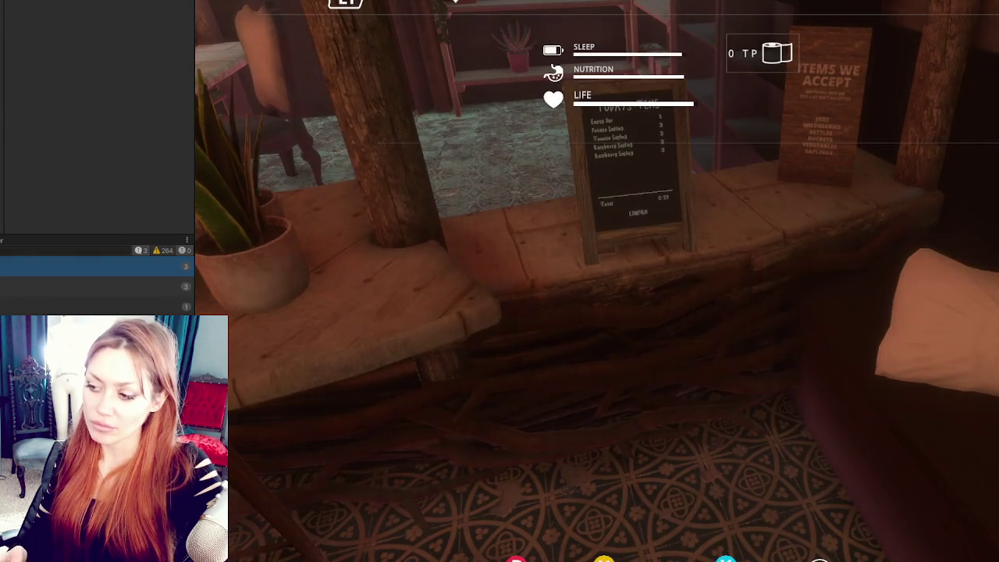
# Step: Quit to the main menu and start a new game with BEGIN
pyautogui.press('Escape')
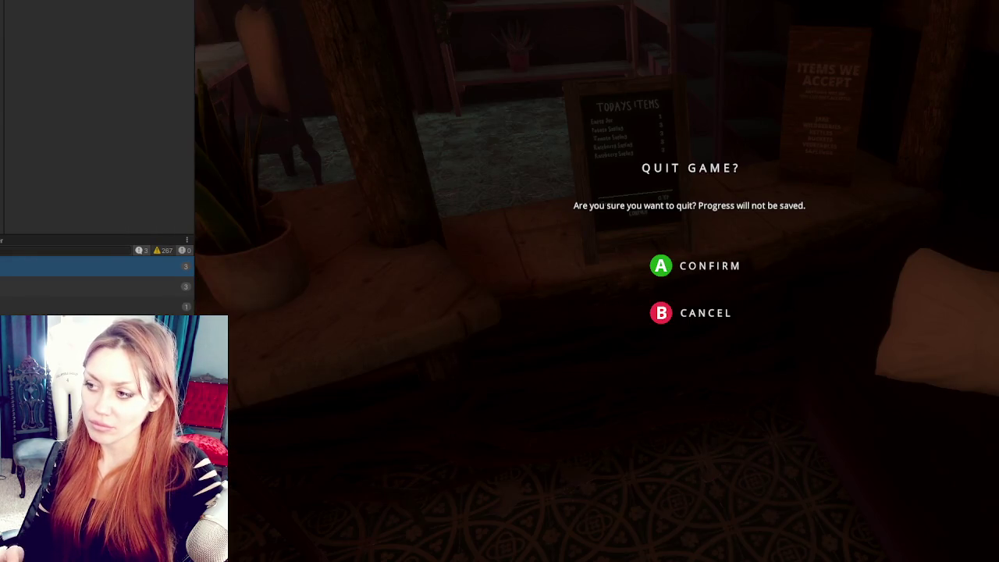
pyautogui.press('Return')
pyautogui.press('Down')
pyautogui.press('Return')
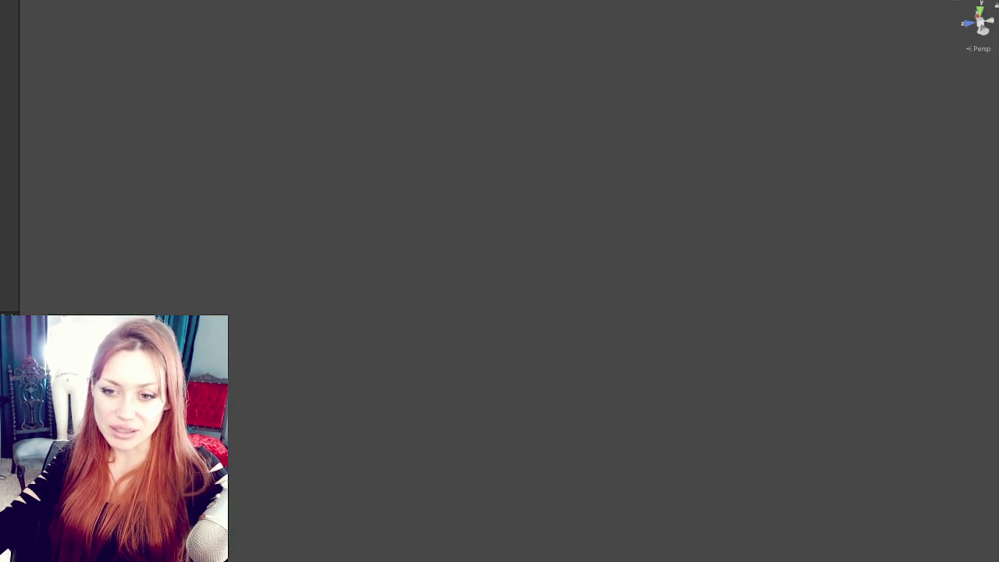
# Step: Bring Visual Studio Code to the front and switch to ShopControls.cs
pyautogui.hotkey('alt', 'Tab')
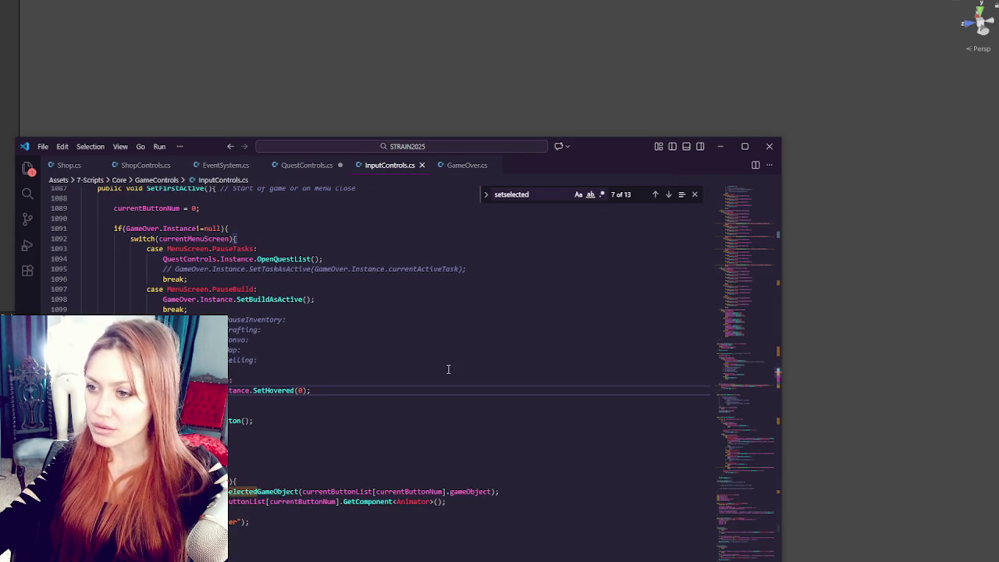
pyautogui.scroll(3, 443, 363)
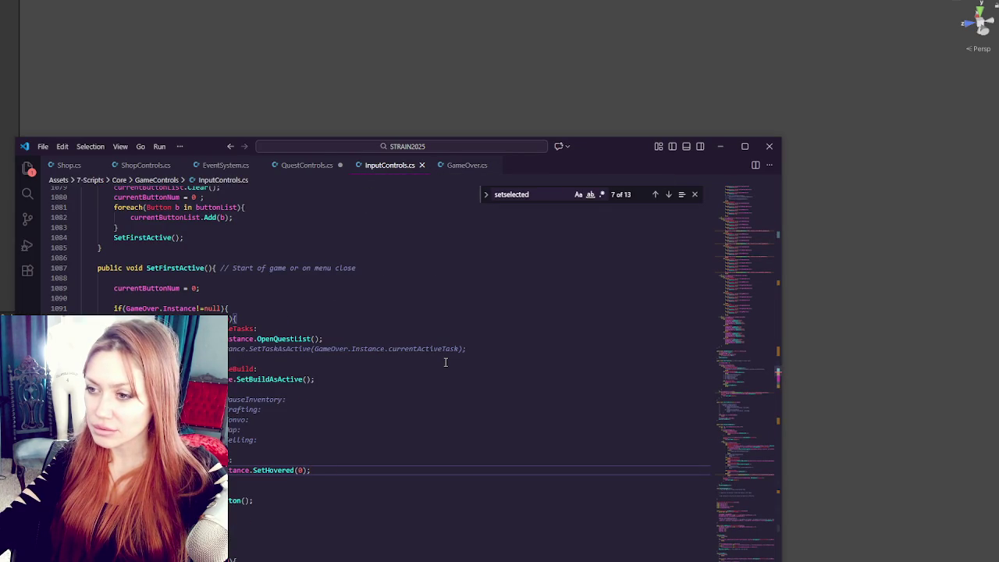
pyautogui.click(138, 167)
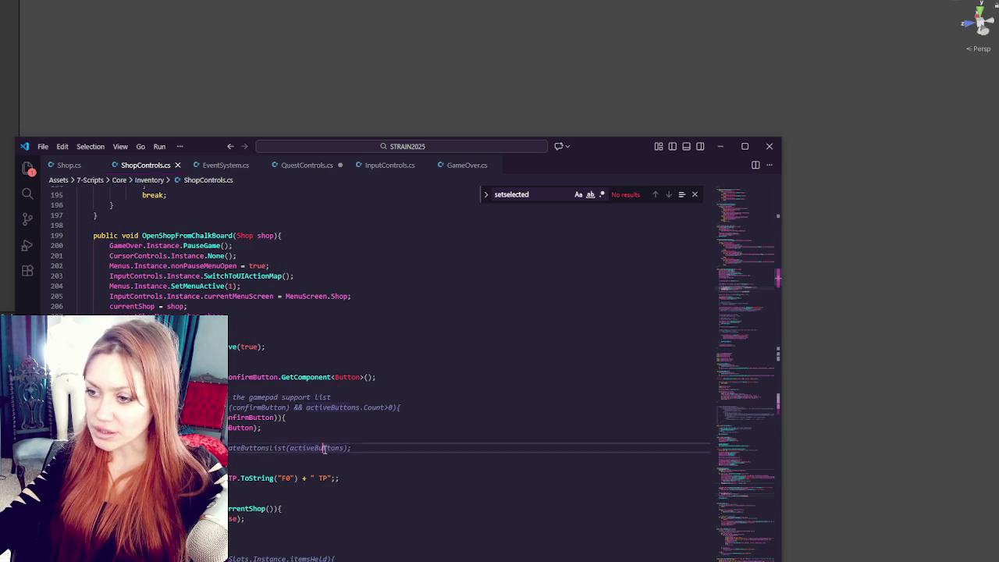
# Step: Search for CreateButtonsList and comment out the CreateButtonsList(activeButtons) call
pyautogui.scroll(-3, 323, 447)
pyautogui.click(259, 367)
pyautogui.click(388, 350)
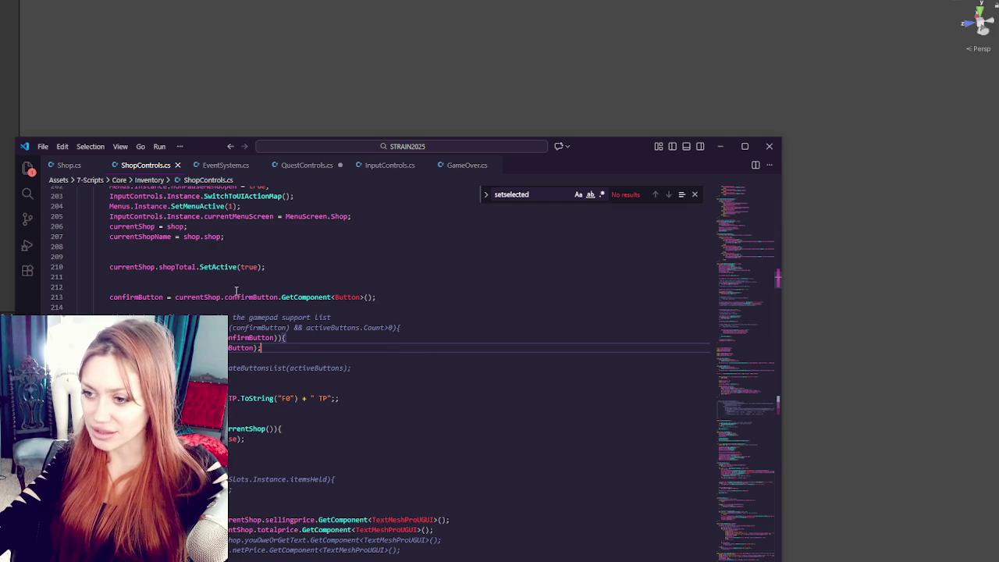
pyautogui.doubleClick(247, 366)
pyautogui.hotkey('ctrl', 'f')
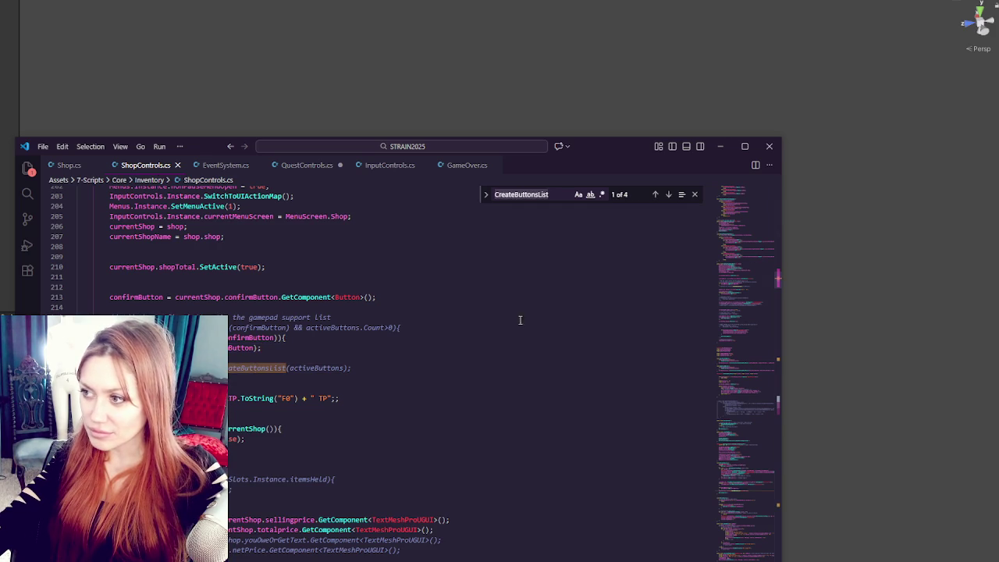
pyautogui.click(668, 195)
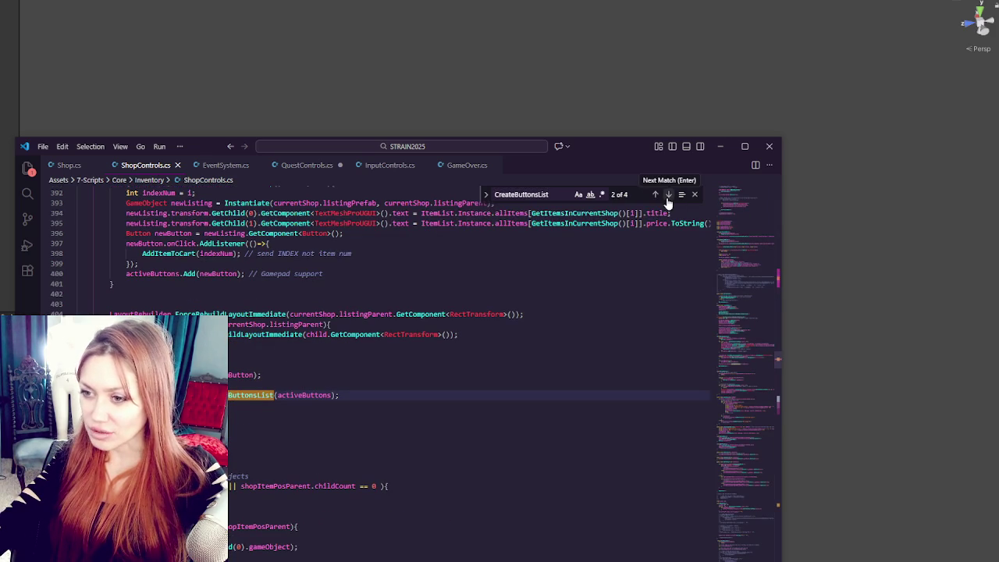
pyautogui.hotkey('ctrl', '/')
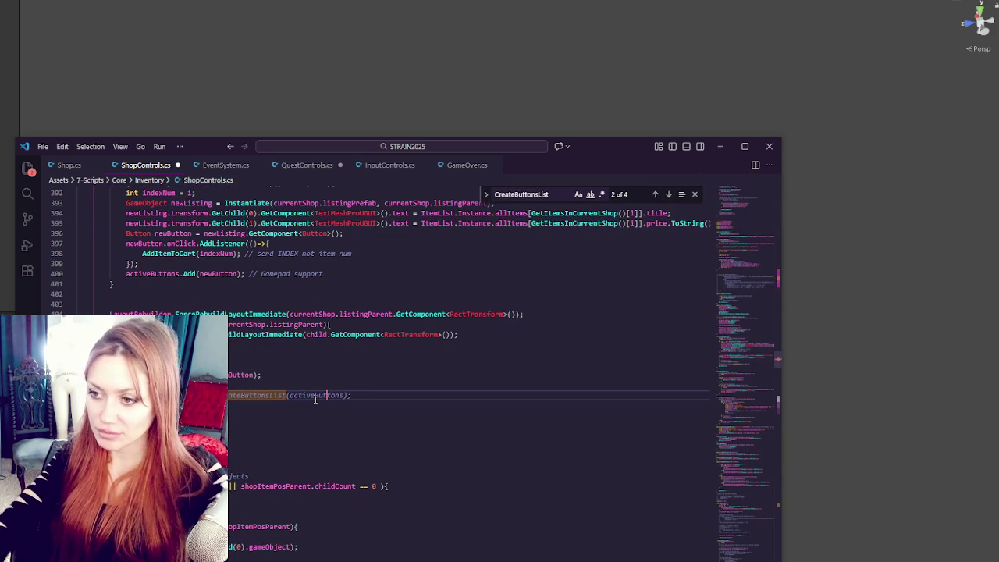
# Step: Step through all four CreateButtonsList matches back to the commented-out first one
pyautogui.click(665, 194)
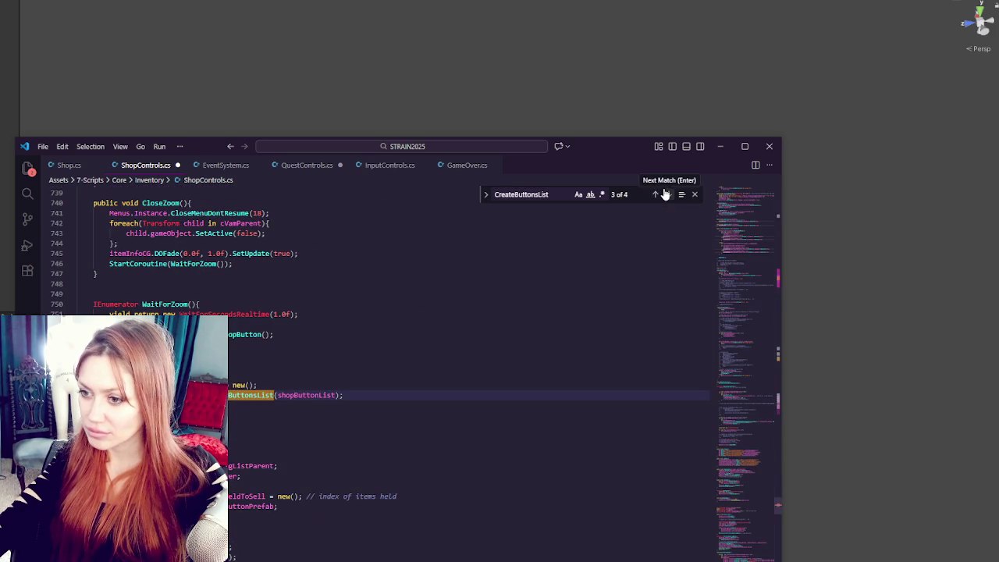
pyautogui.click(235, 395)
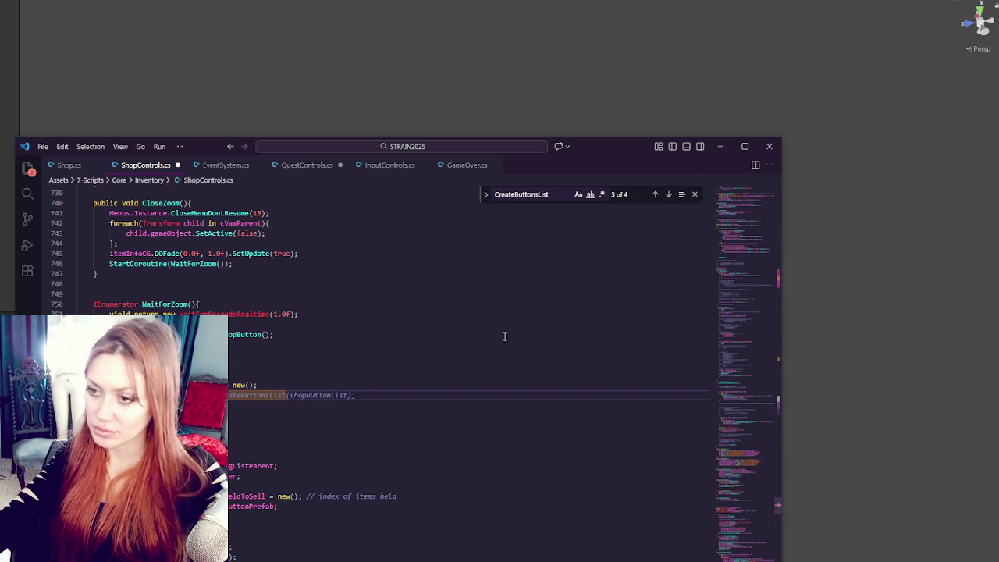
pyautogui.click(669, 195)
pyautogui.click(670, 196)
pyautogui.click(670, 196)
pyautogui.click(670, 196)
pyautogui.click(669, 195)
pyautogui.click(669, 196)
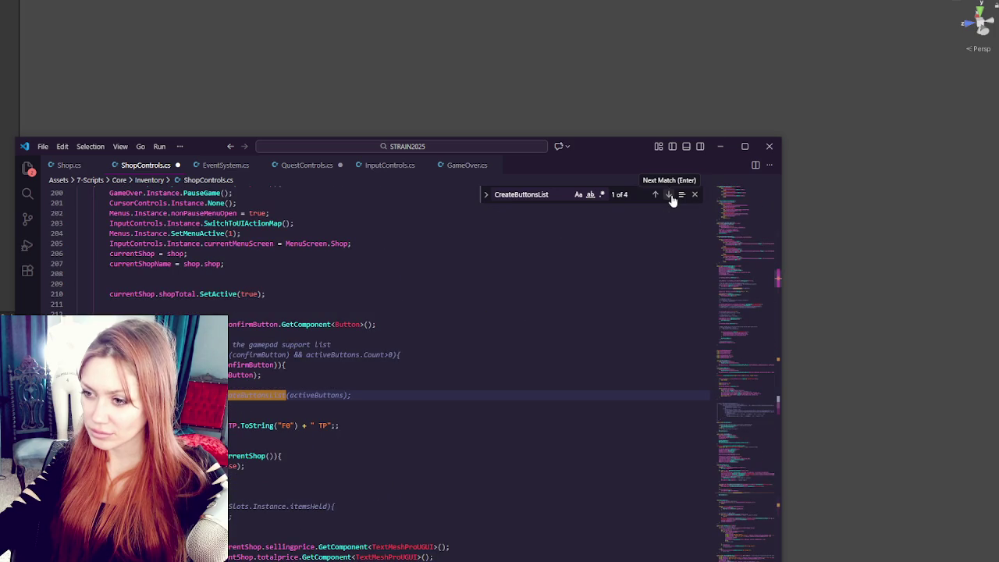
pyautogui.click(339, 406)
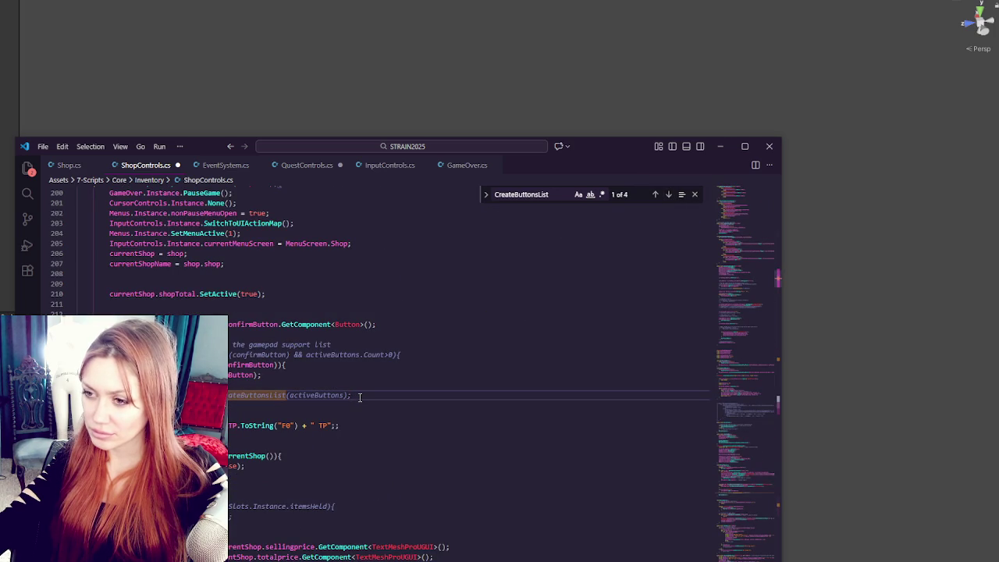
pyautogui.doubleClick(524, 196)
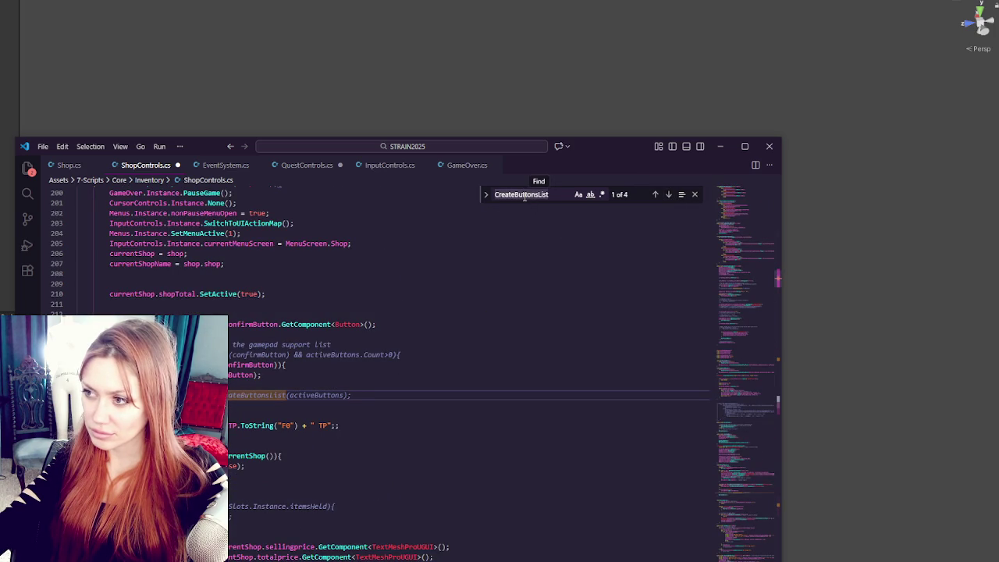
# Step: Search for 'inputcon' and cycle through its occurrences back to AddItemToCart
pyautogui.write('inputc')
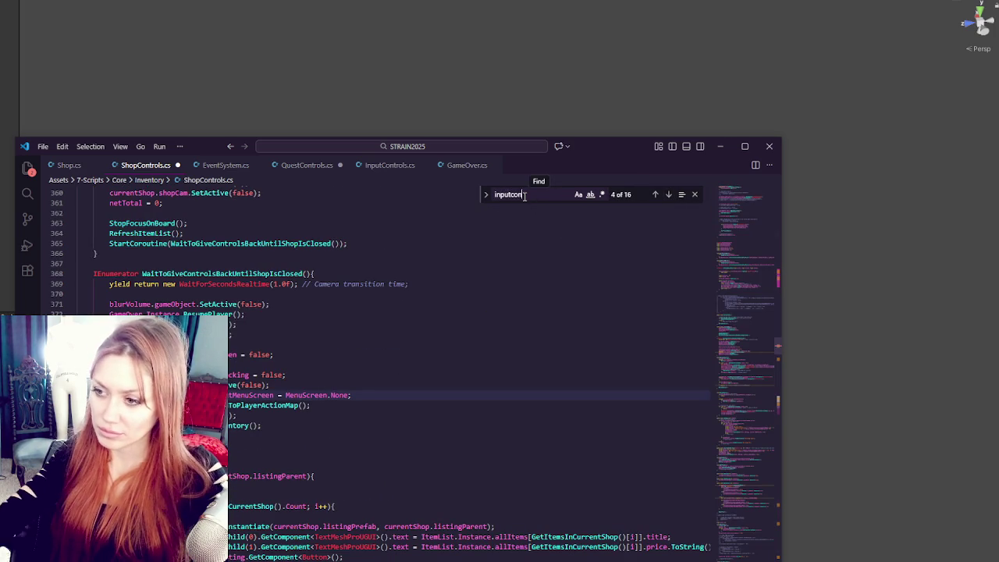
pyautogui.write('on')
pyautogui.click(667, 194)
pyautogui.click(668, 194)
pyautogui.click(669, 195)
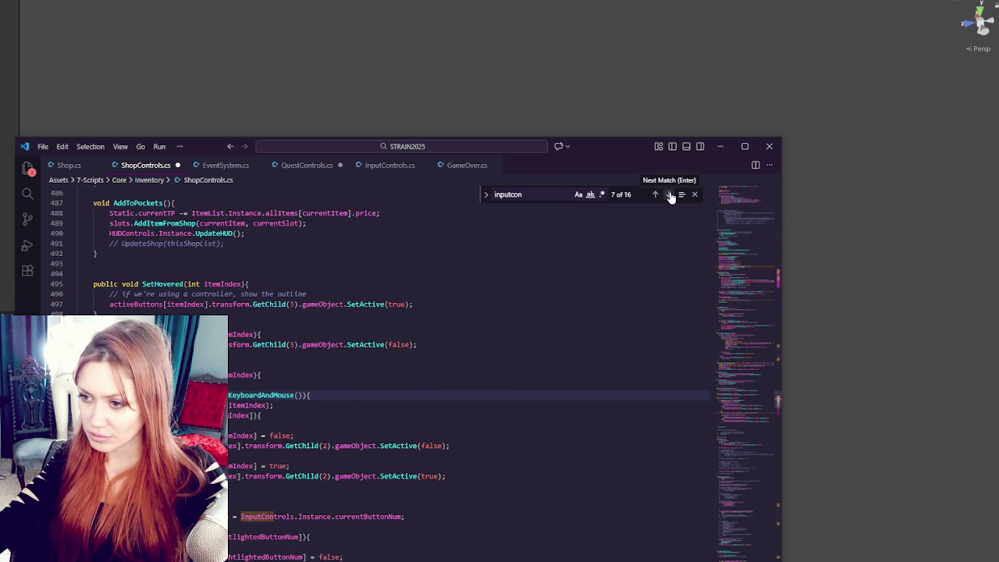
pyautogui.click(670, 195)
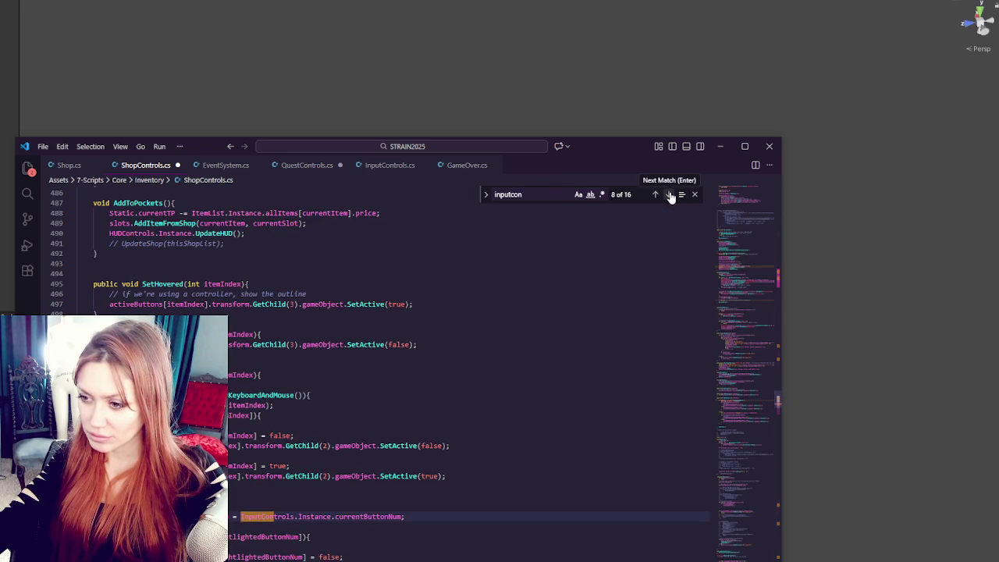
pyautogui.click(670, 195)
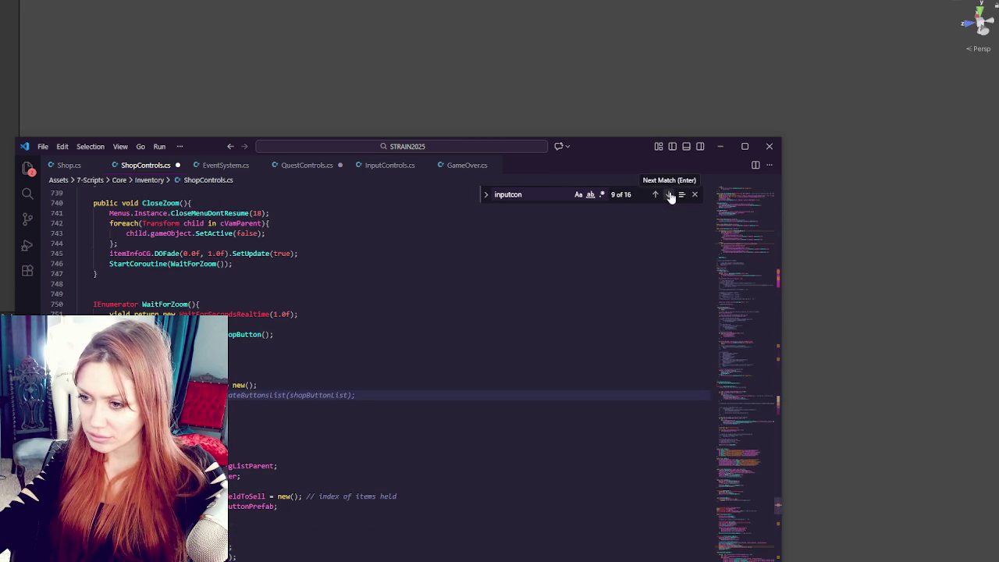
pyautogui.click(670, 195)
pyautogui.click(669, 195)
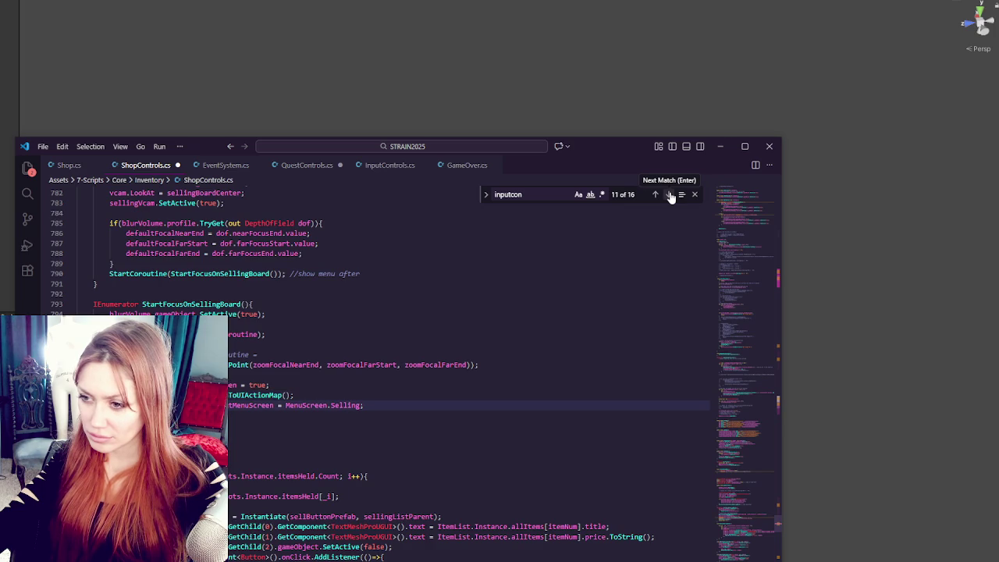
pyautogui.click(669, 195)
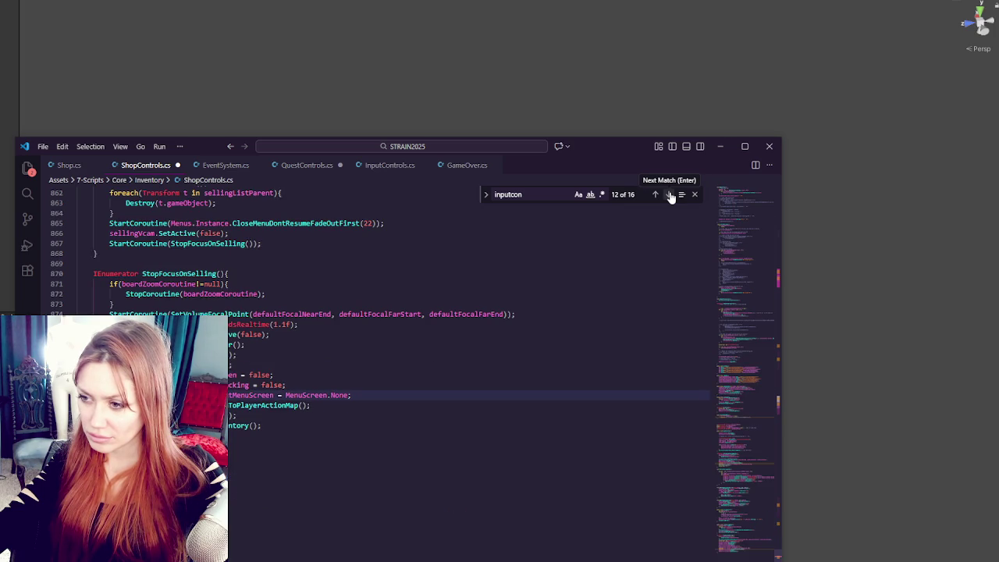
pyautogui.click(670, 195)
pyautogui.click(670, 195)
pyautogui.click(669, 195)
pyautogui.click(669, 195)
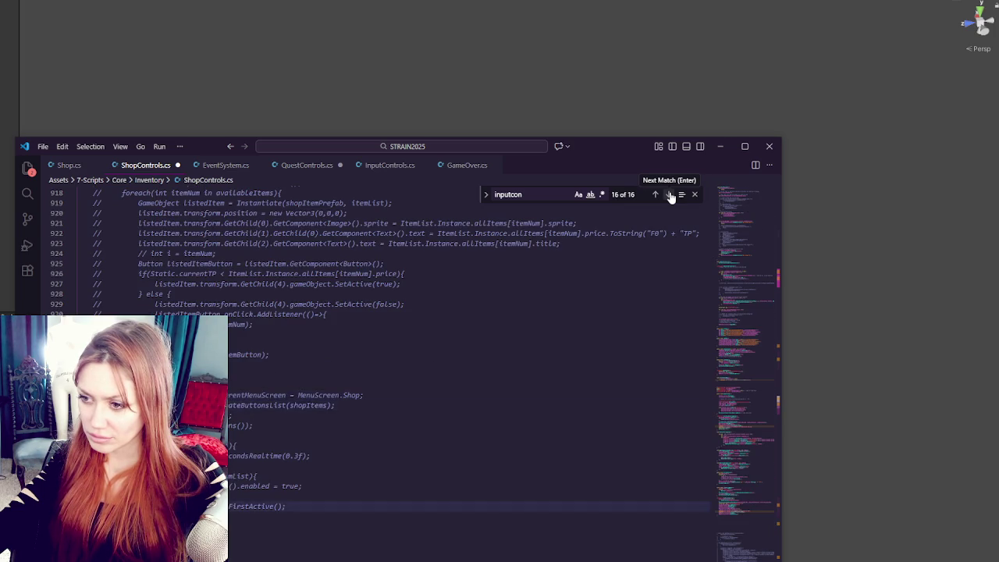
pyautogui.click(669, 195)
pyautogui.click(670, 195)
pyautogui.click(669, 195)
pyautogui.click(669, 196)
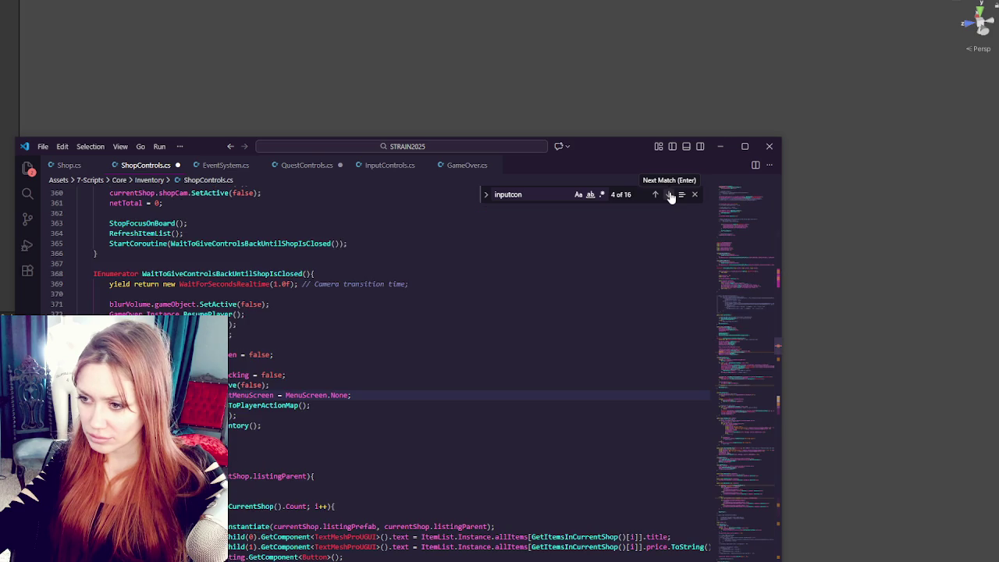
pyautogui.click(669, 195)
pyautogui.click(669, 195)
pyautogui.click(669, 195)
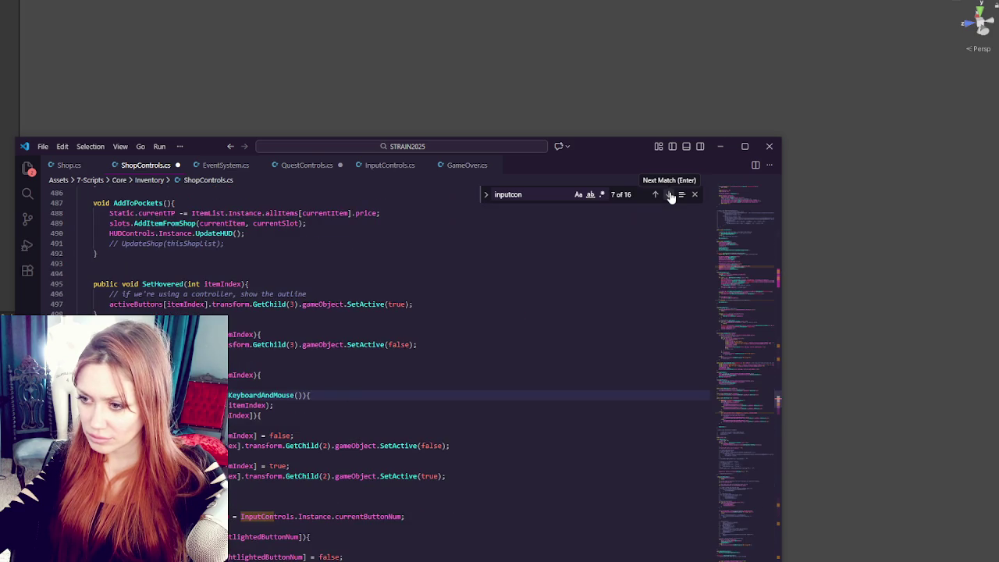
# Step: Copy the selectedShopItems toggle block to the top of AddItemToCart
pyautogui.scroll(-3, 358, 310)
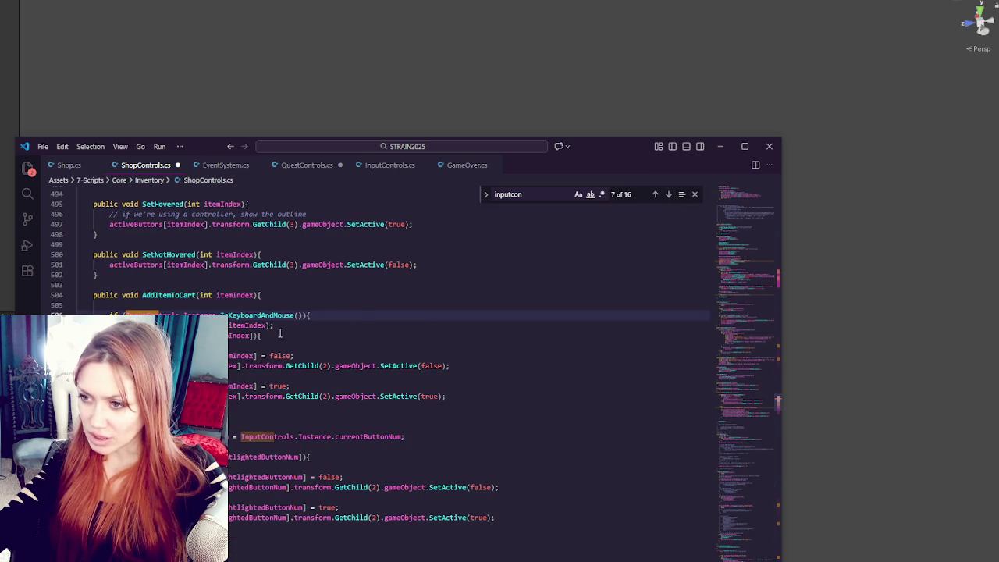
pyautogui.click(358, 314)
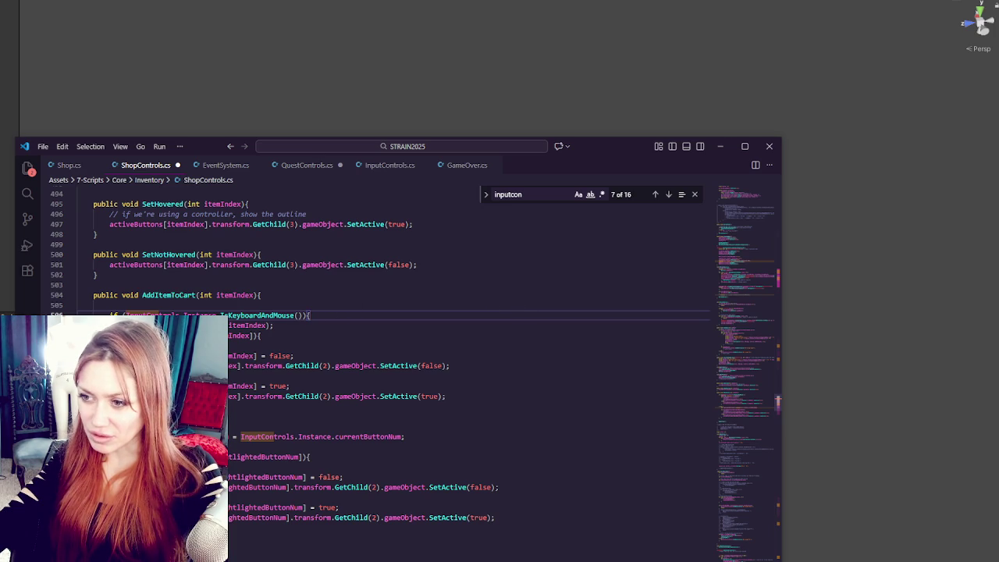
pyautogui.hotkey('shift', 'Down')
pyautogui.hotkey('shift', 'Down')
pyautogui.hotkey('shift', 'Down')
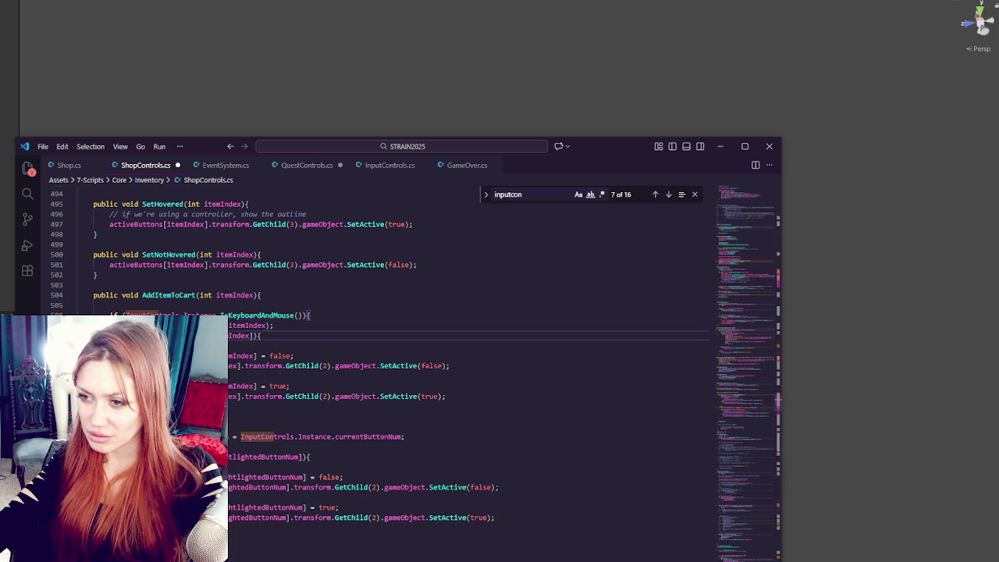
pyautogui.hotkey('ctrl', 'c')
pyautogui.click(318, 291)
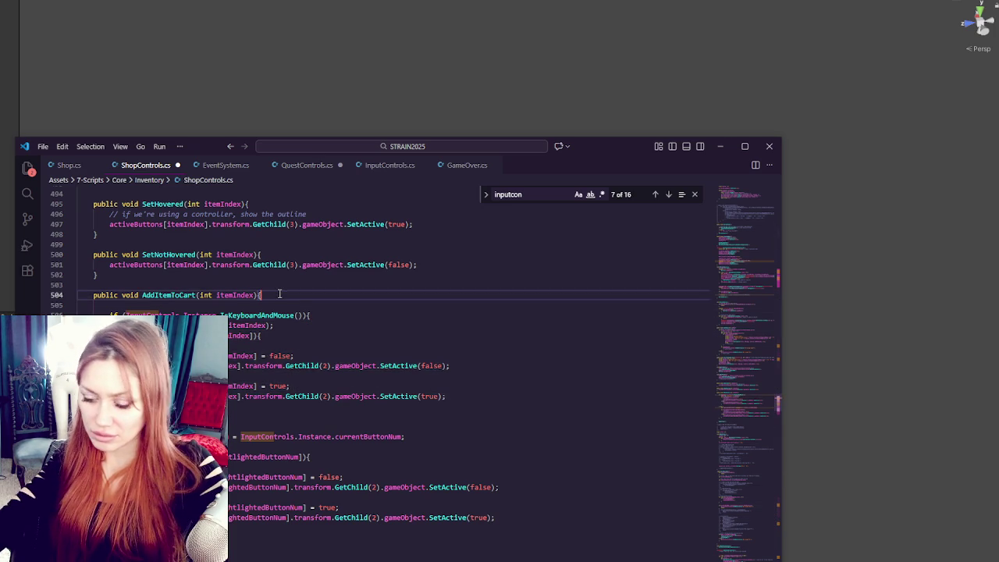
pyautogui.press('Return')
pyautogui.hotkey('ctrl', 'v')
# Step: Comment out the old input-device branch, tidy blank lines, and search for activeButtons
pyautogui.scroll(-3, 318, 290)
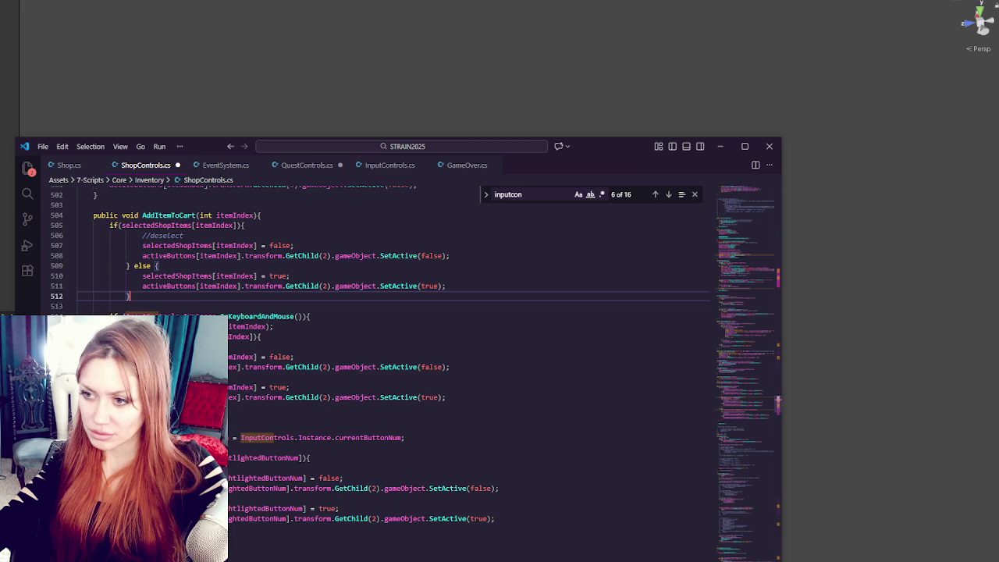
pyautogui.hotkey('shift', 'Down')
pyautogui.hotkey('shift', 'Down')
pyautogui.hotkey('shift', 'Down')
pyautogui.hotkey('ctrl', '/')
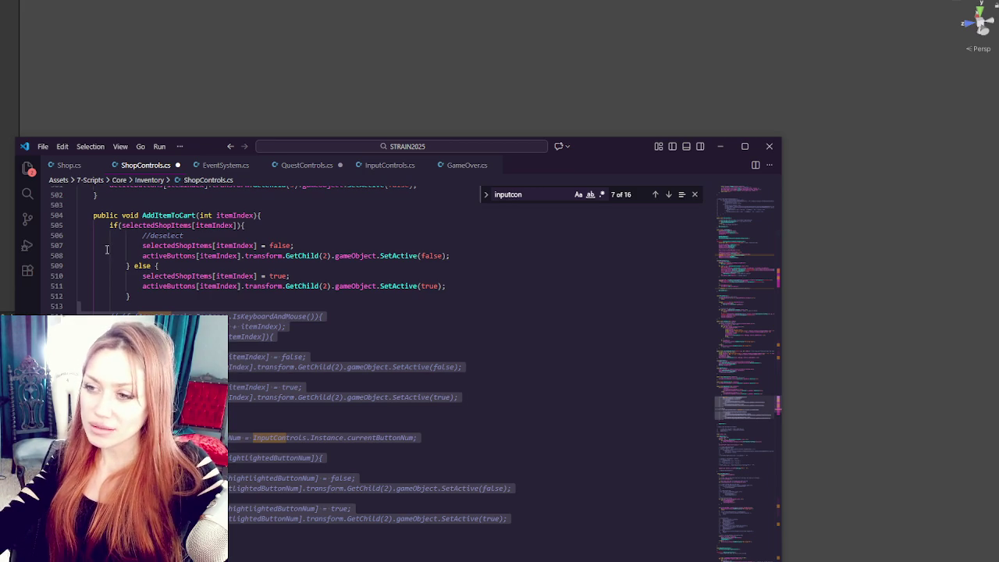
pyautogui.click(196, 286)
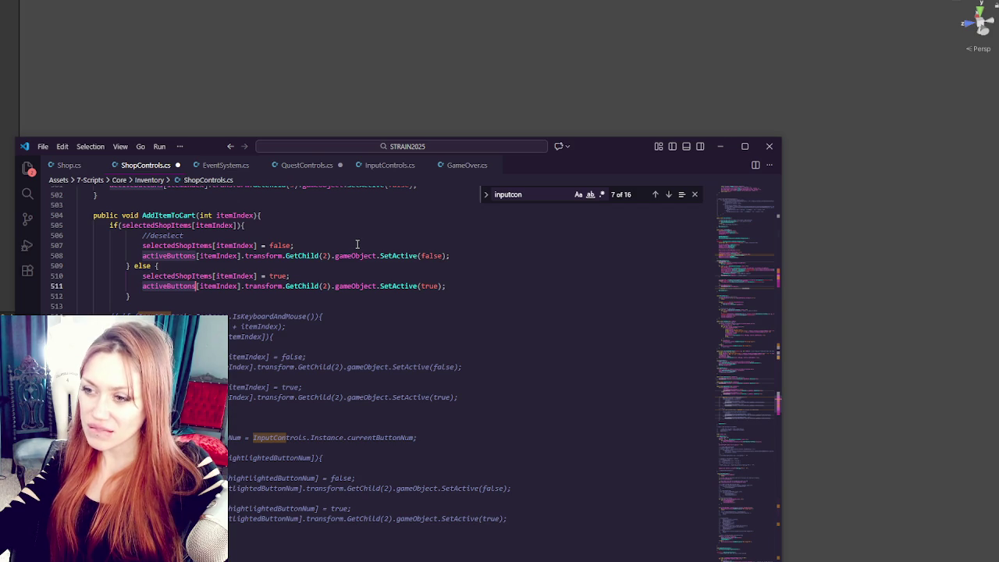
pyautogui.scroll(4, 354, 245)
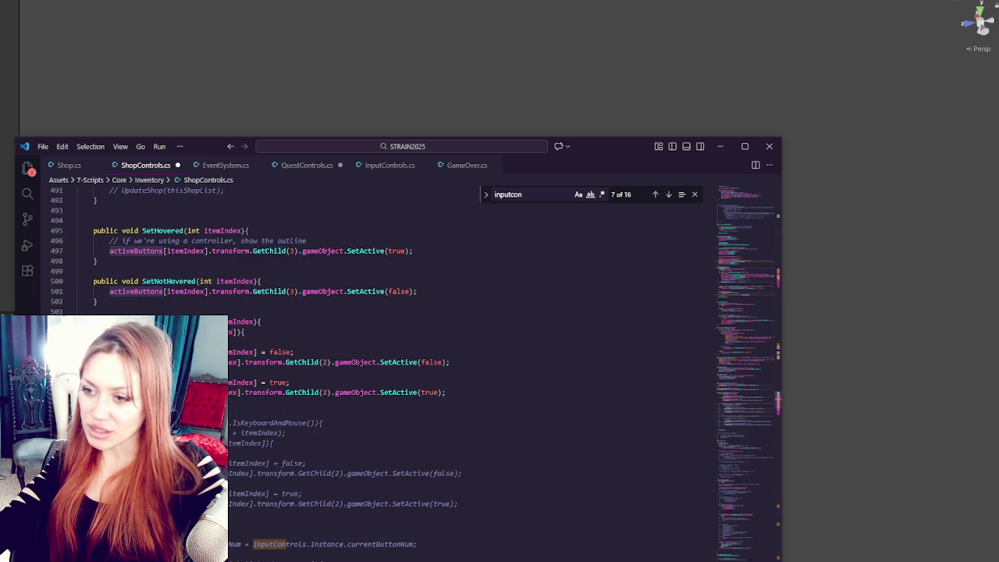
pyautogui.press('Return')
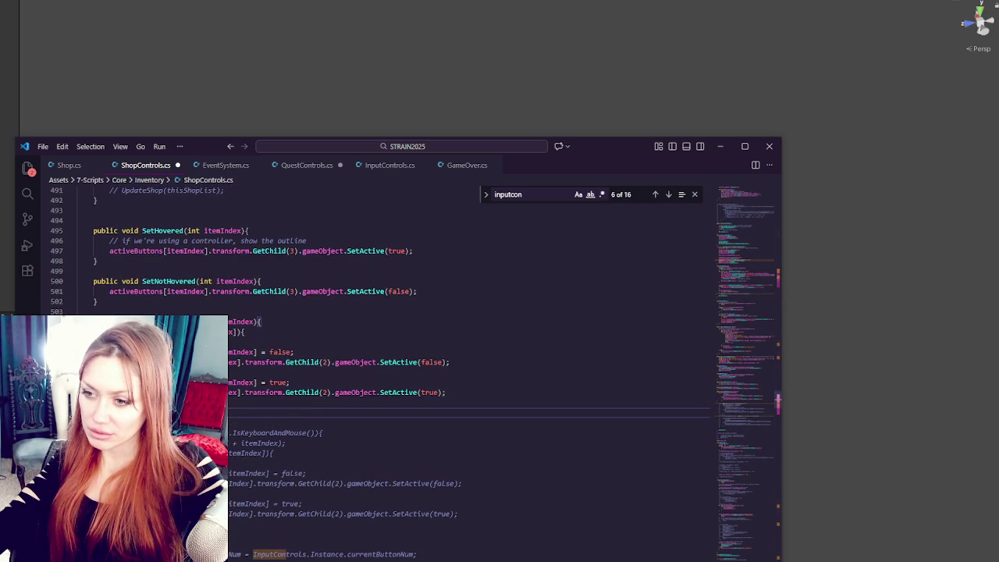
pyautogui.scroll(-5, 355, 351)
pyautogui.press('BackSpace')
pyautogui.scroll(4, 354, 351)
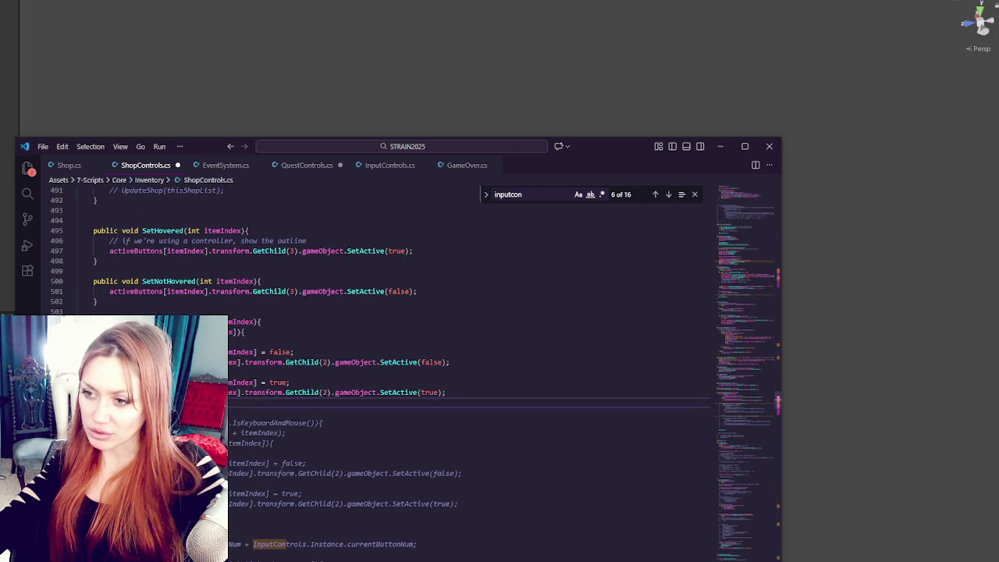
pyautogui.click(132, 362)
pyautogui.hotkey('ctrl', 'f')
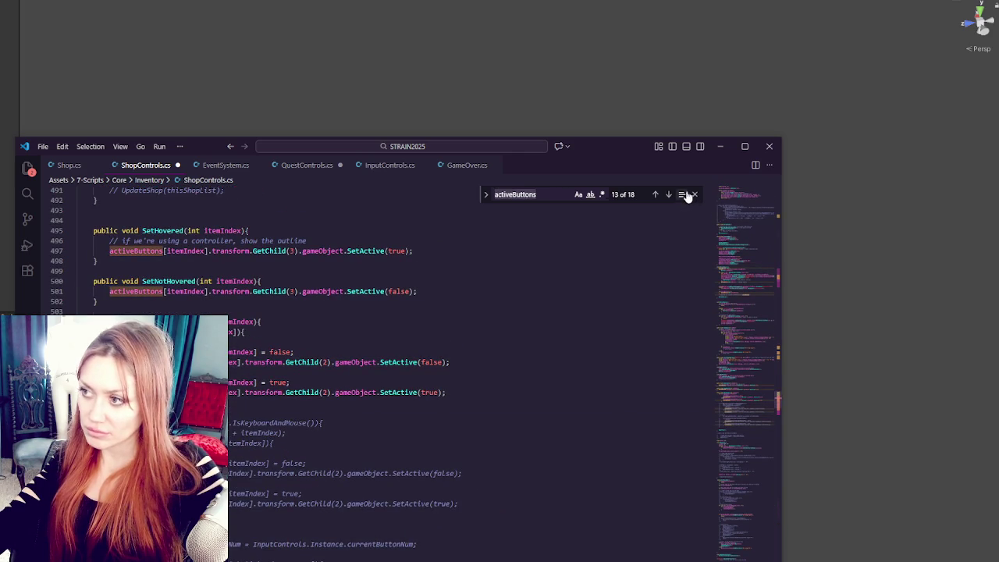
# Step: Comment out the activeButtons outline lines in SetHovered and SetNotHovered
pyautogui.click(670, 194)
pyautogui.click(669, 194)
pyautogui.click(670, 195)
pyautogui.click(669, 195)
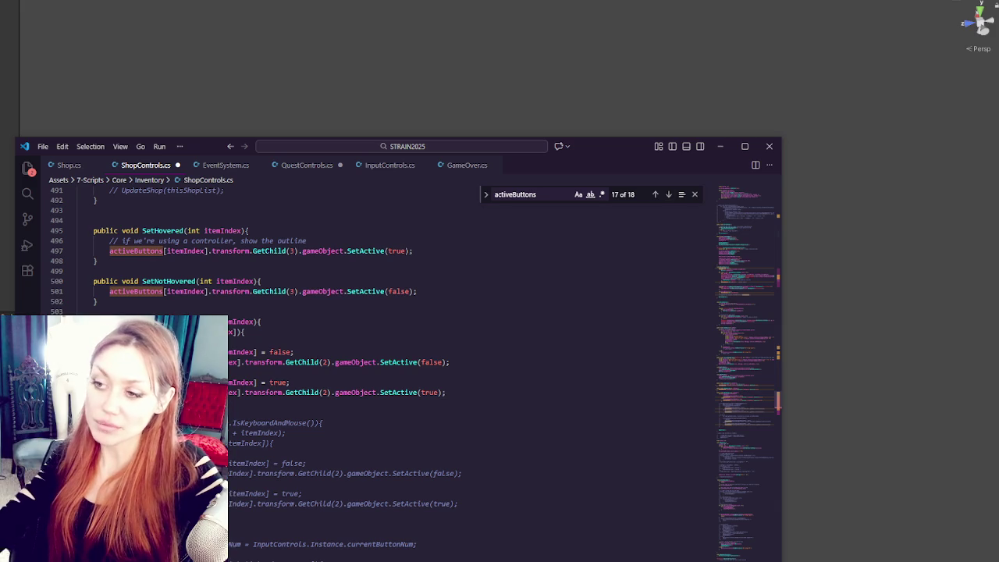
pyautogui.click(231, 263)
pyautogui.click(230, 254)
pyautogui.hotkey('ctrl', '/')
pyautogui.click(216, 291)
pyautogui.hotkey('ctrl', '/')
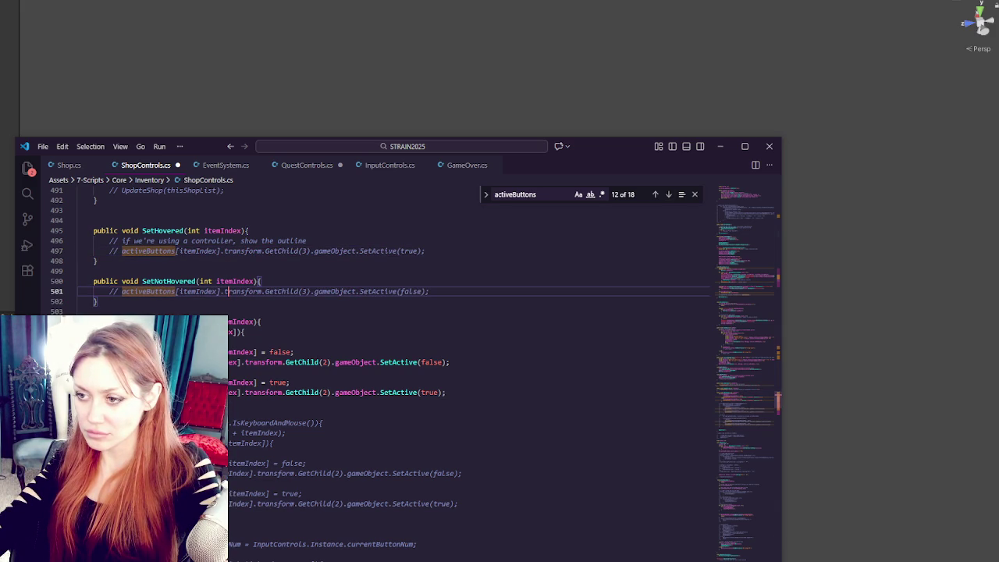
# Step: Unindent AddItemToCart's toggle block one level and start retyping its activeButtons reference
pyautogui.scroll(-2, 390, 312)
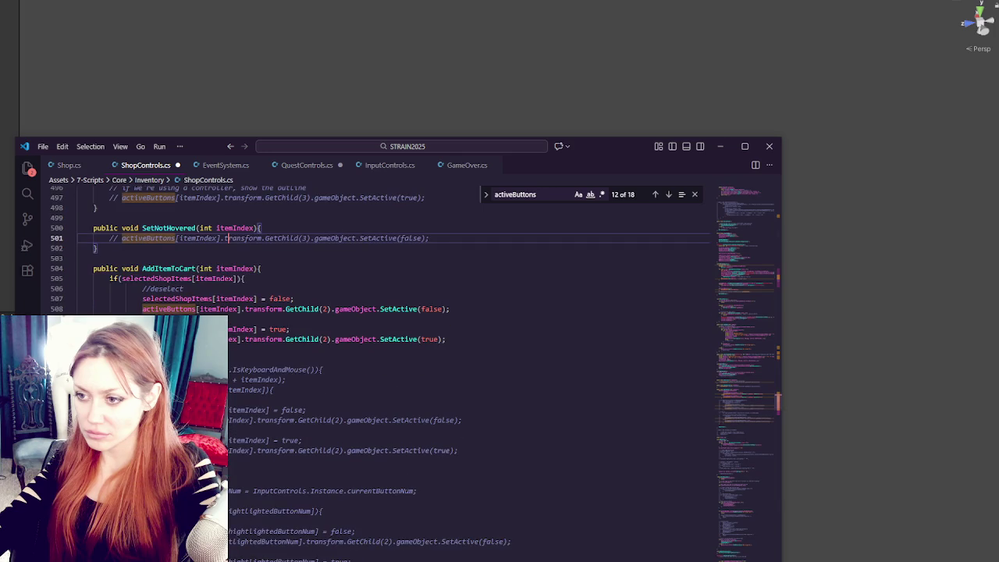
pyautogui.click(135, 279)
pyautogui.hotkey('shift', 'Down')
pyautogui.hotkey('shift', 'Down')
pyautogui.hotkey('shift', 'Down')
pyautogui.hotkey('shift', 'Tab')
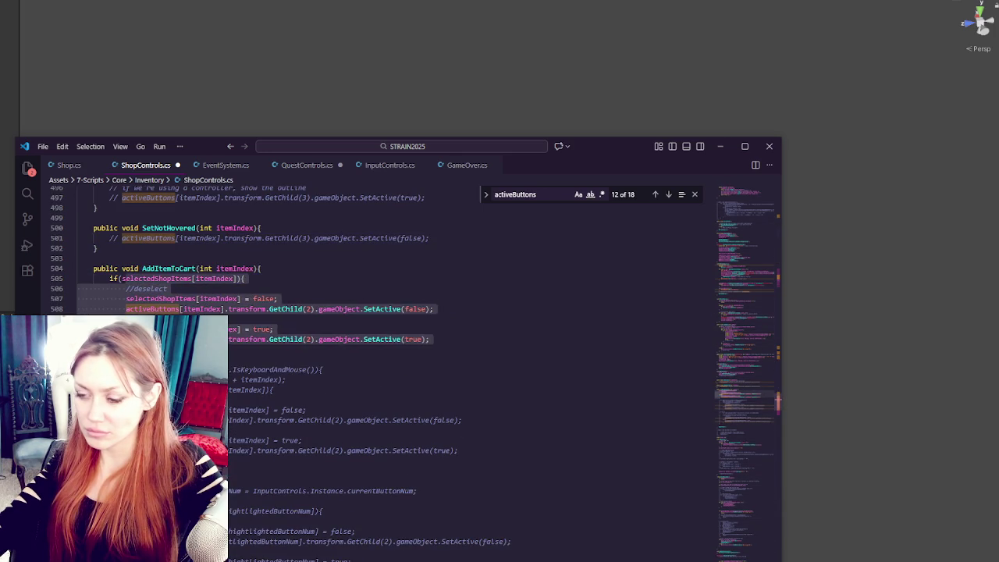
pyautogui.click(212, 310)
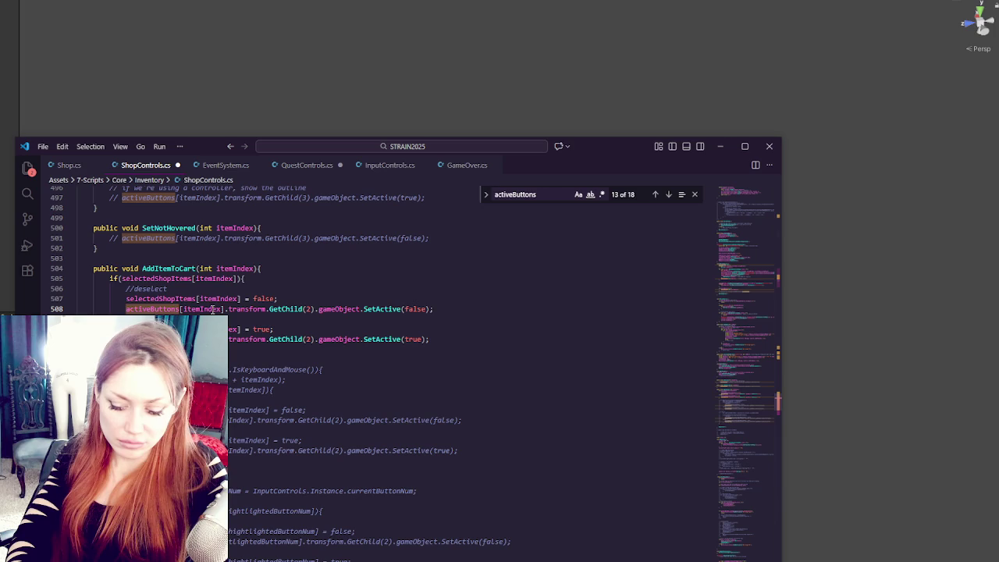
pyautogui.write('m')
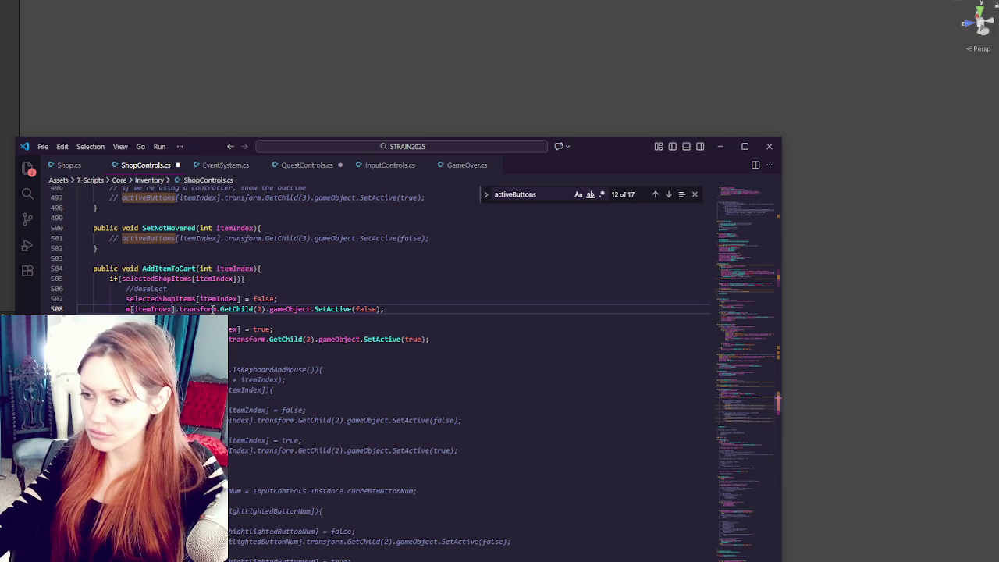
pyautogui.scroll(-4, 213, 310)
pyautogui.scroll(-3, 212, 310)
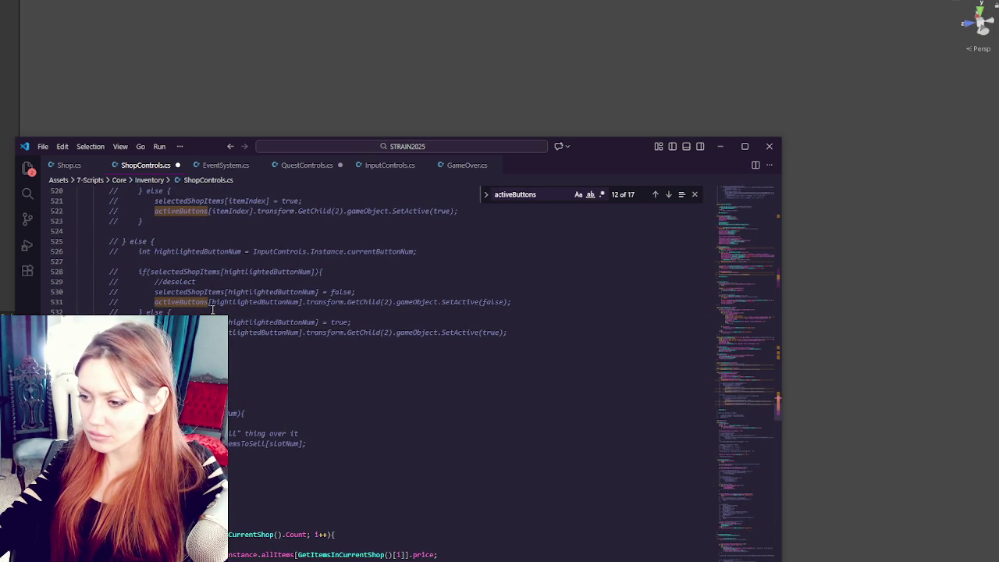
# Step: Select the shopItemPosParent field name in the declarations, then select a matched code line
pyautogui.click(773, 227)
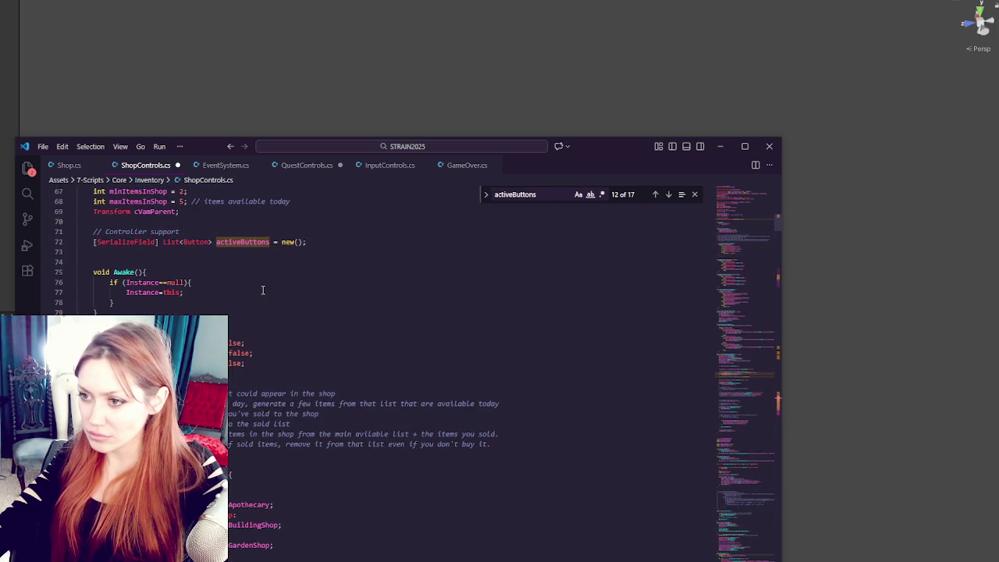
pyautogui.scroll(12, 260, 286)
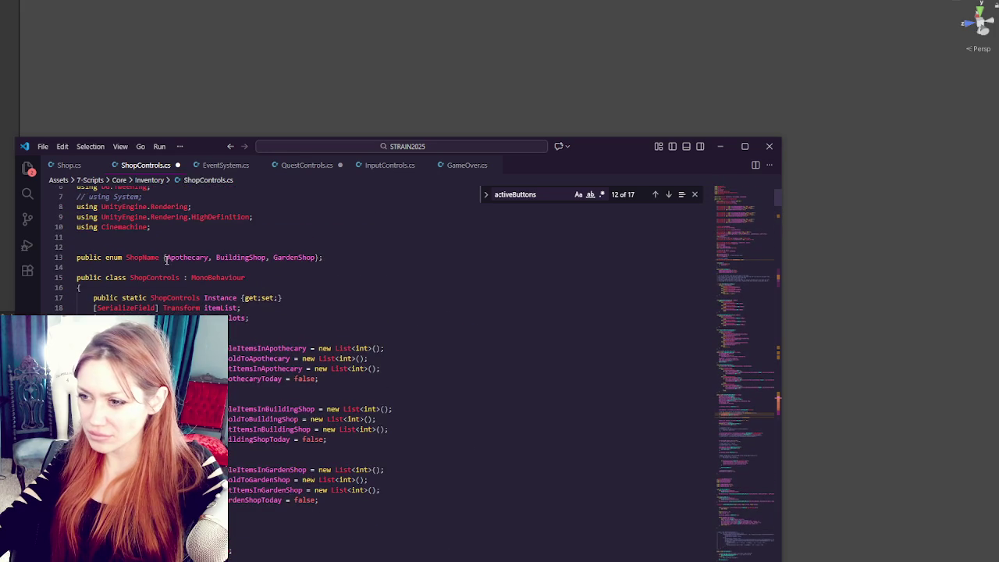
pyautogui.scroll(-9, 191, 291)
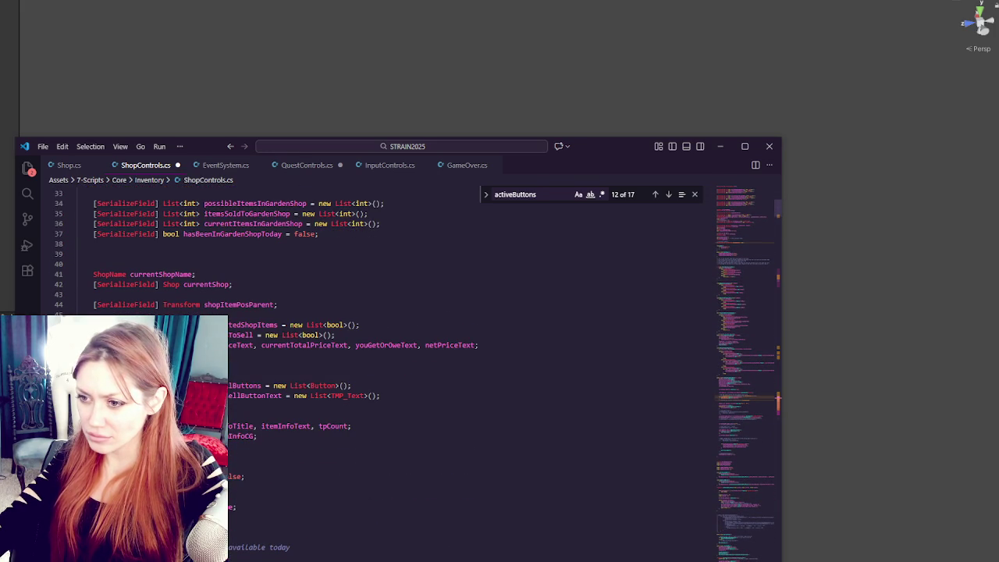
pyautogui.doubleClick(243, 305)
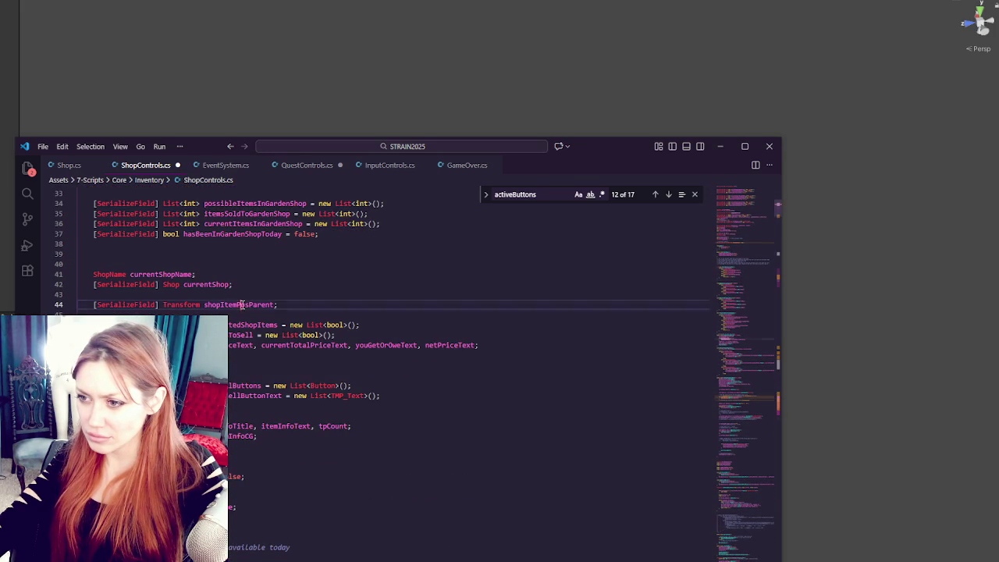
pyautogui.click(655, 194)
pyautogui.doubleClick(668, 195)
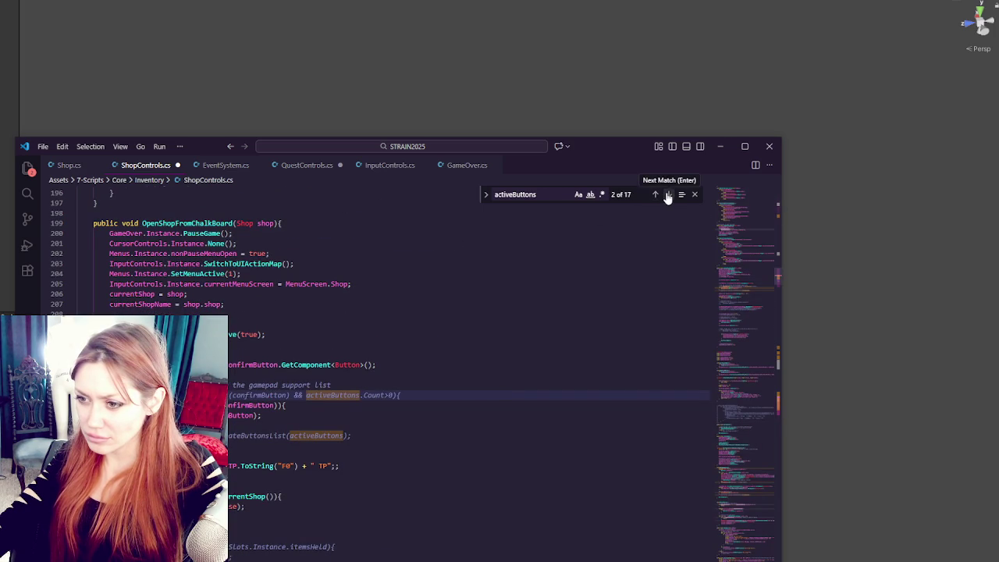
pyautogui.tripleClick(256, 406)
pyautogui.hotkey('shift', 'Down')
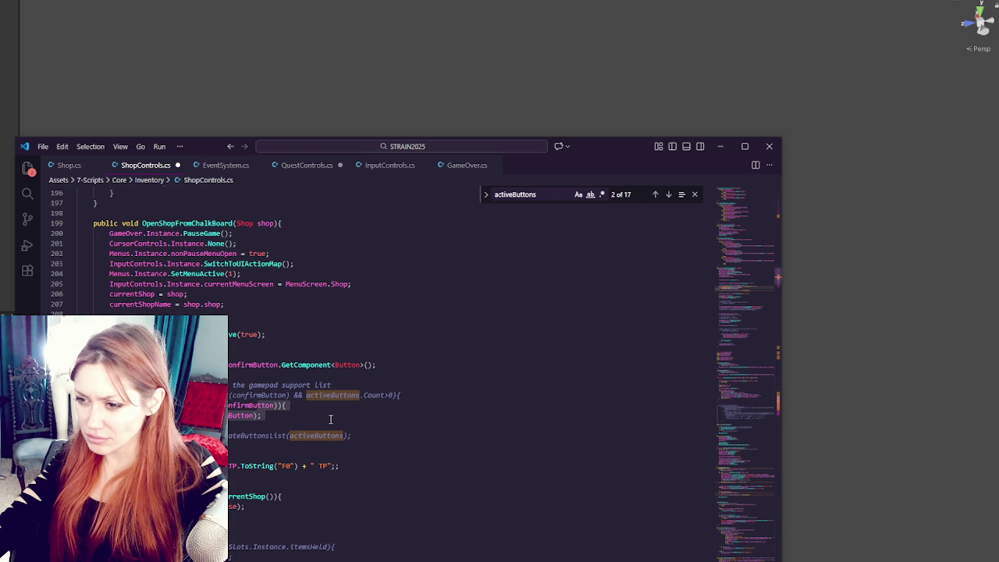
# Step: Advance through activeButtons matches to the commented-out use in SetHovered
pyautogui.click(668, 195)
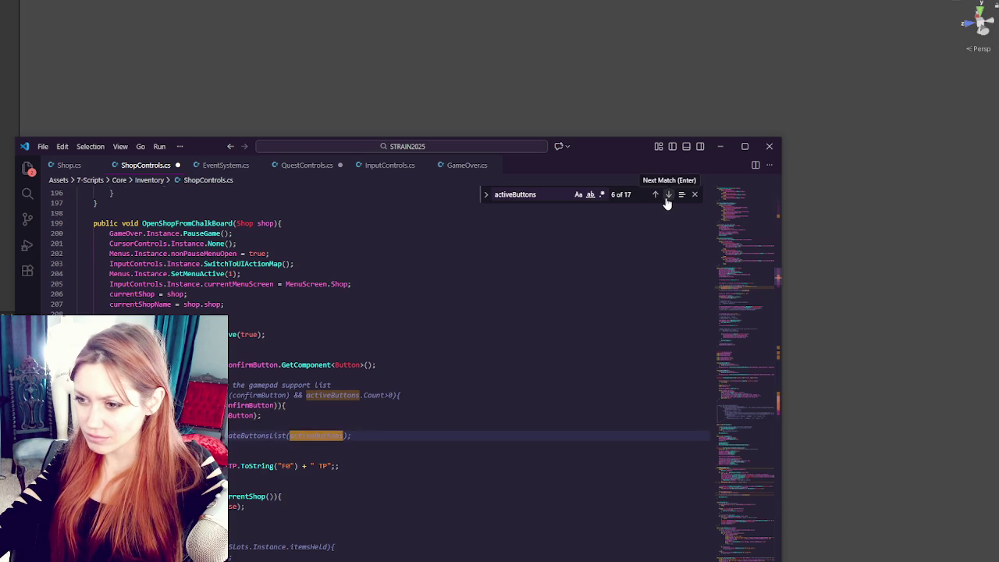
pyautogui.click(668, 195)
pyautogui.click(668, 195)
pyautogui.click(668, 195)
pyautogui.click(668, 195)
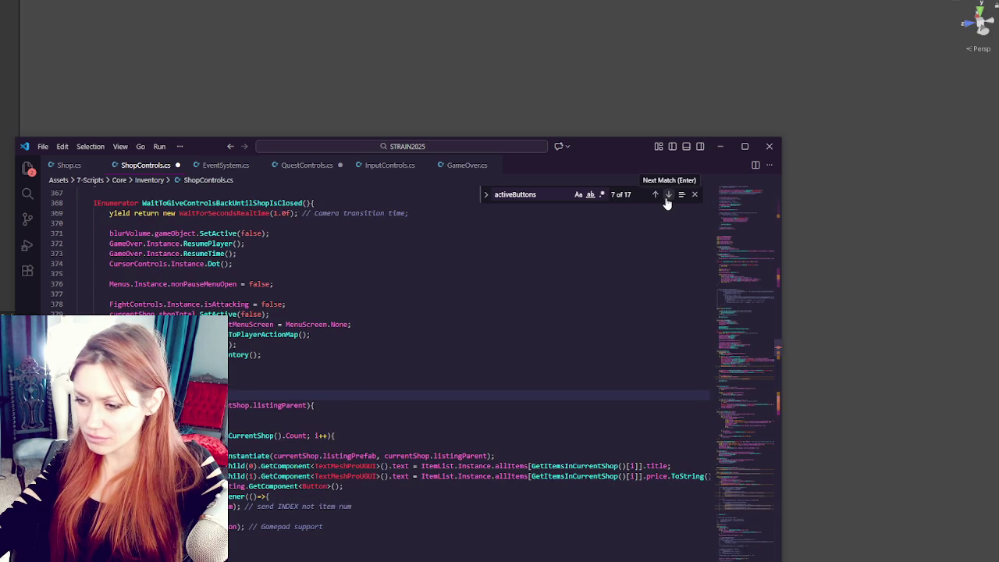
pyautogui.click(668, 195)
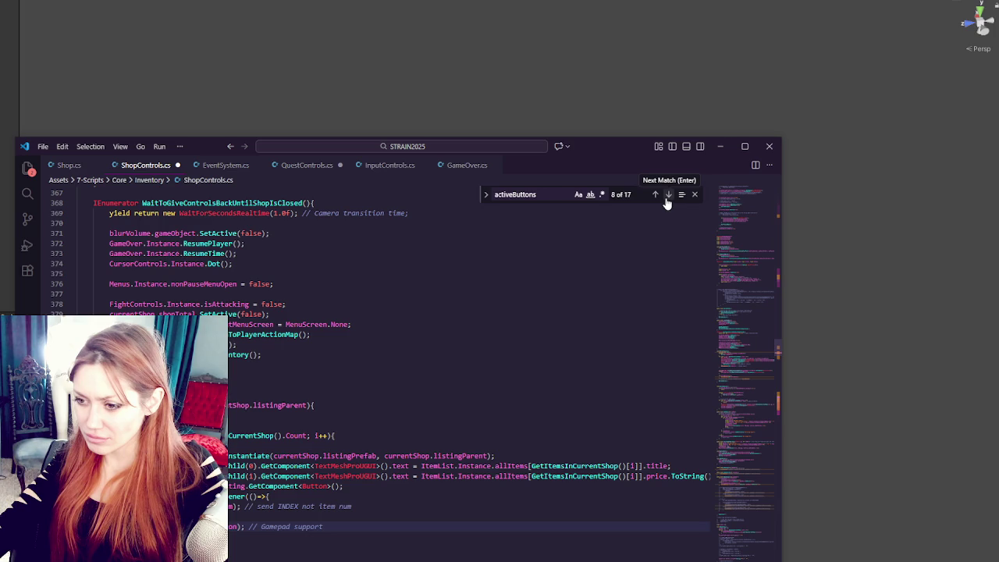
pyautogui.click(668, 195)
pyautogui.click(668, 195)
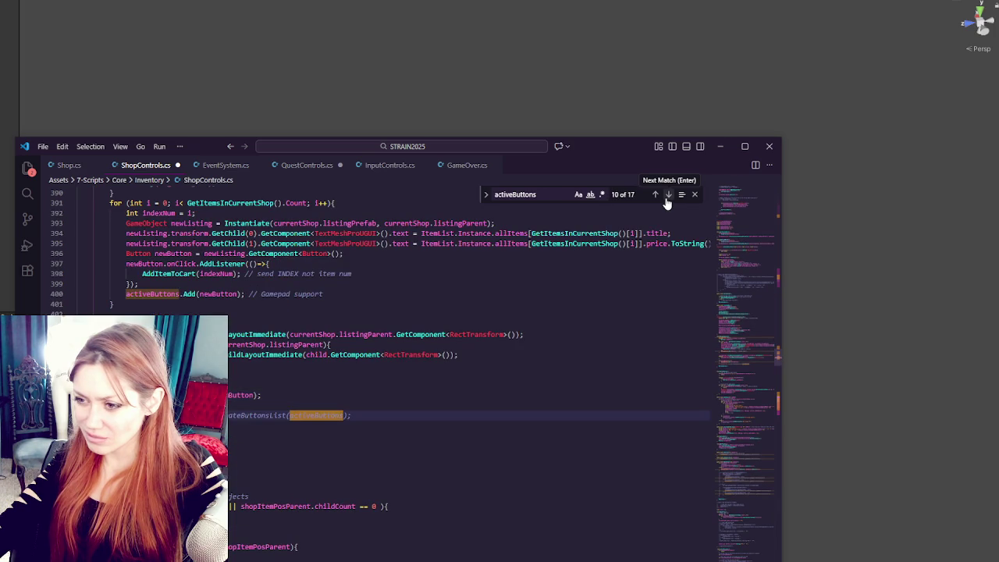
pyautogui.click(668, 195)
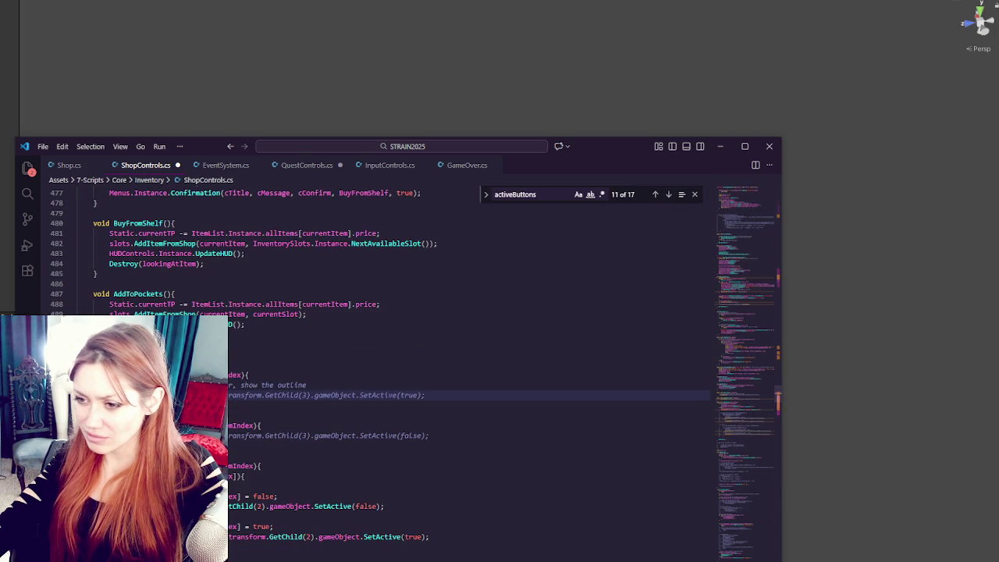
pyautogui.scroll(-4, 468, 375)
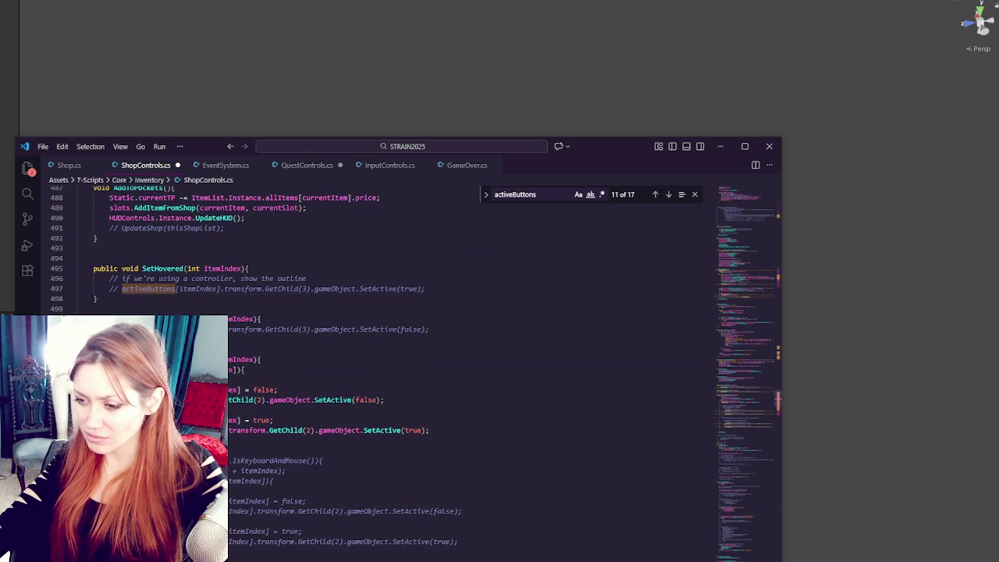
# Step: Change both SetActive lines to use shopItemPosParent.GetChild(itemIndex) instead of activeButtons[itemIndex].transform, and save
pyautogui.hotkey('ctrl', 'v')
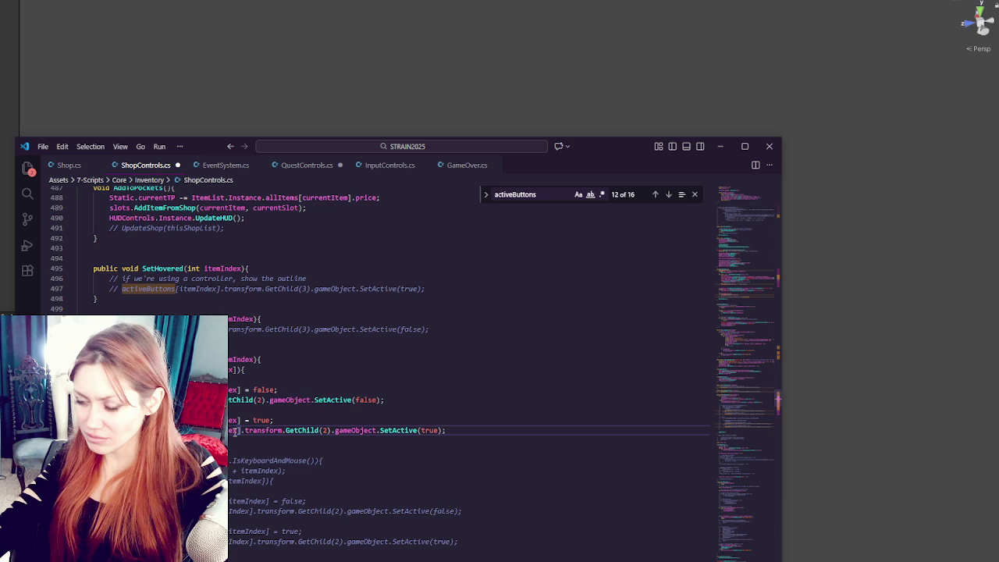
pyautogui.write('d')
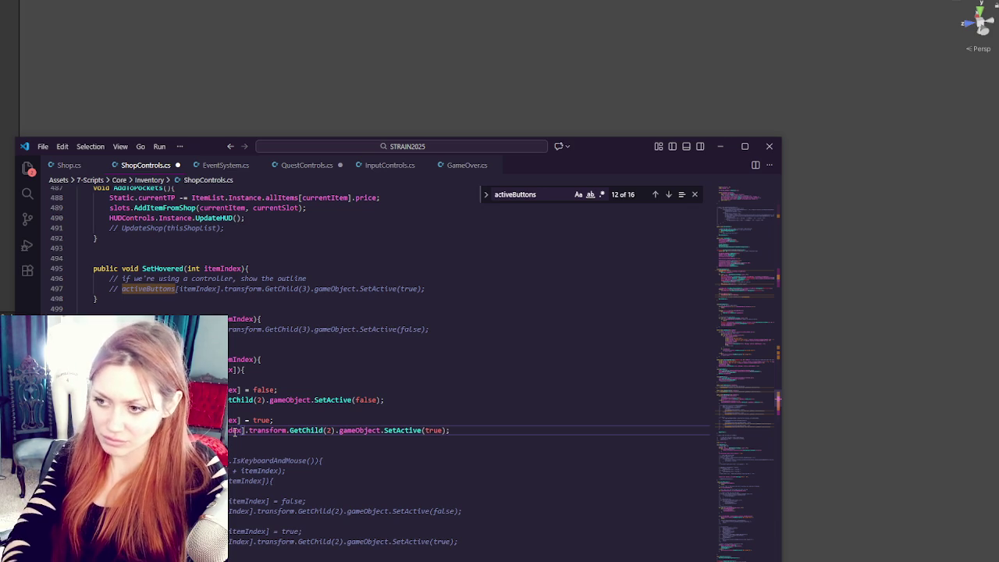
pyautogui.write('[itemIndex].')
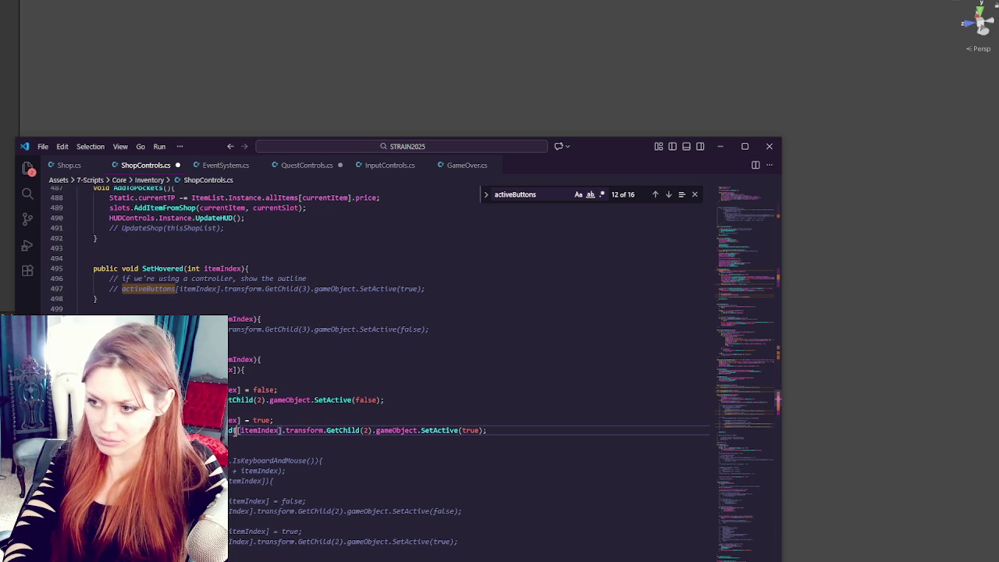
pyautogui.write('[itemIndex].')
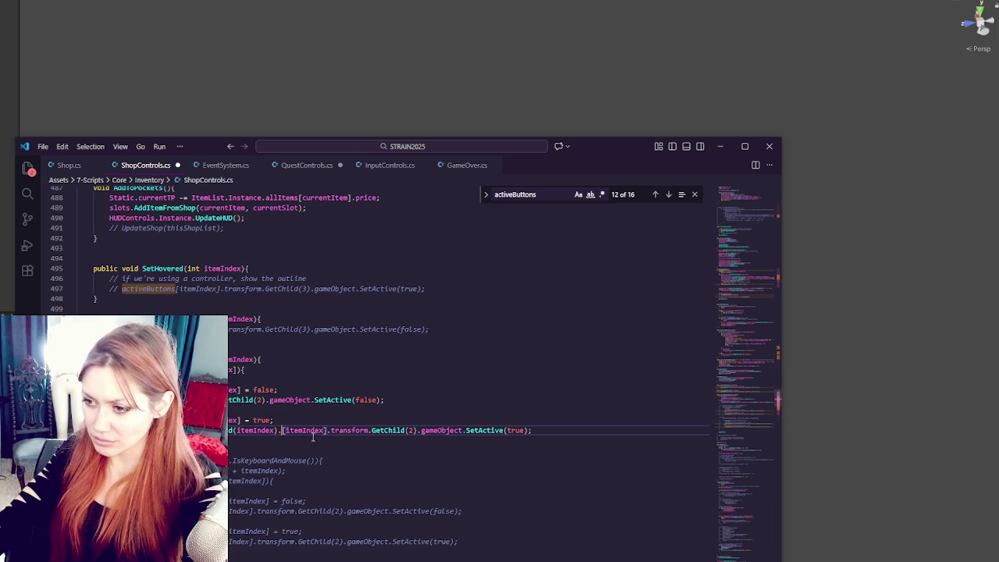
pyautogui.keyDown('shift'); pyautogui.click(371, 430); pyautogui.keyUp('shift')
pyautogui.press('BackSpace')
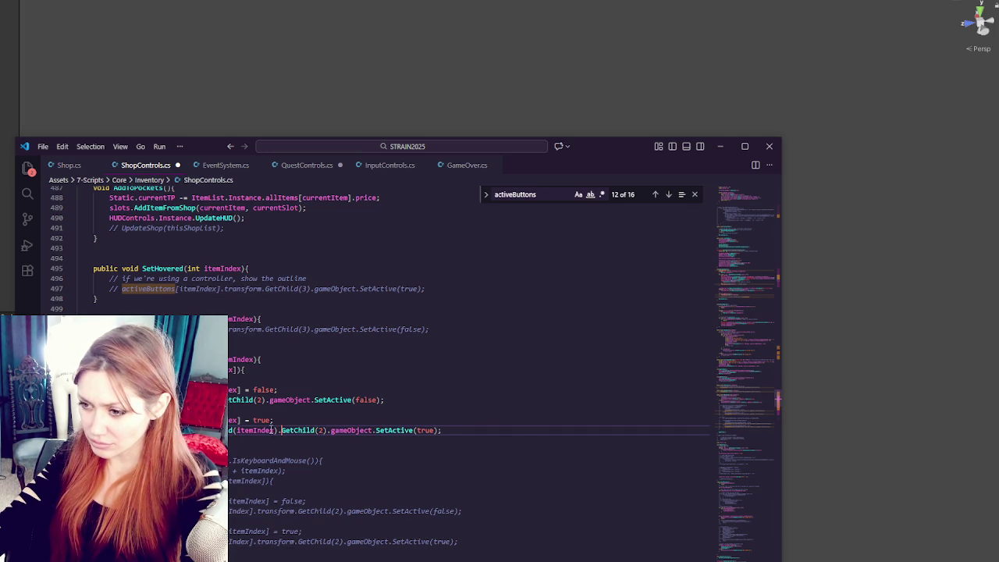
pyautogui.write(')')
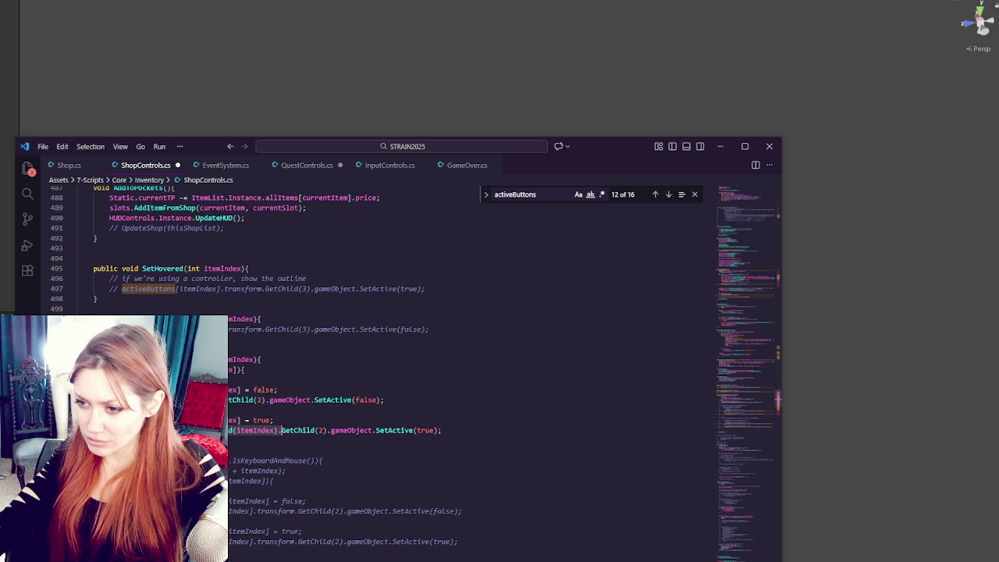
pyautogui.press('Up')
pyautogui.press('Up')
pyautogui.press('Up')
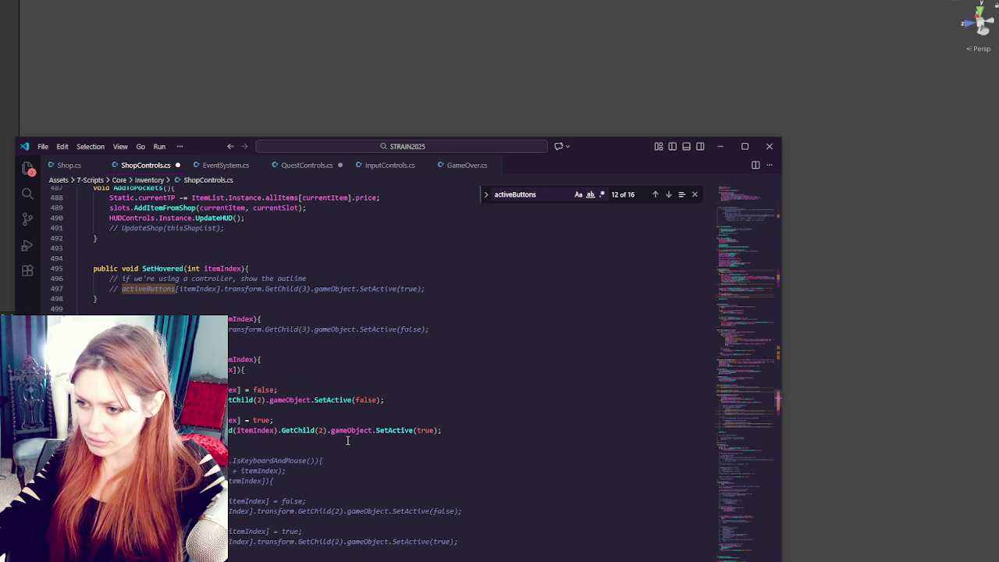
pyautogui.hotkey('ctrl', 'v')
pyautogui.click(396, 419)
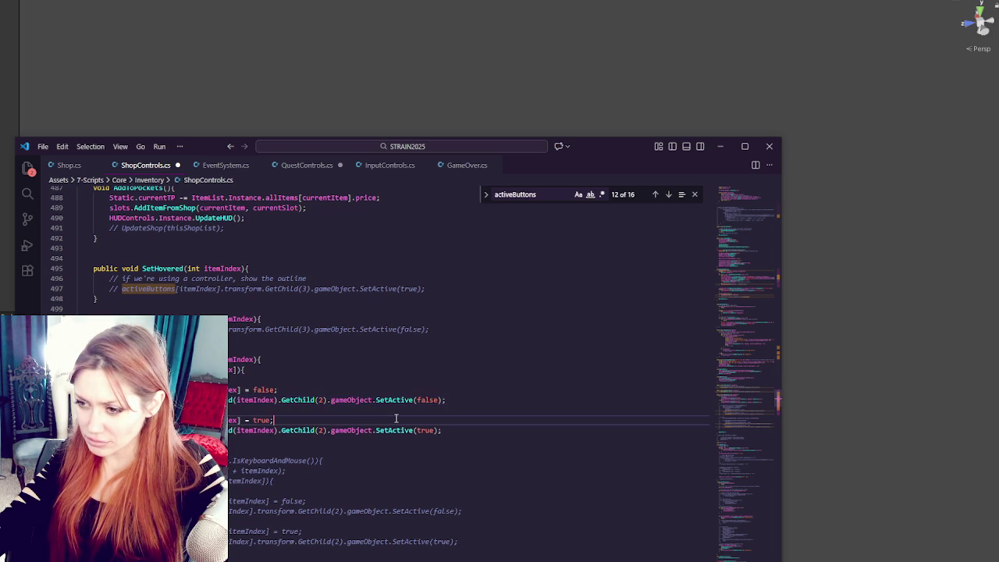
pyautogui.hotkey('ctrl', 's')
pyautogui.scroll(-2, 396, 419)
# Step: Check AddItemToCart once more, then return to Unity to recompile the scripts
pyautogui.click(4, 265)
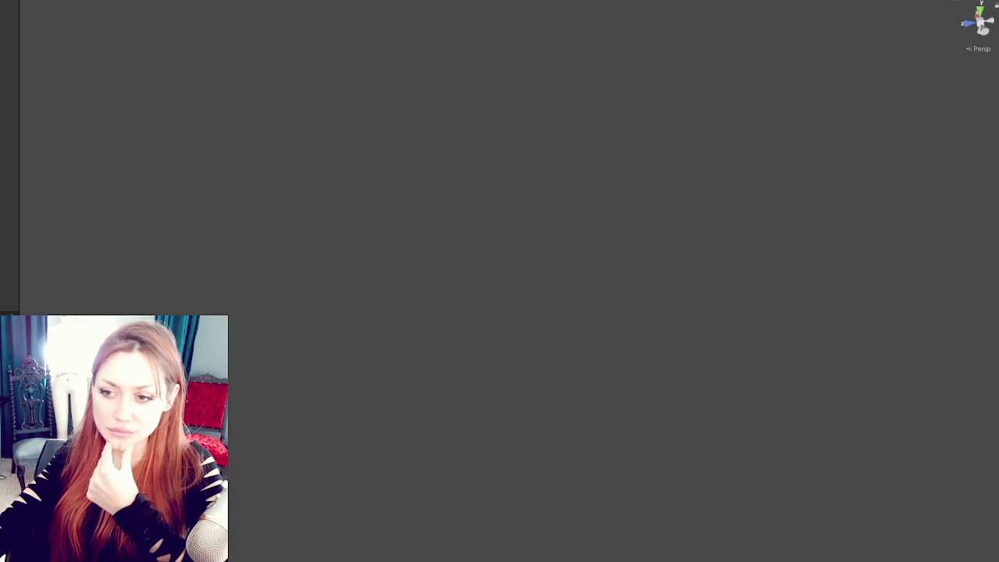
pyautogui.hotkey('alt', 'Tab')
pyautogui.scroll(10, 244, 339)
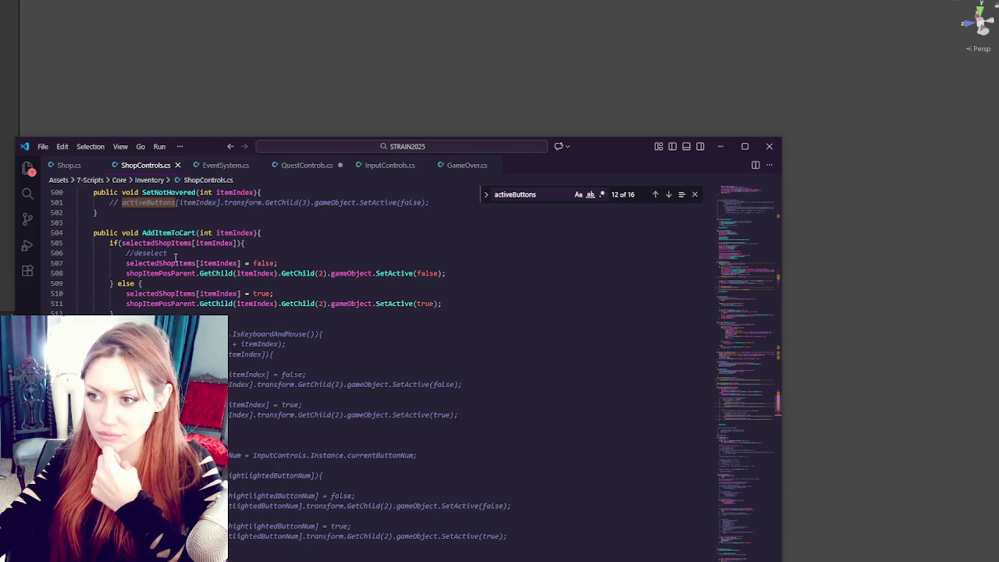
pyautogui.click(259, 234)
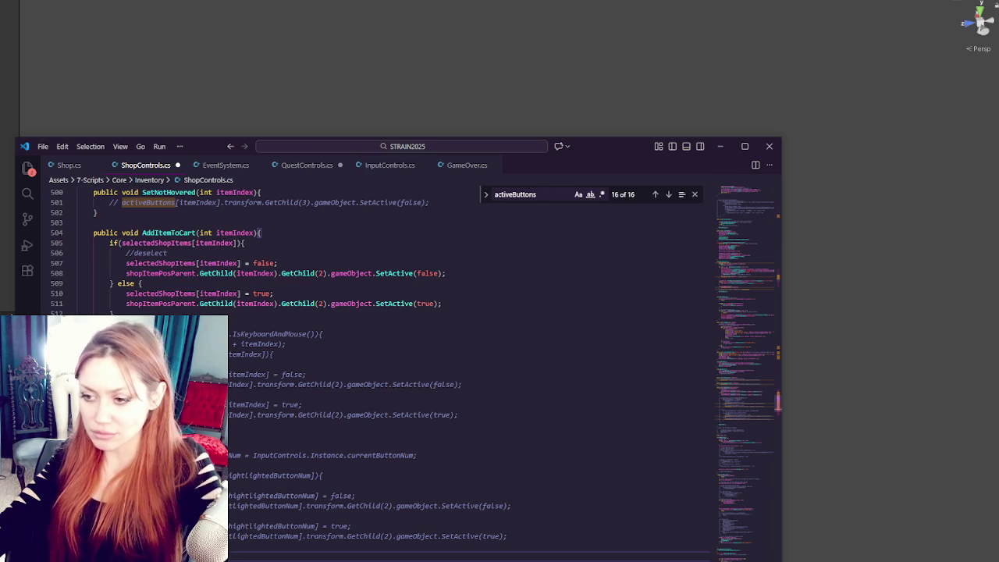
pyautogui.hotkey('alt', 'Tab')
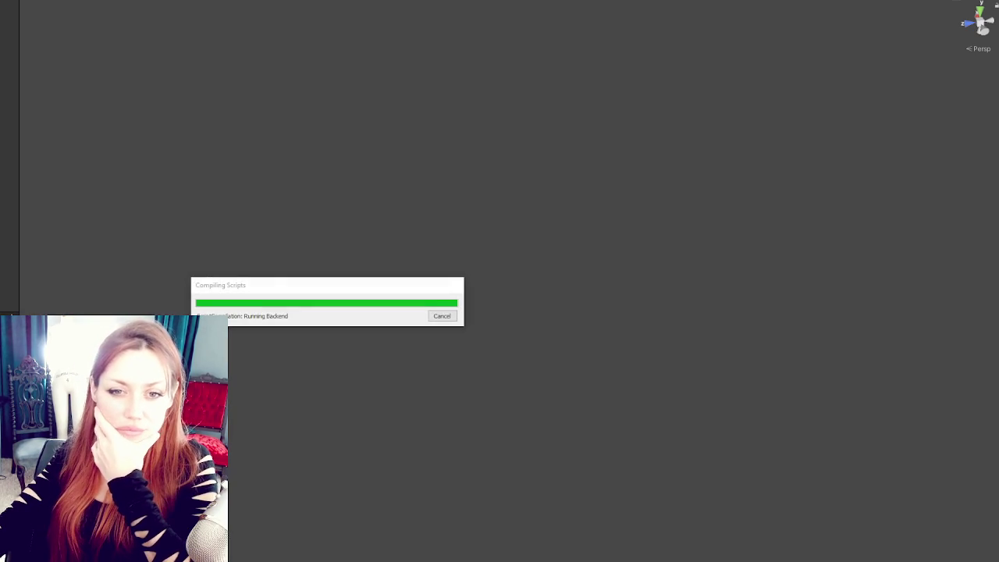
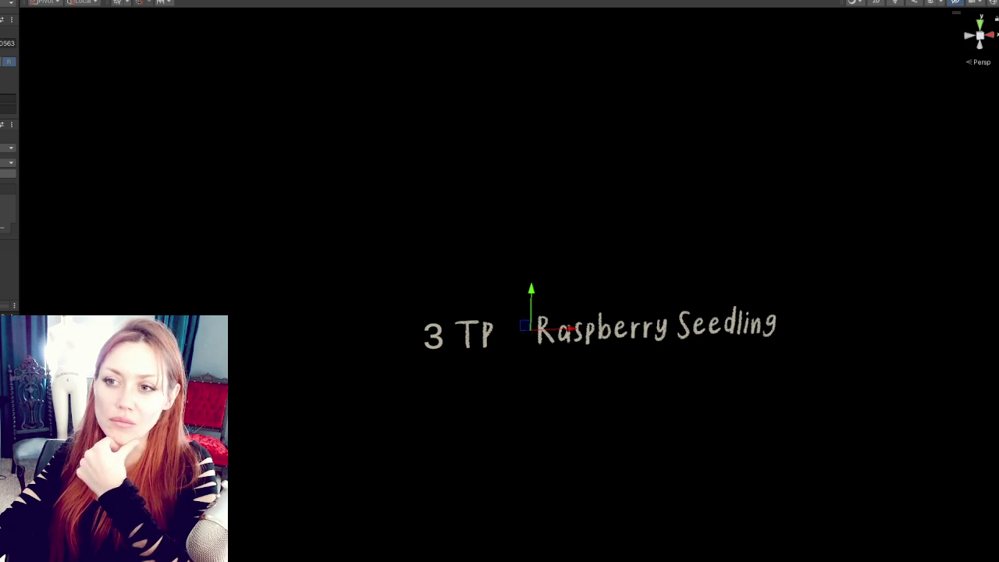
# Step: Inspect the chalkboard's Raspberry Seedling and CONFIRM texts from the front, then bring up ShopControls.cs
pyautogui.press('Escape')
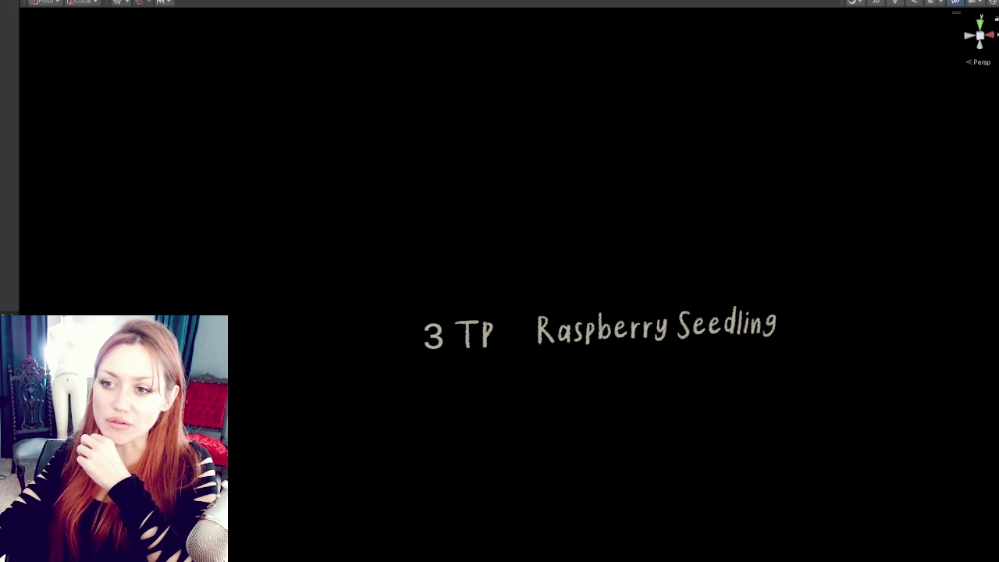
pyautogui.click(593, 328)
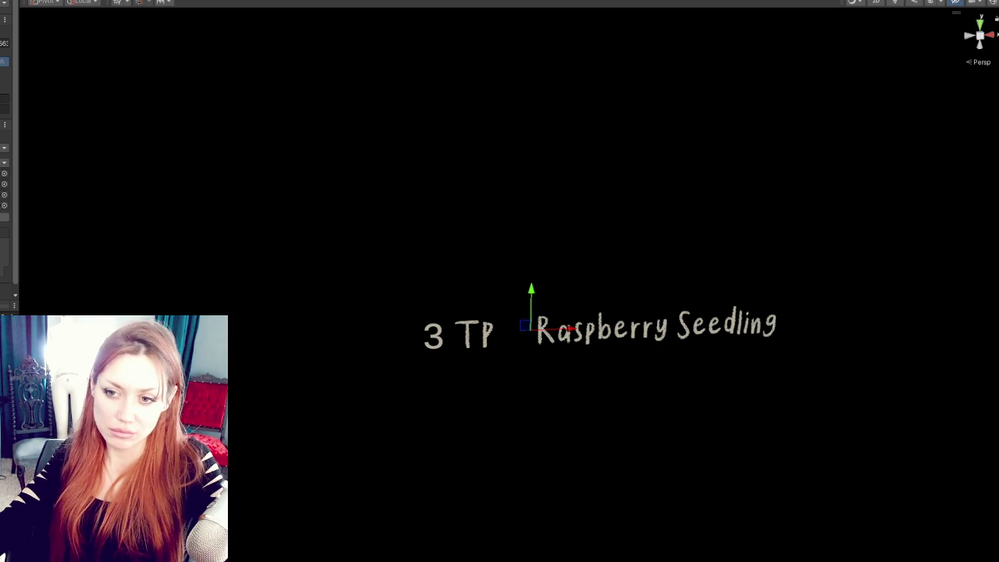
pyautogui.press('f')
pyautogui.moveTo(421, 273); pyautogui.dragTo(261, 267)
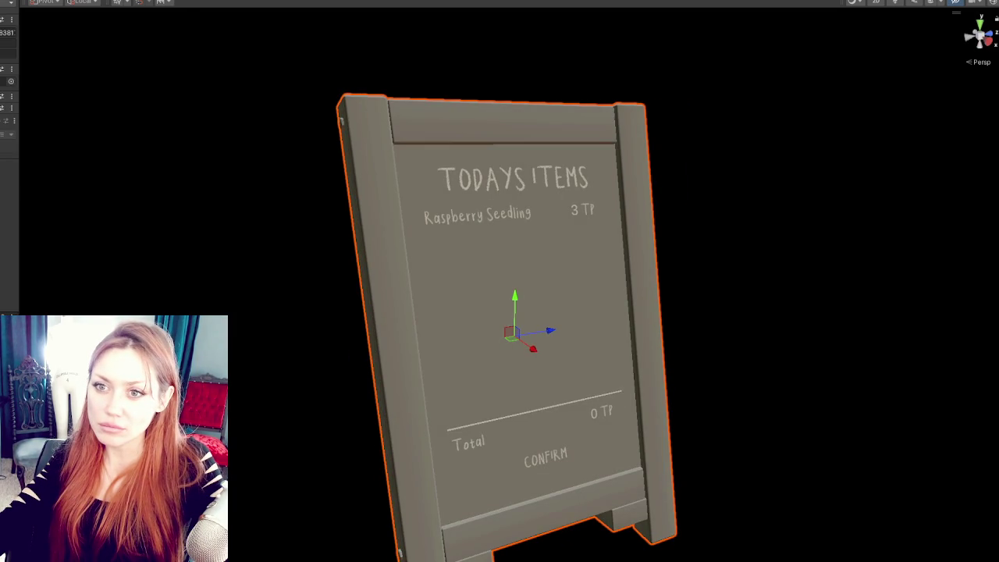
pyautogui.click(6, 61)
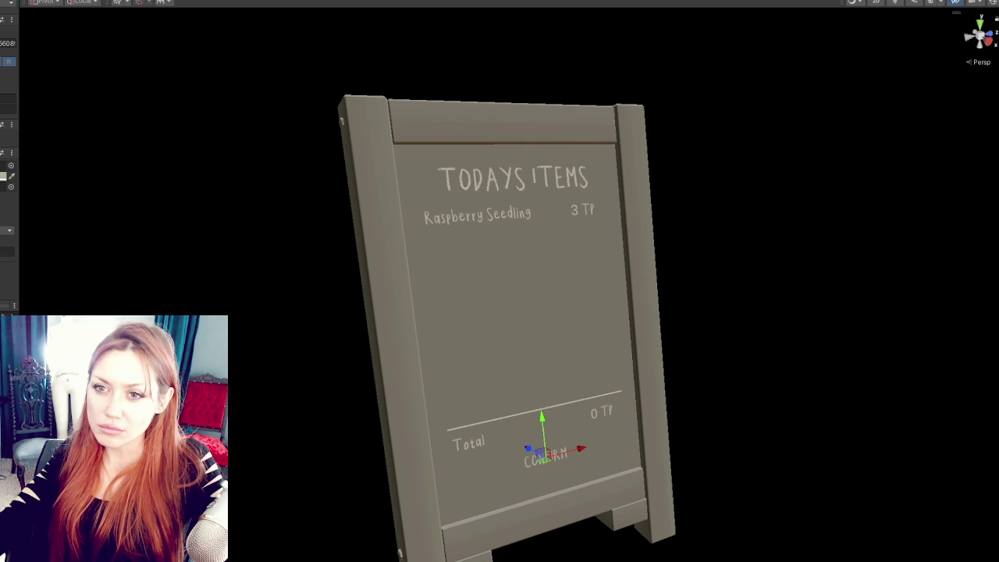
pyautogui.scroll(-3, 8, 156)
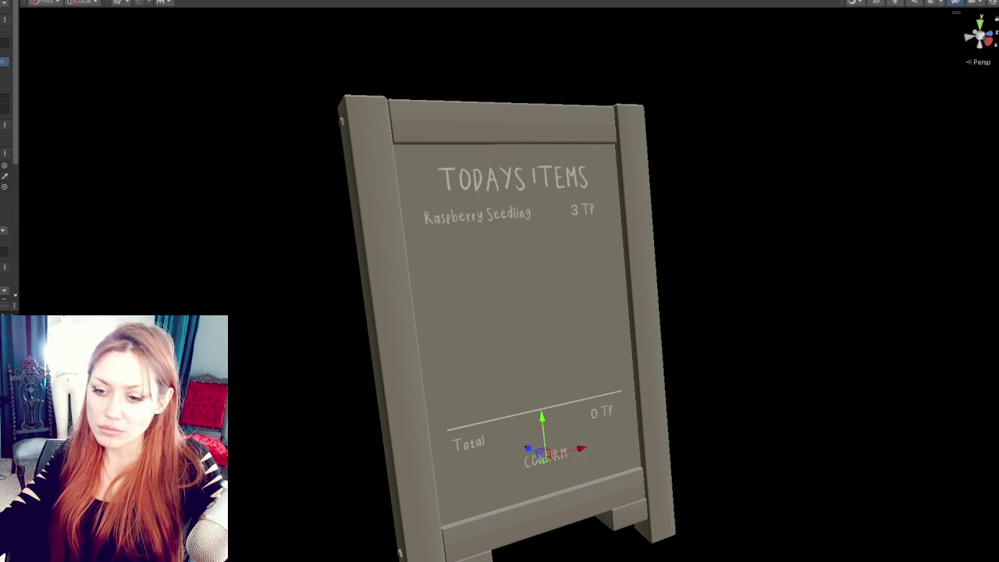
pyautogui.hotkey('alt', 'Tab')
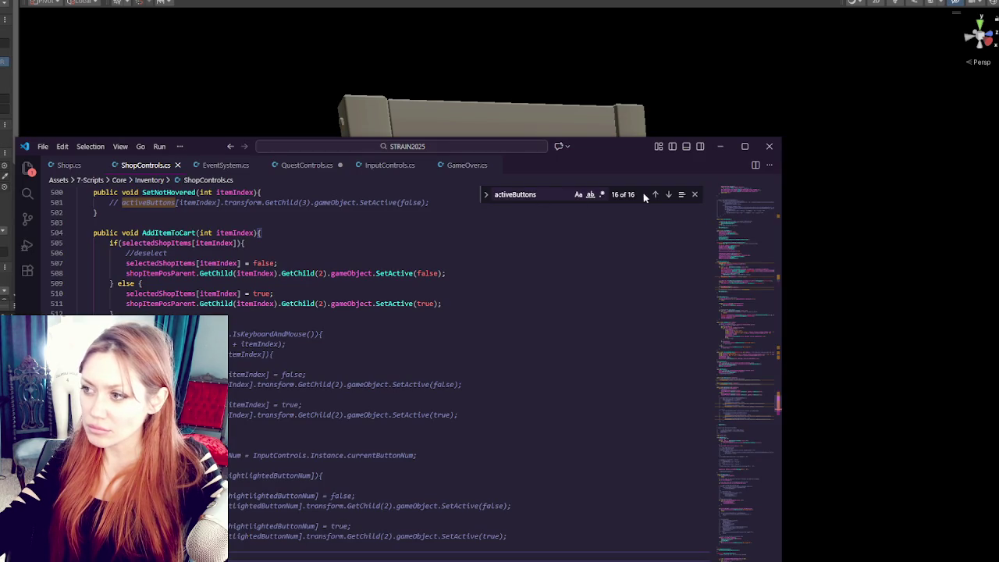
# Step: Restore the activeButtons outline lines in SetHovered and SetNotHovered and review the matches
pyautogui.hotkey('ctrl', 'z')
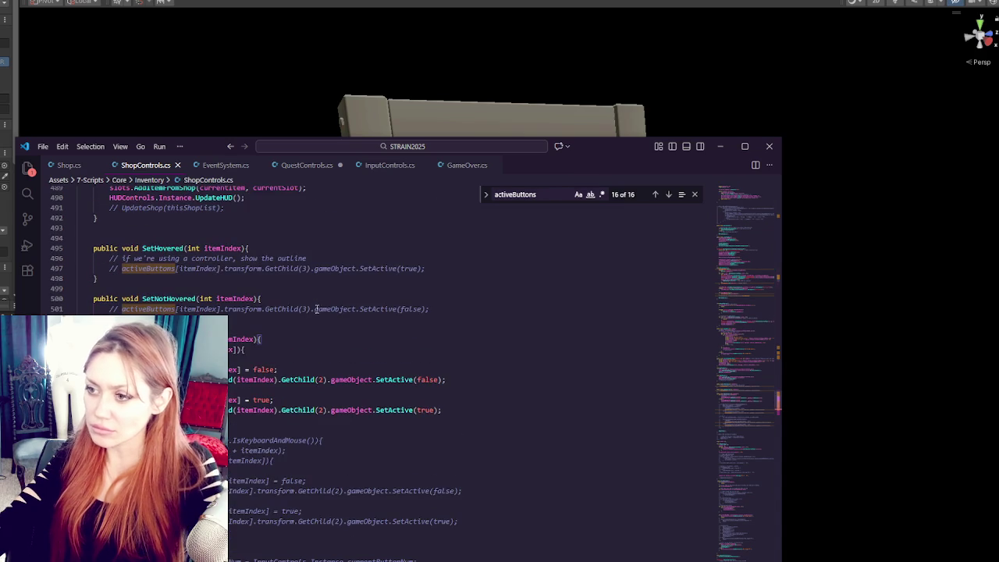
pyautogui.hotkey('ctrl', 'z')
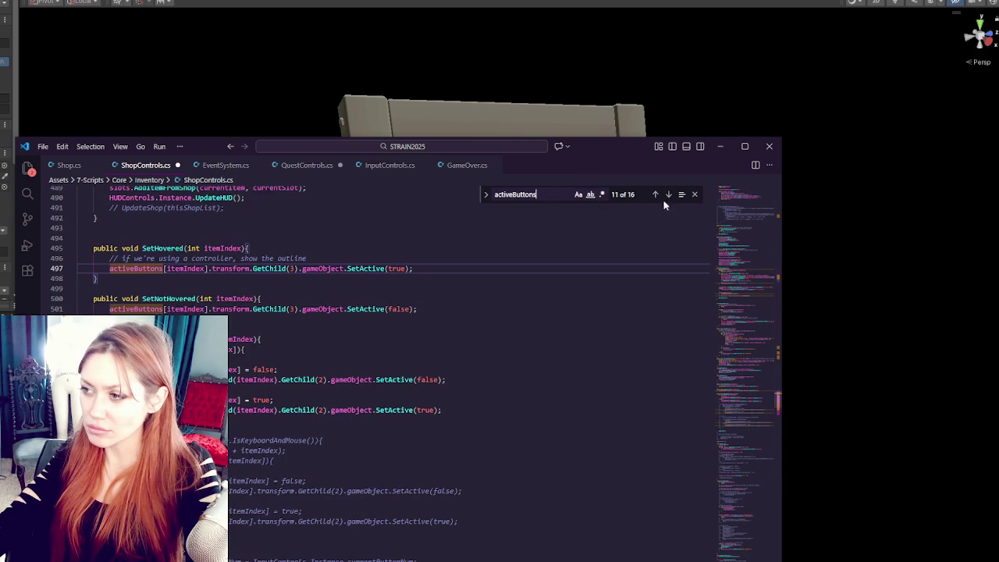
pyautogui.click(667, 195)
pyautogui.click(667, 195)
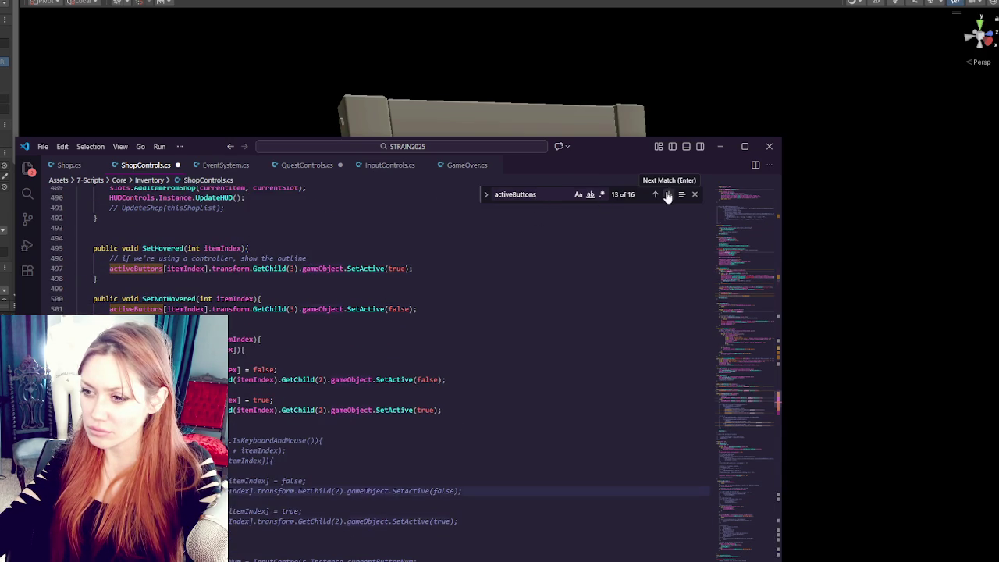
pyautogui.click(667, 195)
pyautogui.click(667, 195)
pyautogui.click(668, 195)
pyautogui.click(667, 195)
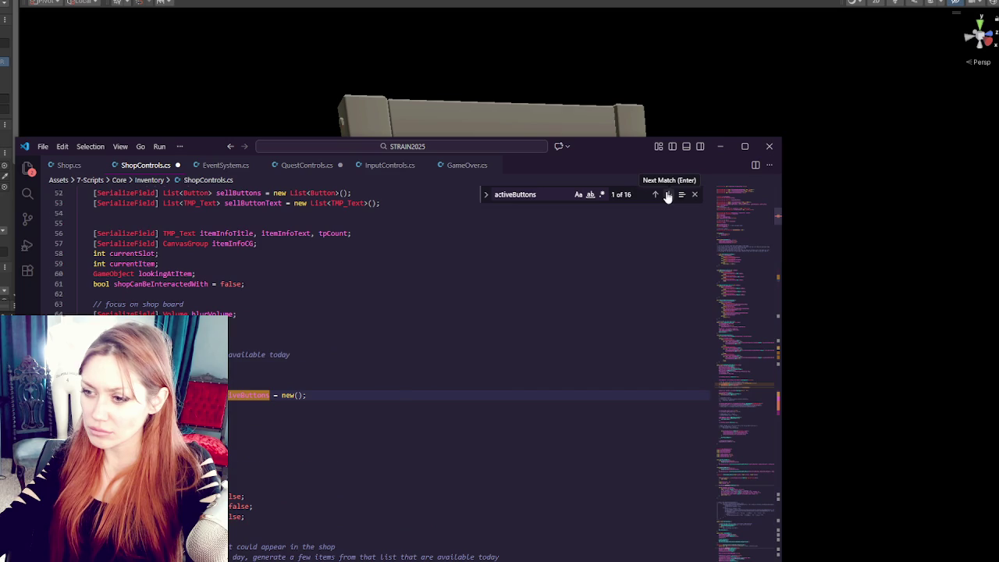
pyautogui.click(668, 195)
# Step: Delete the leftover text near line 506 and step through the later activeButtons matches
pyautogui.click(392, 396)
pyautogui.press('Down')
pyautogui.press('Down')
pyautogui.press('Down')
pyautogui.moveTo(409, 393); pyautogui.dragTo(413, 400)
pyautogui.press('BackSpace')
pyautogui.click(370, 426)
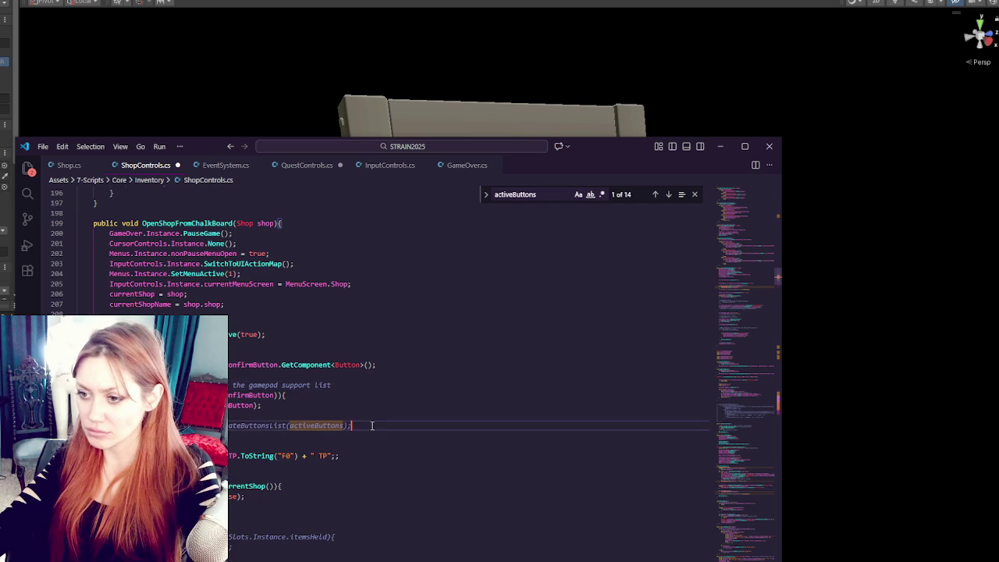
pyautogui.click(669, 195)
pyautogui.click(668, 195)
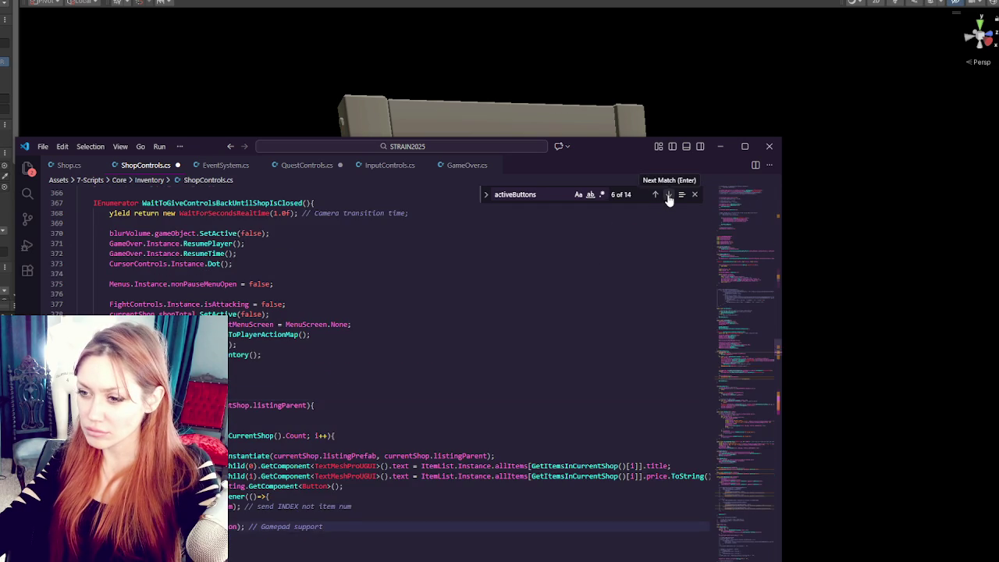
pyautogui.click(669, 196)
pyautogui.click(669, 195)
# Step: Uncomment the activeButtons line 532 and cycle through the remaining matches
pyautogui.click(362, 412)
pyautogui.hotkey('ctrl', '/')
pyautogui.click(668, 195)
pyautogui.click(669, 194)
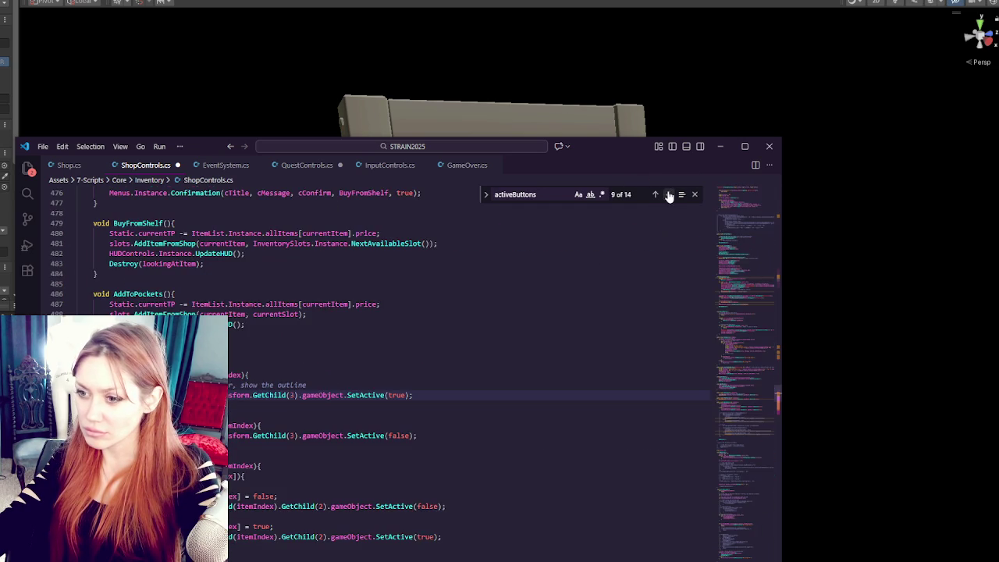
pyautogui.click(668, 194)
pyautogui.click(669, 195)
pyautogui.click(669, 195)
pyautogui.click(669, 195)
pyautogui.click(669, 195)
pyautogui.click(669, 195)
# Step: Review every 'inputcon' match, then save ShopControls.cs and return to Unity to recompile
pyautogui.doubleClick(540, 197)
pyautogui.write('inputcon')
pyautogui.click(667, 195)
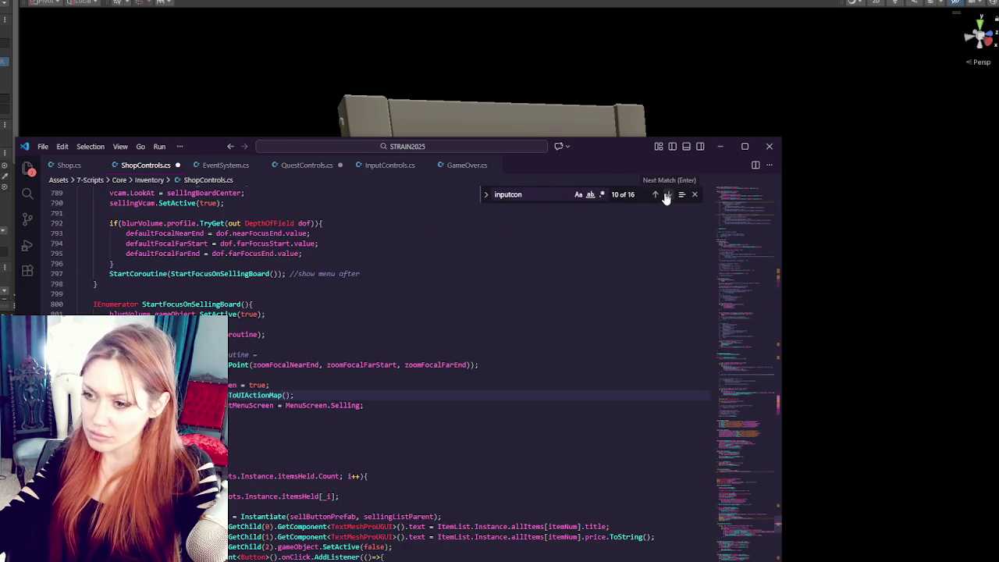
pyautogui.click(667, 195)
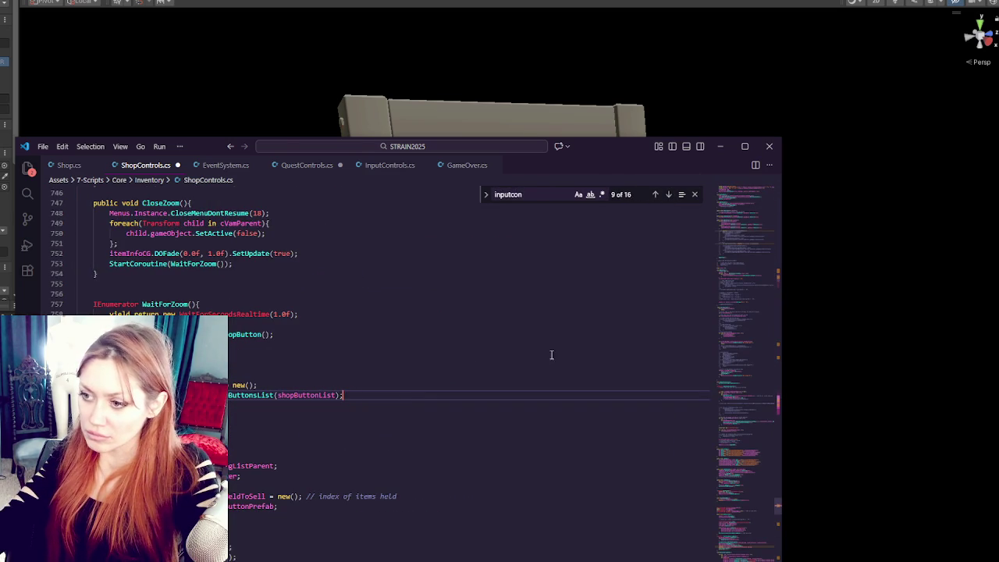
pyautogui.click(668, 195)
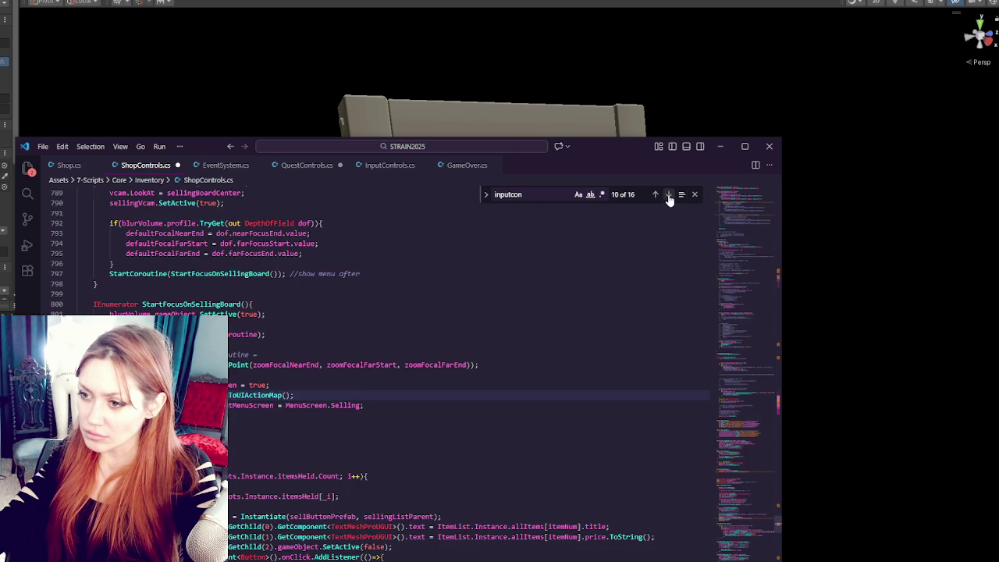
pyautogui.click(669, 195)
pyautogui.click(669, 195)
pyautogui.click(669, 195)
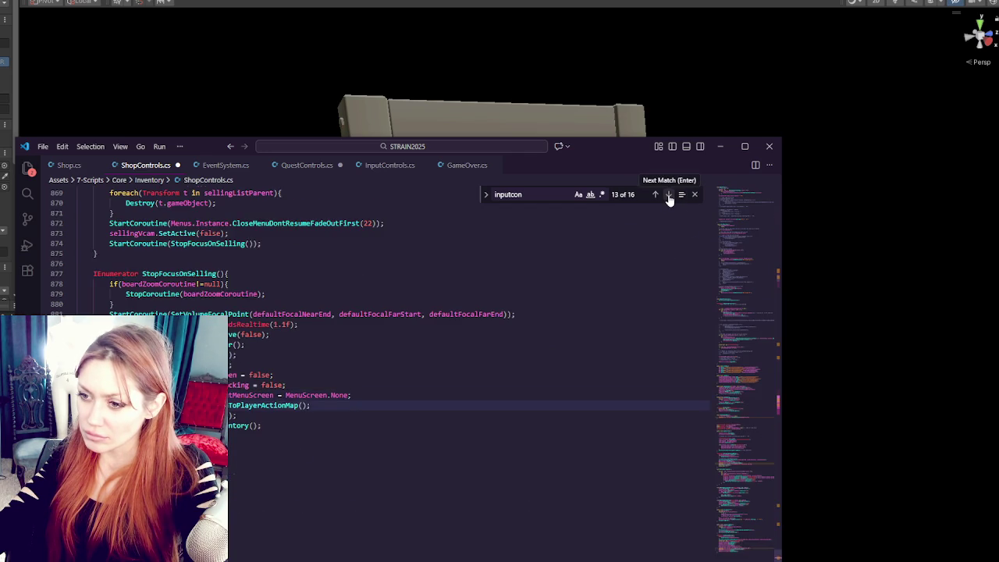
pyautogui.click(668, 195)
pyautogui.click(669, 195)
pyautogui.click(669, 195)
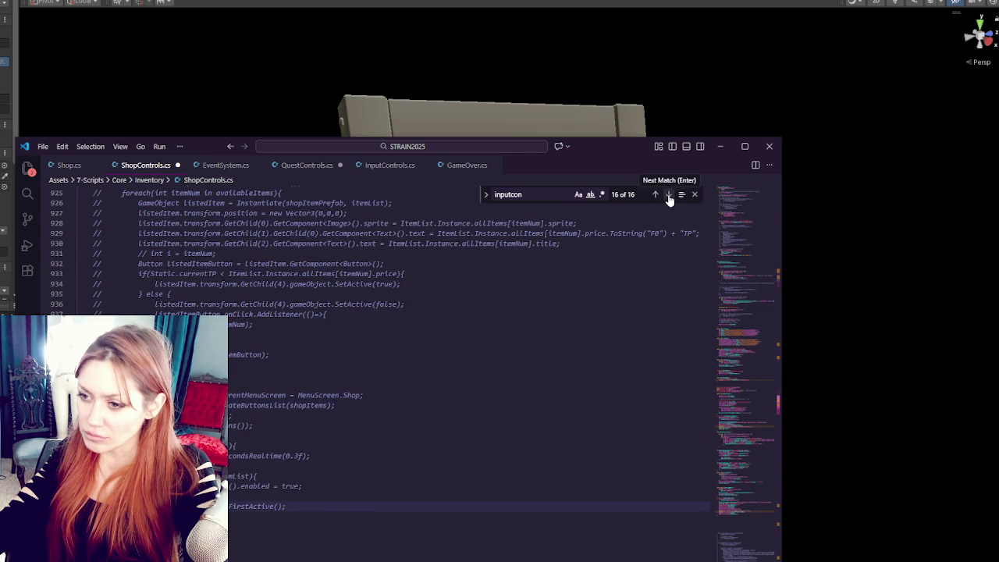
pyautogui.click(669, 195)
pyautogui.hotkey('ctrl', 's')
pyautogui.hotkey('alt', 'Tab')
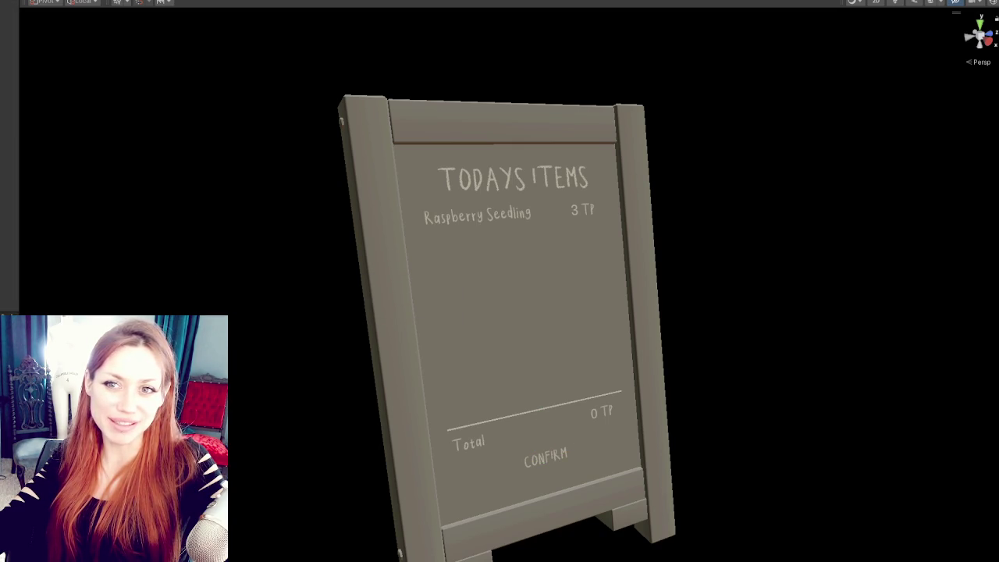
# Step: Save the modified board prefab, then continue the saved game from the STRAIN title menu
pyautogui.click(298, 330)
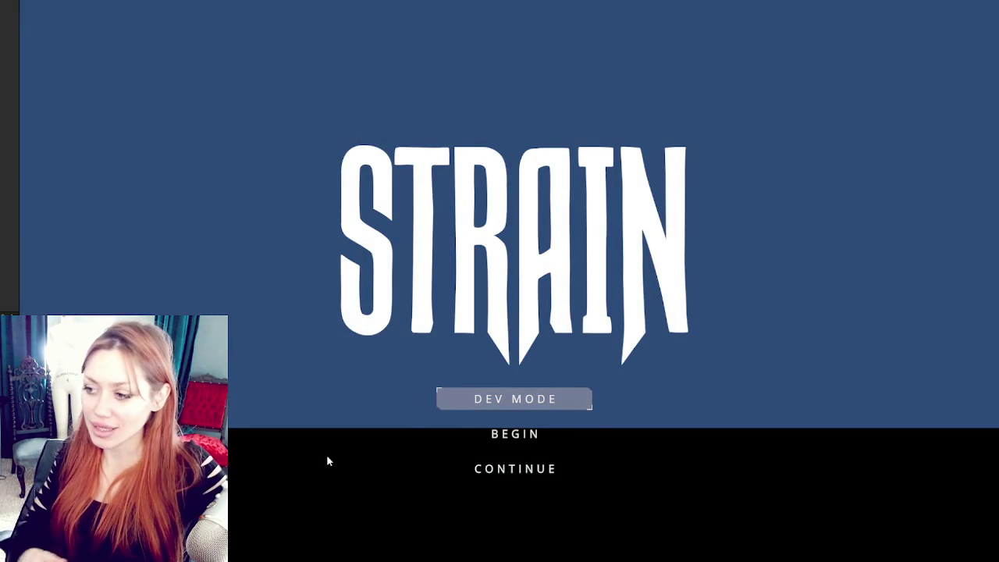
pyautogui.press('Down')
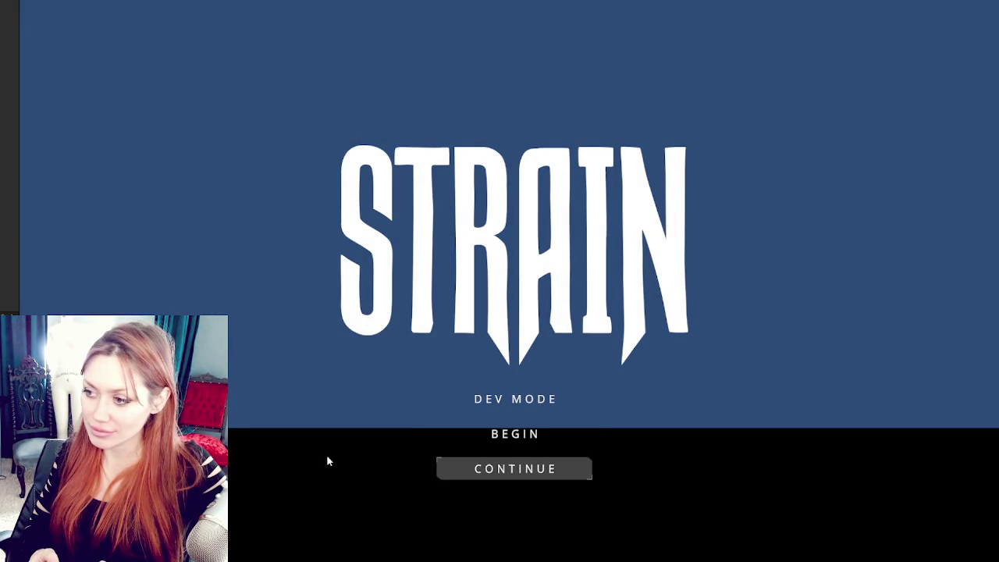
pyautogui.press('Return')
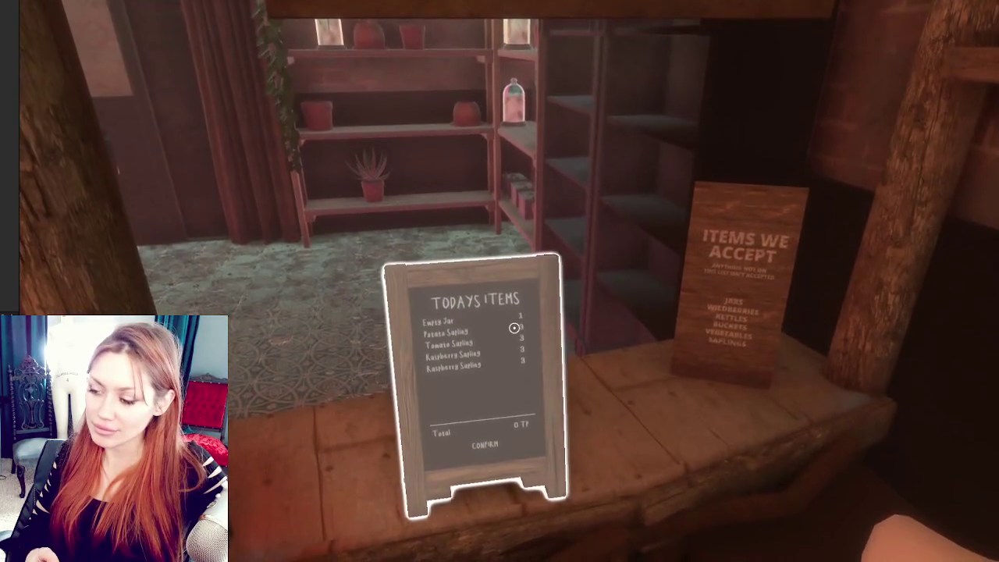
pyautogui.click(514, 328)
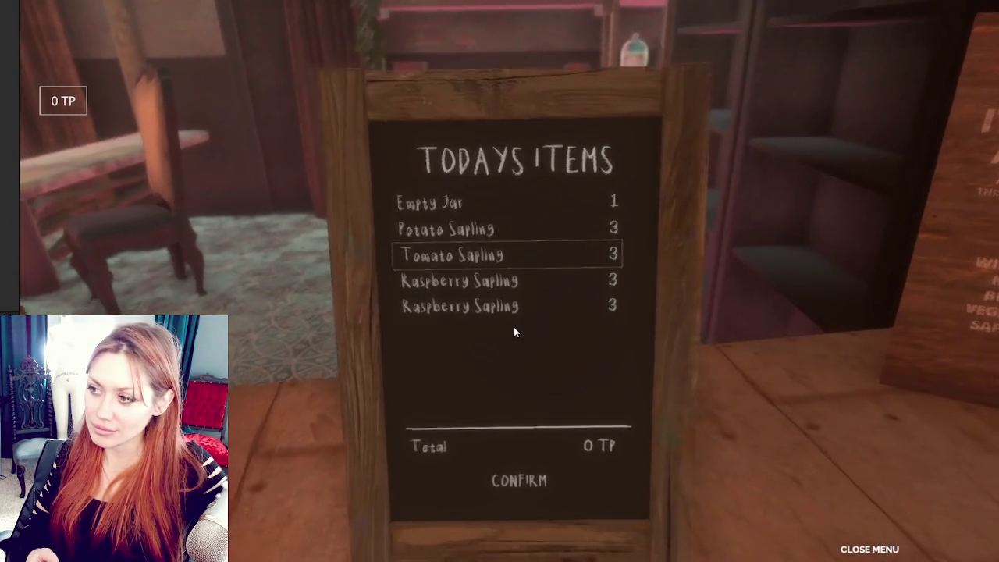
pyautogui.press('Down')
pyautogui.press('Down')
pyautogui.press('Down')
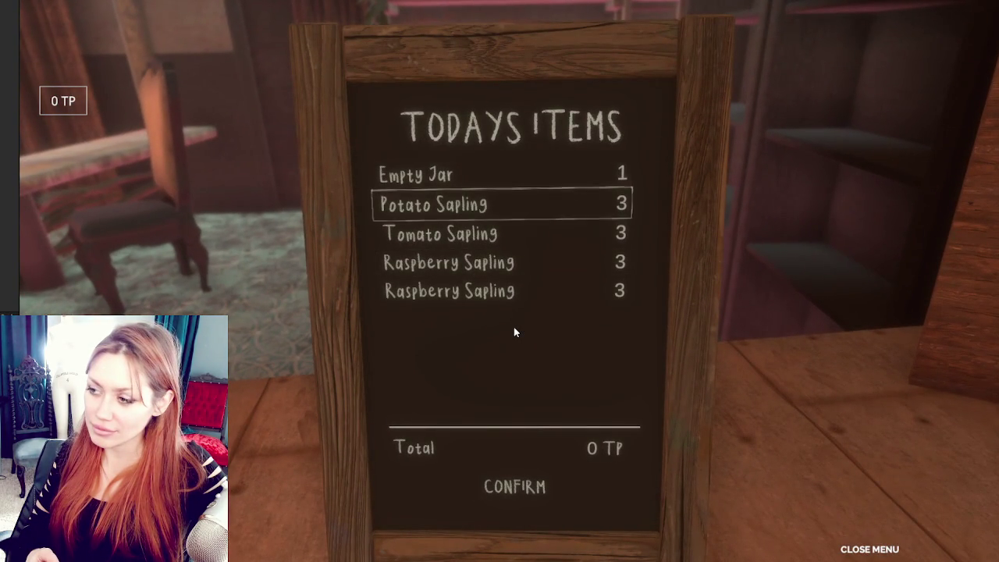
pyautogui.press('Down')
pyautogui.press('Down')
pyautogui.press('Down')
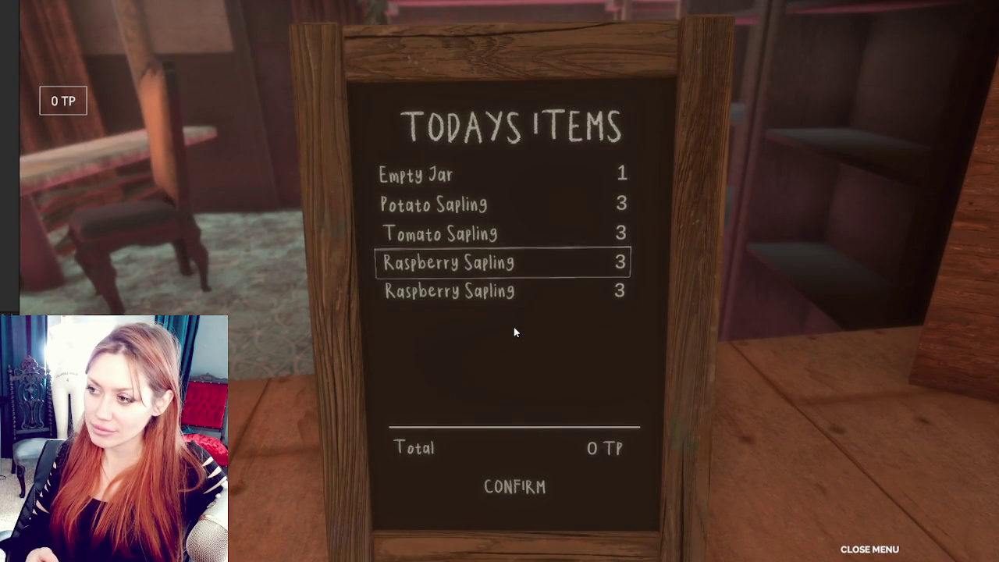
pyautogui.press('Up')
pyautogui.press('Up')
pyautogui.press('Up')
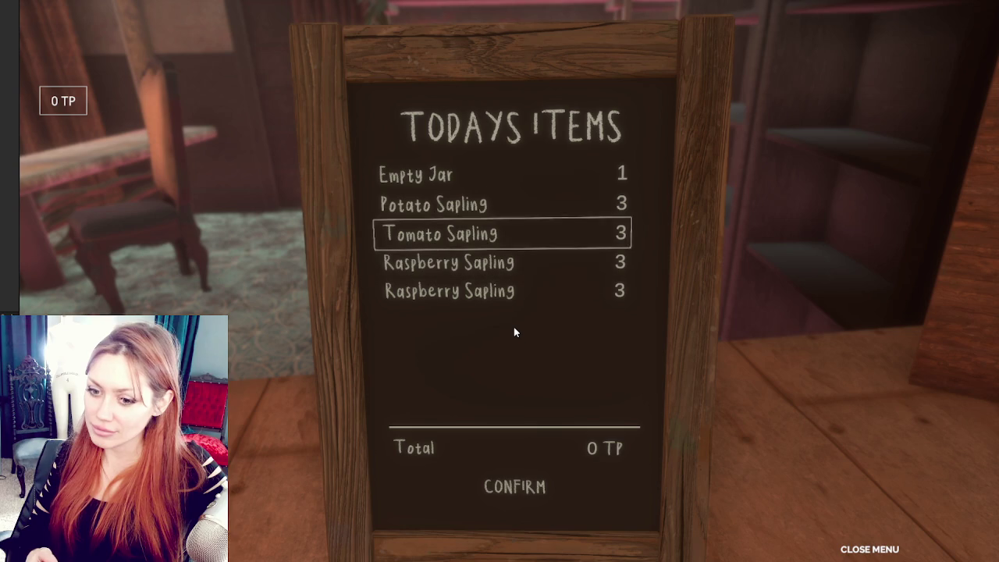
pyautogui.press('Escape')
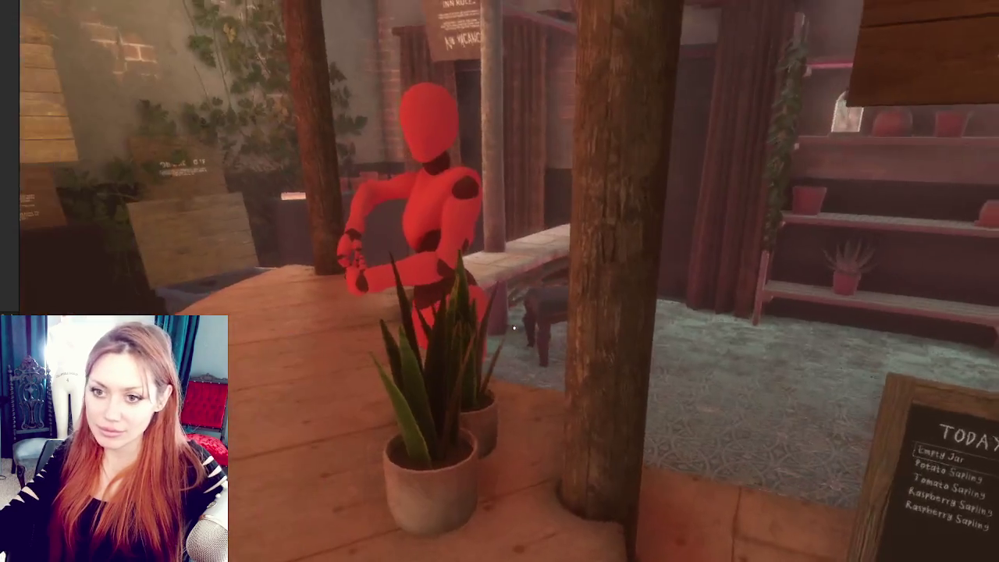
pyautogui.press('Tab')
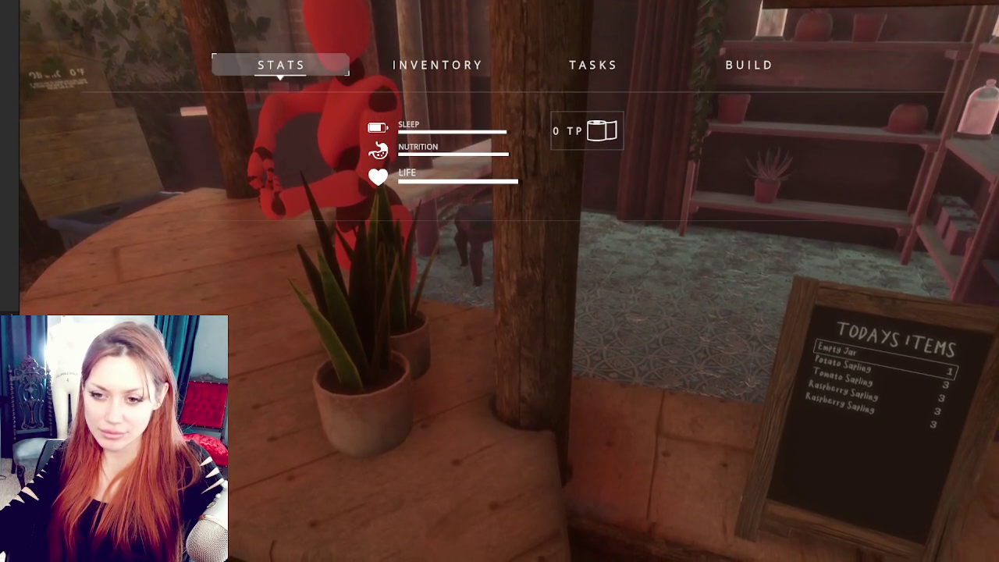
pyautogui.press('Tab')
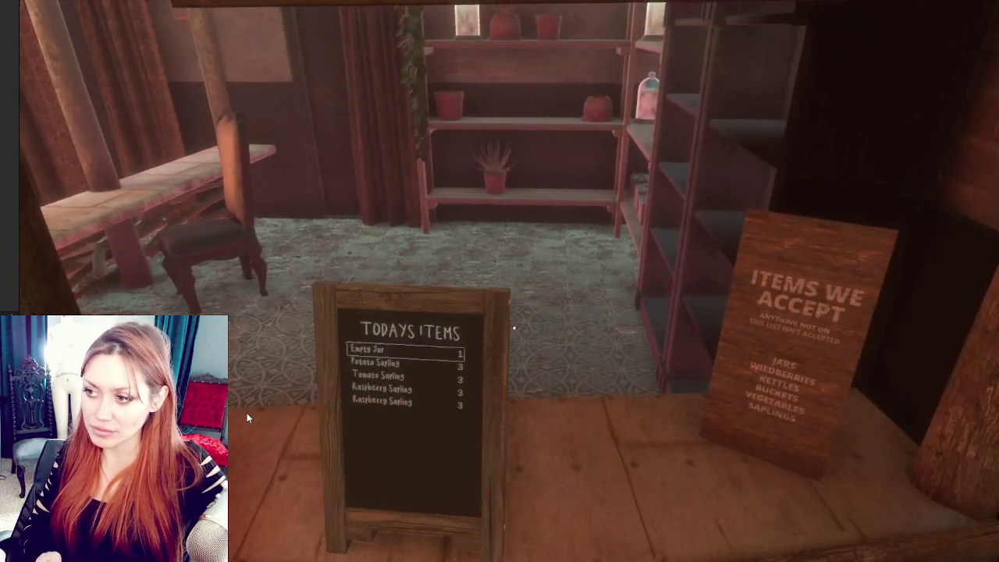
pyautogui.moveTo(514, 327)
pyautogui.press('e')
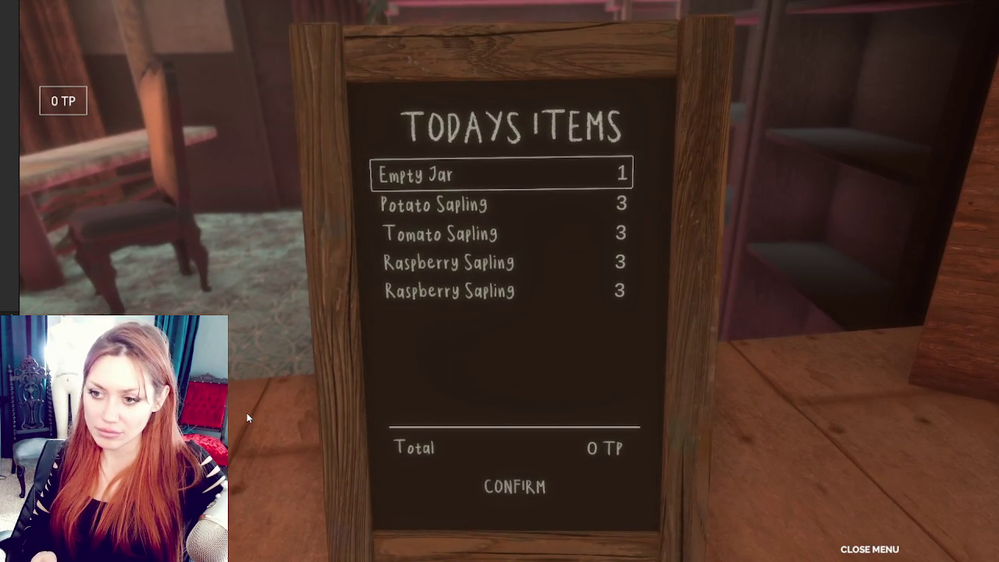
pyautogui.press('Down')
pyautogui.press('Down')
pyautogui.press('Down')
pyautogui.press('Down')
pyautogui.press('Down')
pyautogui.press('Down')
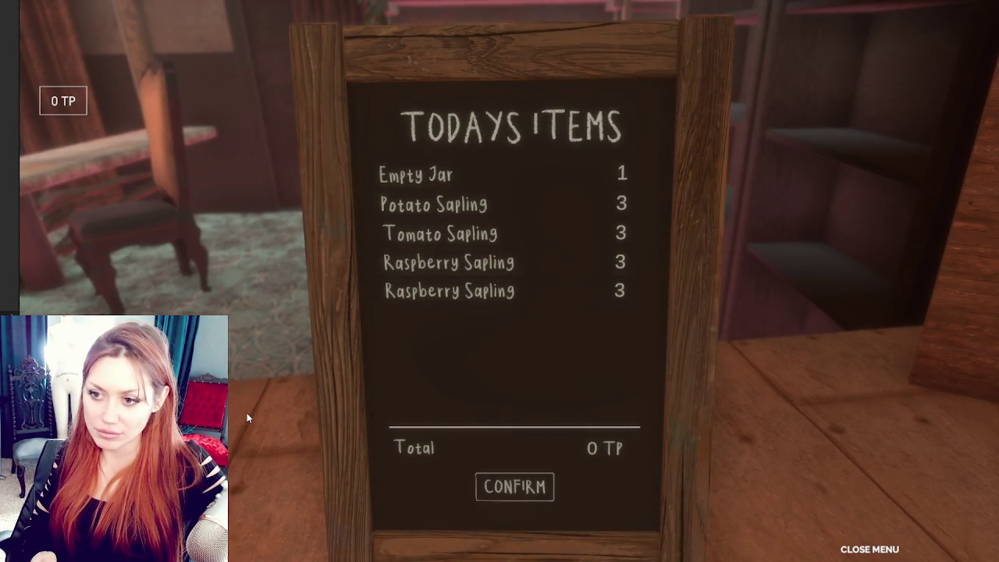
pyautogui.press('Down')
pyautogui.press('Down')
pyautogui.press('Down')
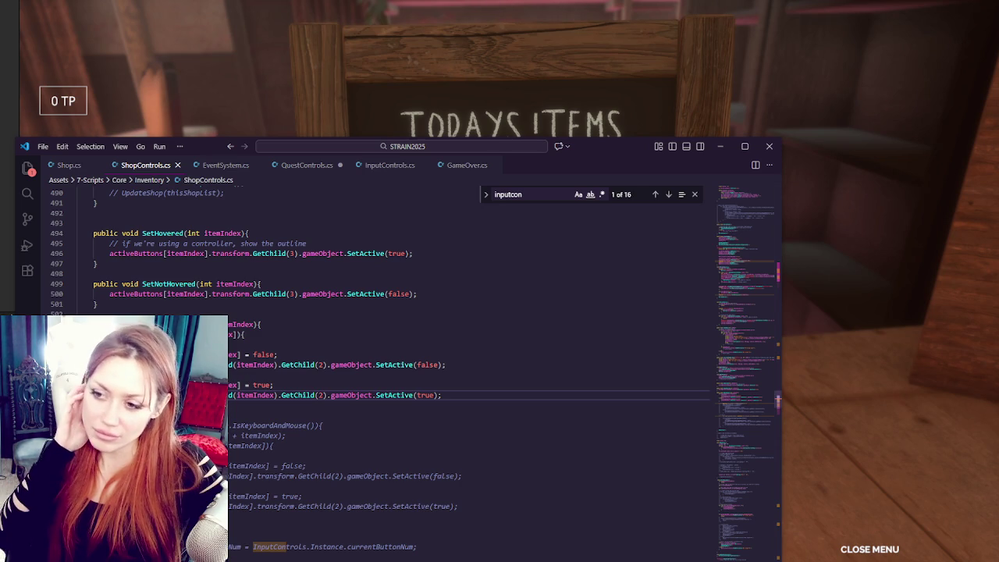
# Step: Comment out AddItemToCart's old selection toggle on lines 504–510
pyautogui.scroll(-2, 390, 374)
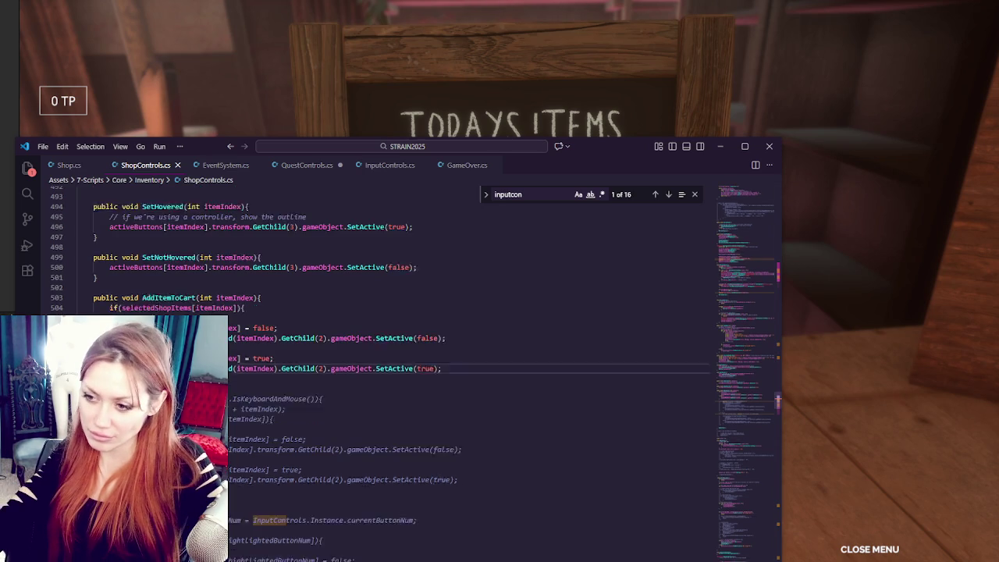
pyautogui.hotkey('shift', 'Up')
pyautogui.hotkey('shift', 'Up')
pyautogui.hotkey('shift', 'Up')
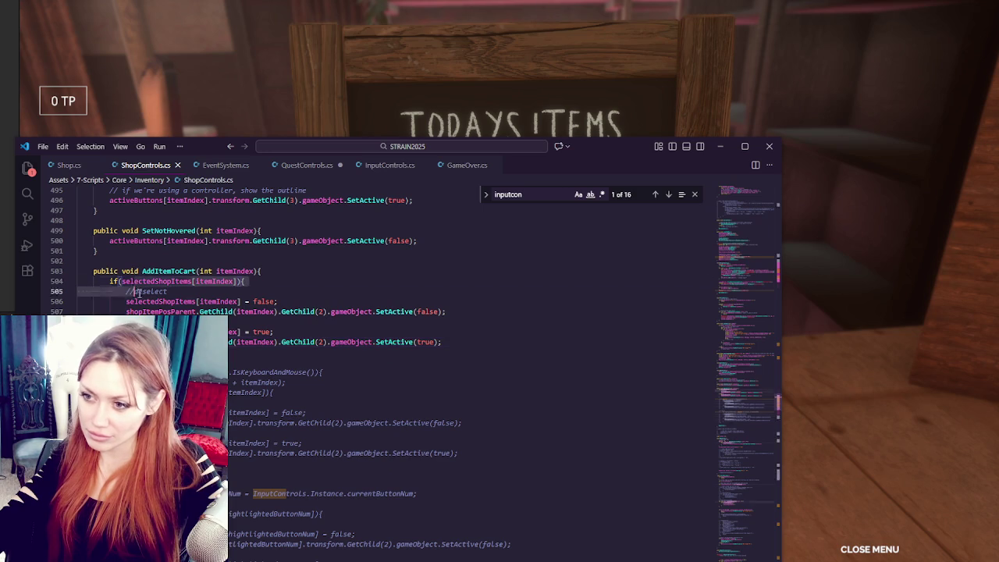
pyautogui.hotkey('shift', 'Home')
pyautogui.hotkey('ctrl', '/')
# Step: Uncomment the IsKeyboardAndMouse branch from line 513, save, and switch to Unity
pyautogui.scroll(-3, 391, 351)
pyautogui.hotkey('shift', 'Down')
pyautogui.hotkey('shift', 'Down')
pyautogui.hotkey('shift', 'Down')
pyautogui.hotkey('ctrl', '/')
pyautogui.hotkey('ctrl', 's')
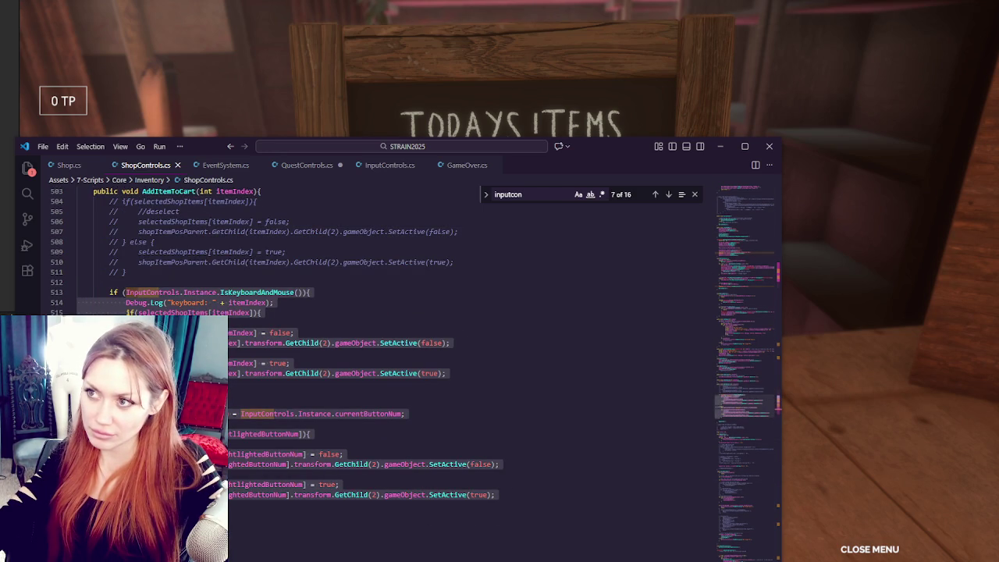
pyautogui.hotkey('alt', 'Tab')
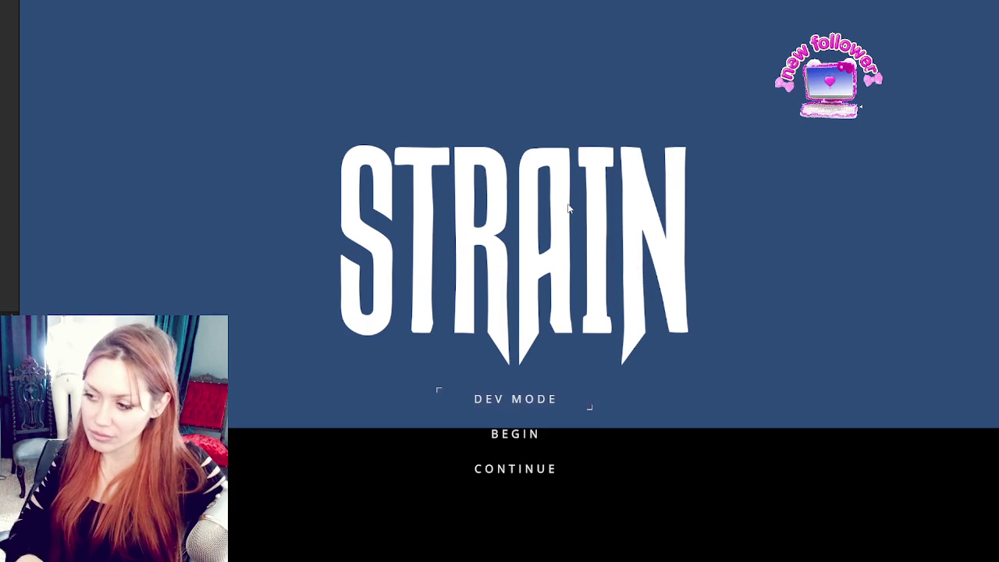
# Step: Continue the saved game and test the Todays Items menu: Empty Jar ticked with 1 TP total
pyautogui.press('Down')
pyautogui.press('Down')
pyautogui.press('Return')
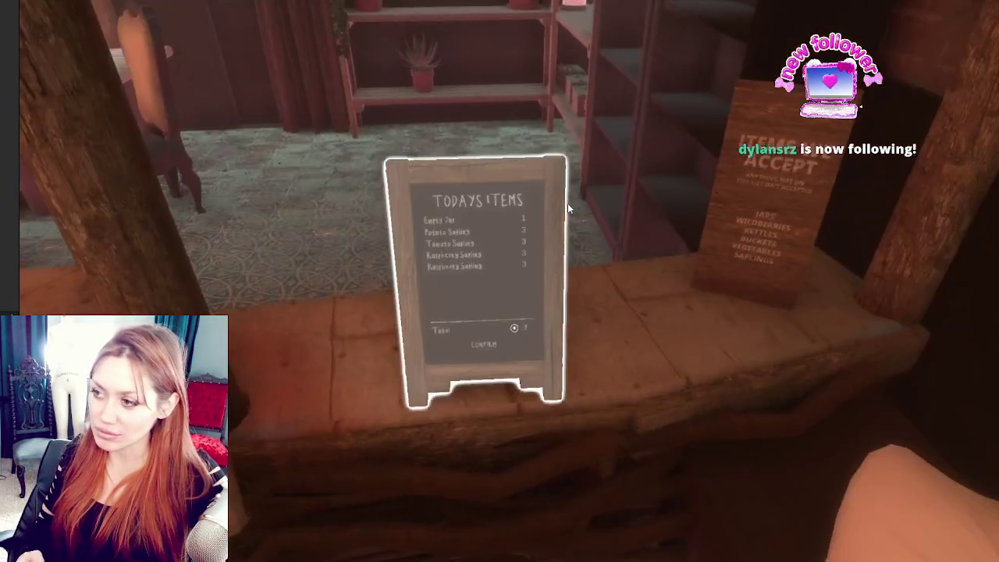
pyautogui.click(567, 202)
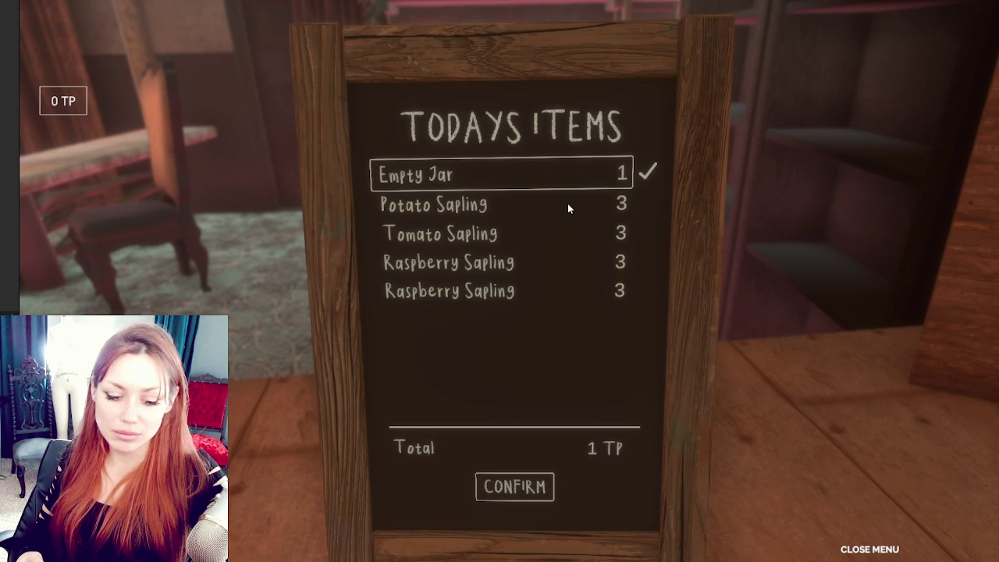
pyautogui.press('Escape')
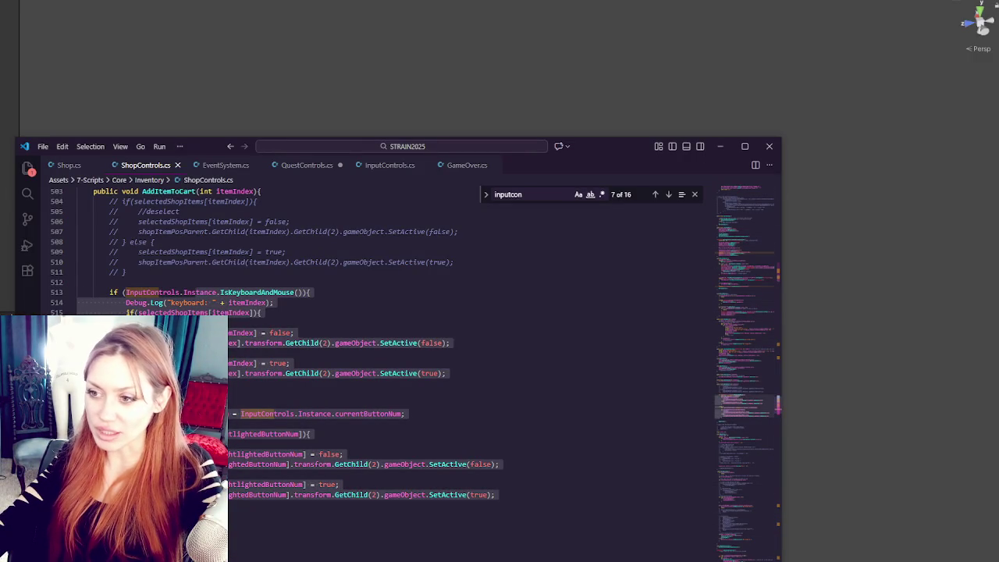
# Step: Comment out the keyboard-and-mouse branch, restore toggle lines 504–511, and save ShopControls.cs
pyautogui.hotkey('ctrl', '/')
pyautogui.moveTo(214, 273); pyautogui.dragTo(225, 203)
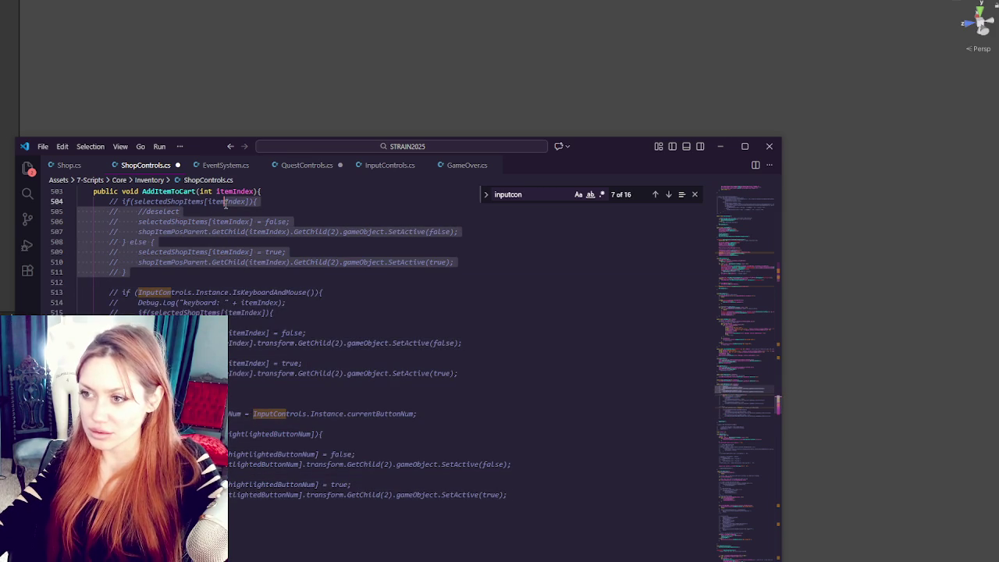
pyautogui.hotkey('ctrl', '/')
pyautogui.click(270, 341)
pyautogui.hotkey('ctrl', 's')
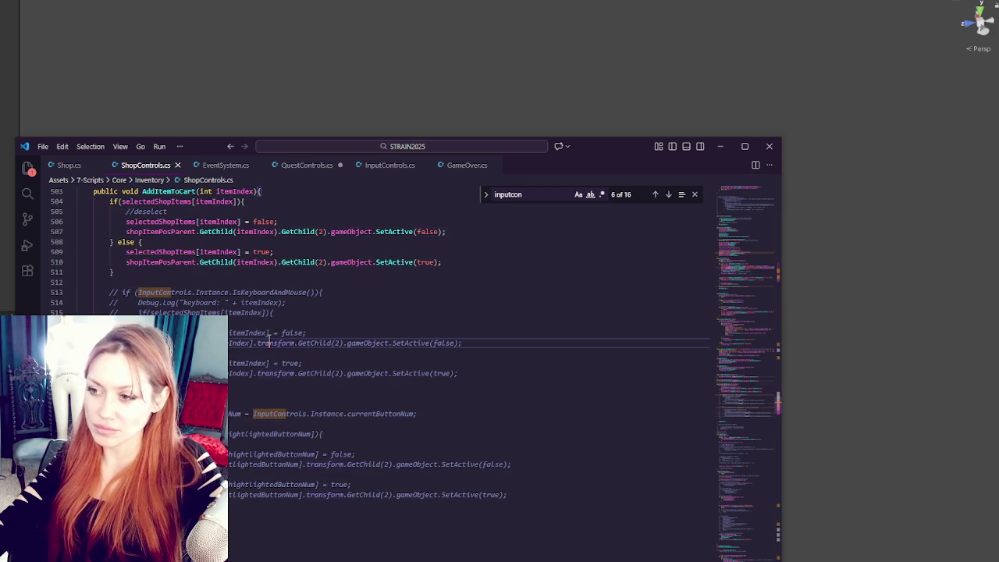
# Step: Comment out the UpdateButtonsList(shopButtonList) line and remove the CreateGamepadMenu lines
pyautogui.click(668, 194)
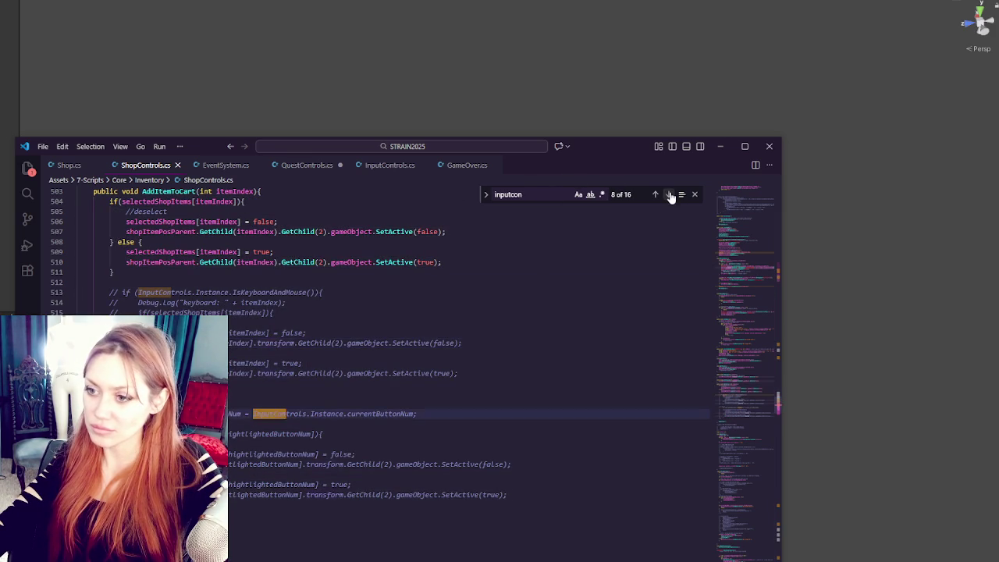
pyautogui.click(668, 194)
pyautogui.click(668, 194)
pyautogui.click(428, 394)
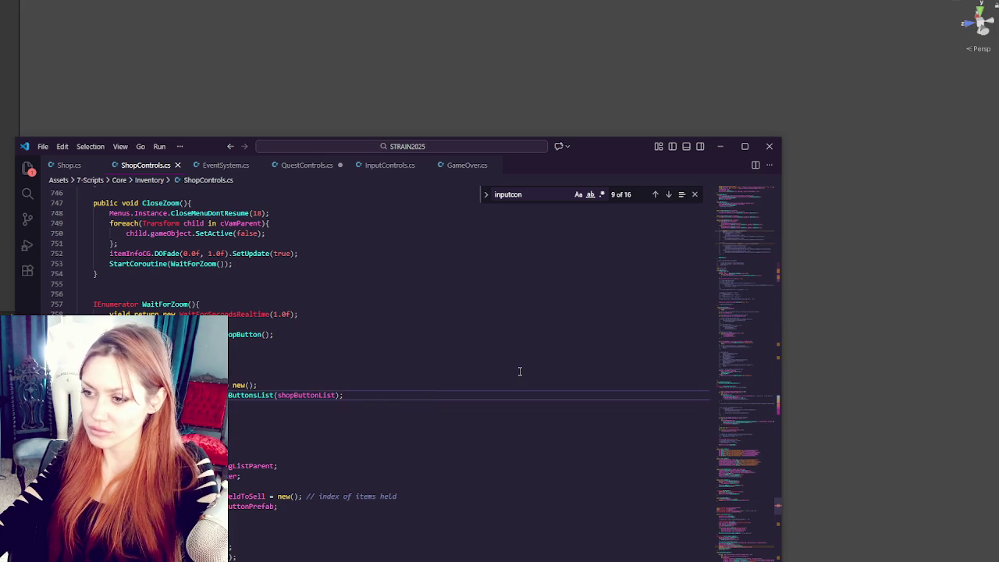
pyautogui.hotkey('ctrl', '/')
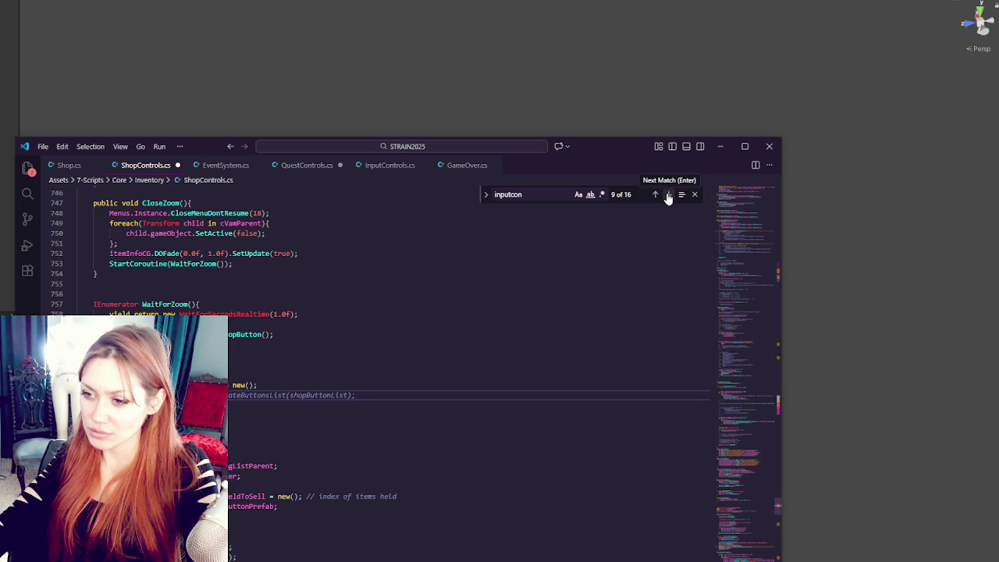
pyautogui.doubleClick(156, 374)
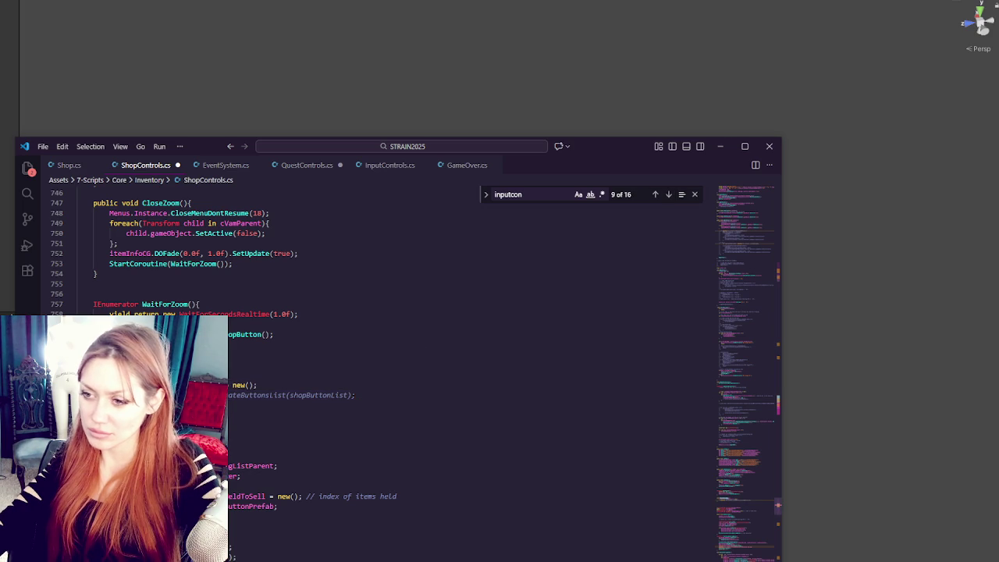
pyautogui.hotkey('ctrl', 'f')
pyautogui.hotkey('ctrl', 'z')
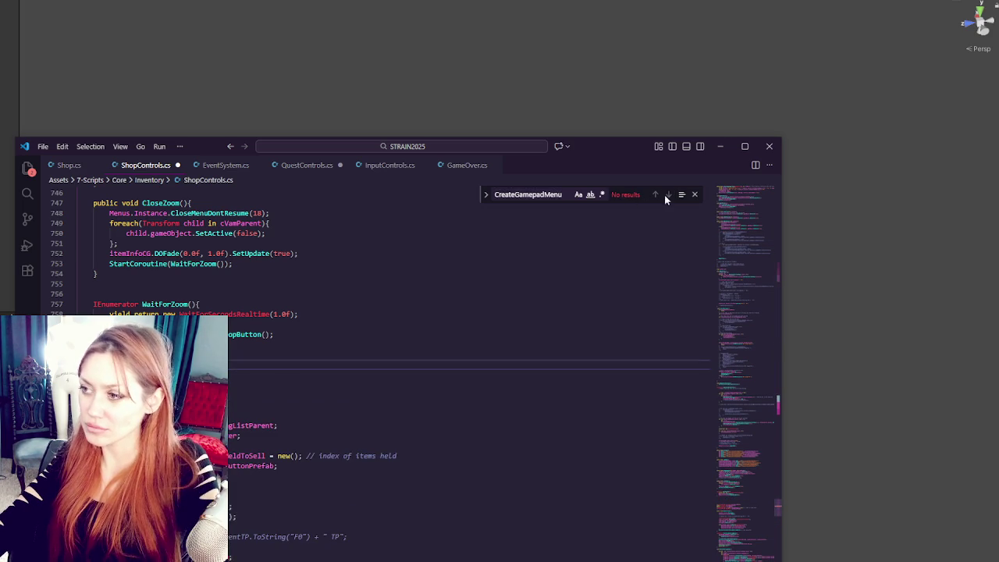
# Step: Search ShopControls.cs for 'inputcon' and step through the matches
pyautogui.doubleClick(518, 194)
pyautogui.write('inputcon')
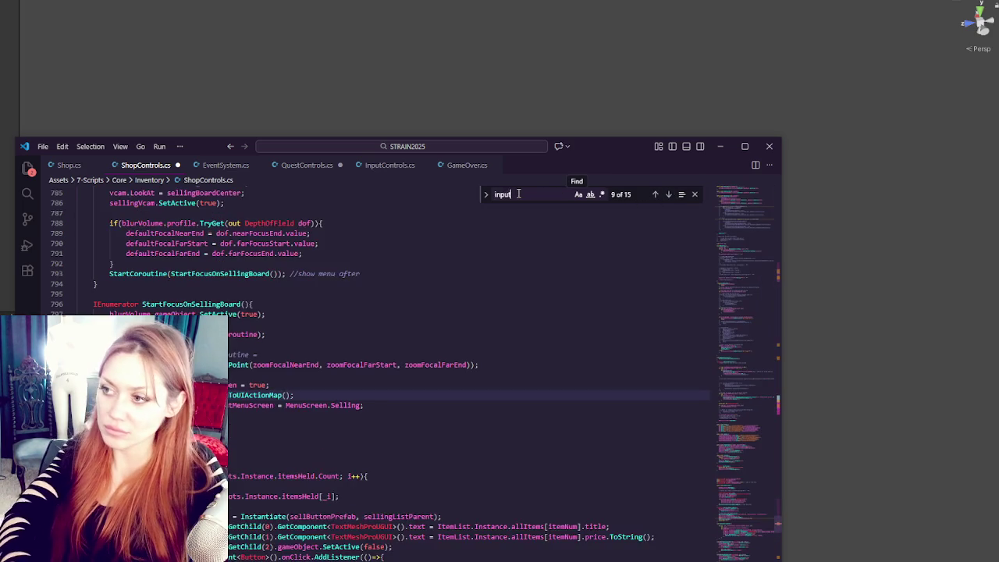
pyautogui.click(668, 195)
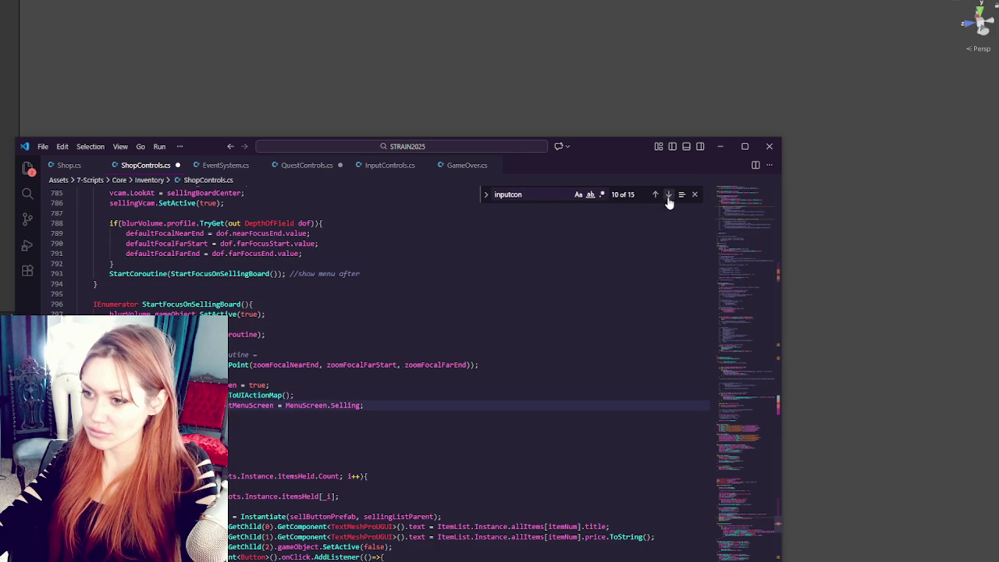
pyautogui.click(668, 195)
pyautogui.click(669, 195)
pyautogui.click(669, 195)
pyautogui.click(668, 195)
pyautogui.click(668, 195)
pyautogui.click(669, 195)
pyautogui.click(669, 195)
pyautogui.click(668, 195)
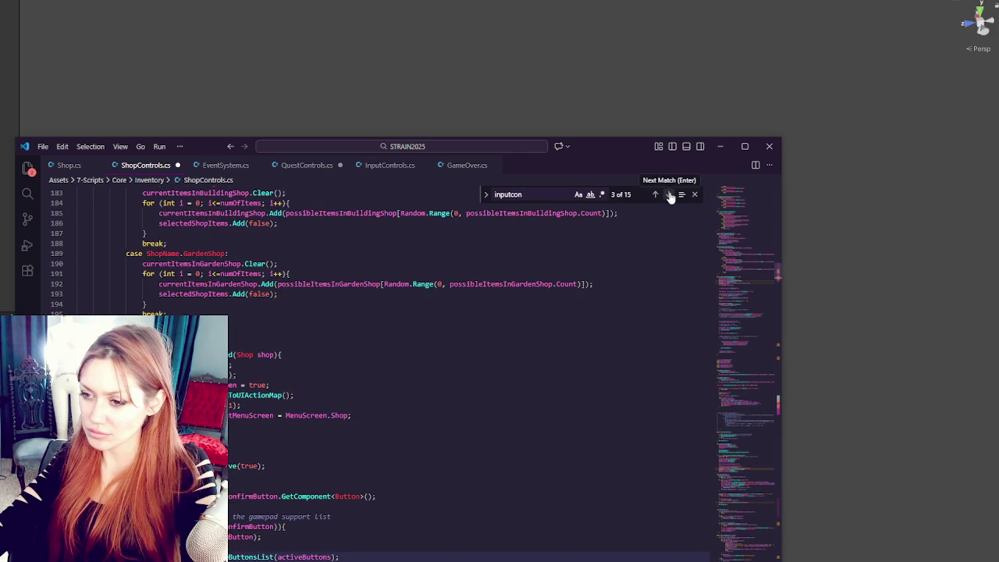
pyautogui.click(411, 551)
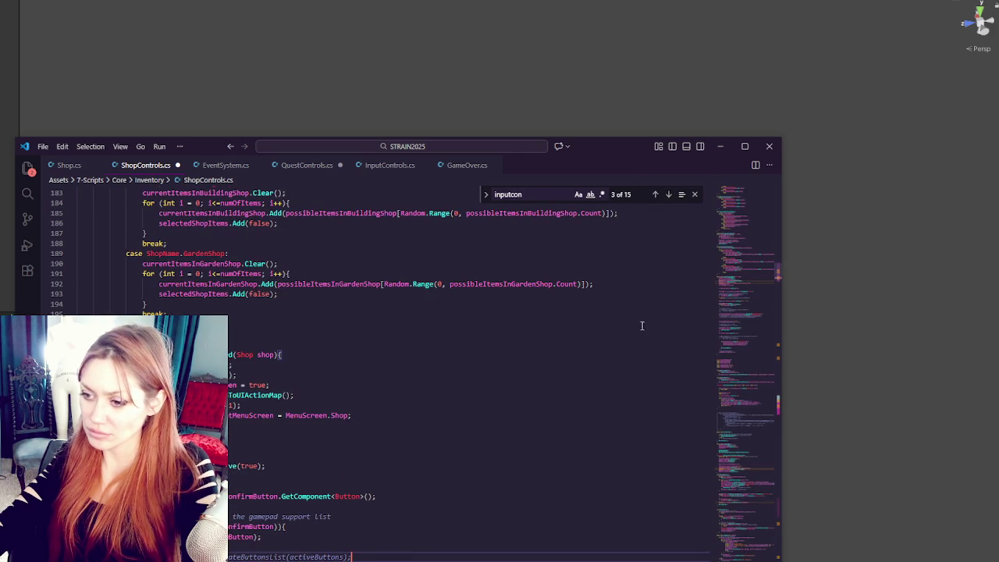
pyautogui.click(667, 195)
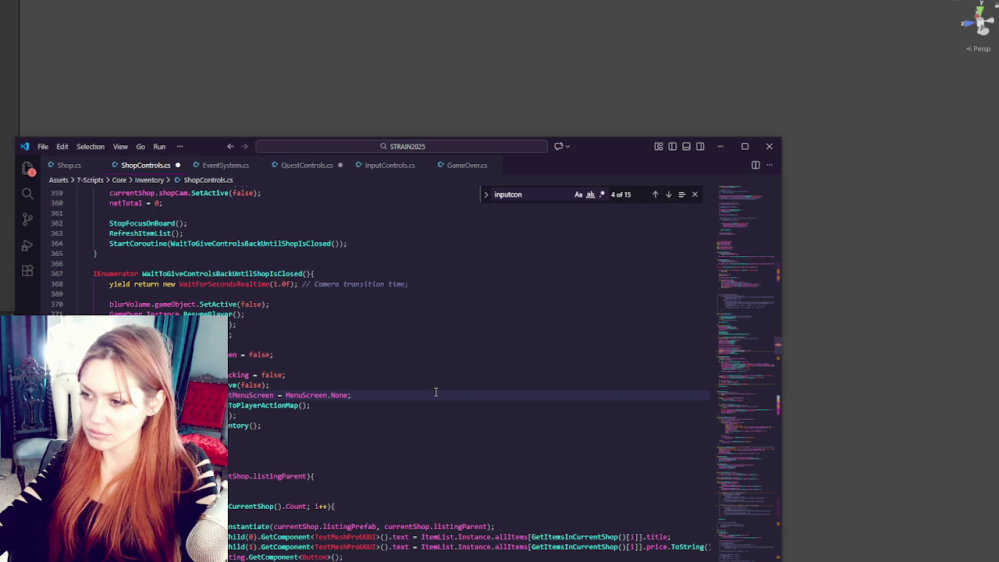
pyautogui.click(669, 195)
pyautogui.click(668, 195)
# Step: Comment out the CreateButtonsList(activeButtons) call, review the remaining matches, and switch to Unity
pyautogui.click(363, 395)
pyautogui.hotkey('ctrl', '/')
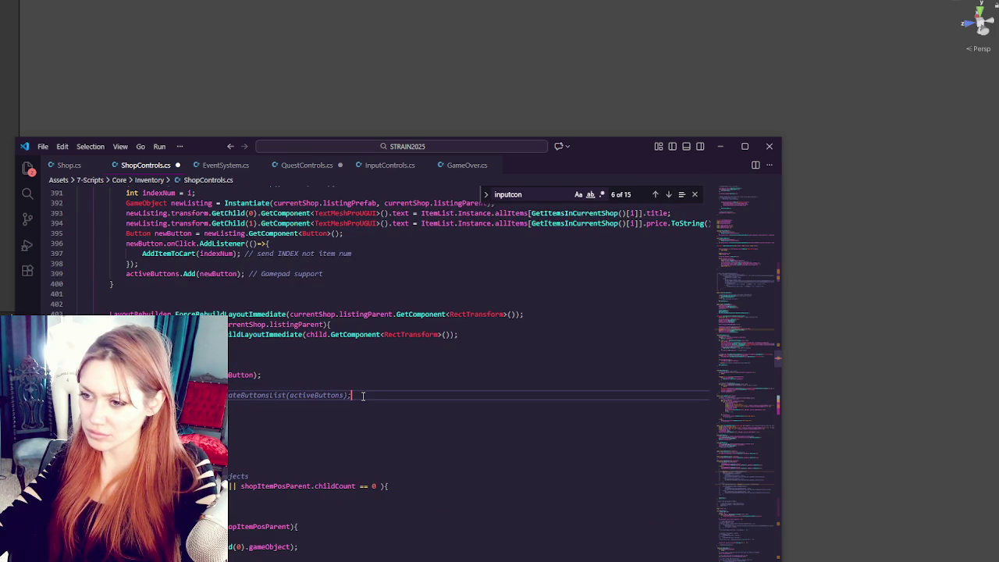
pyautogui.click(668, 196)
pyautogui.click(669, 196)
pyautogui.click(668, 196)
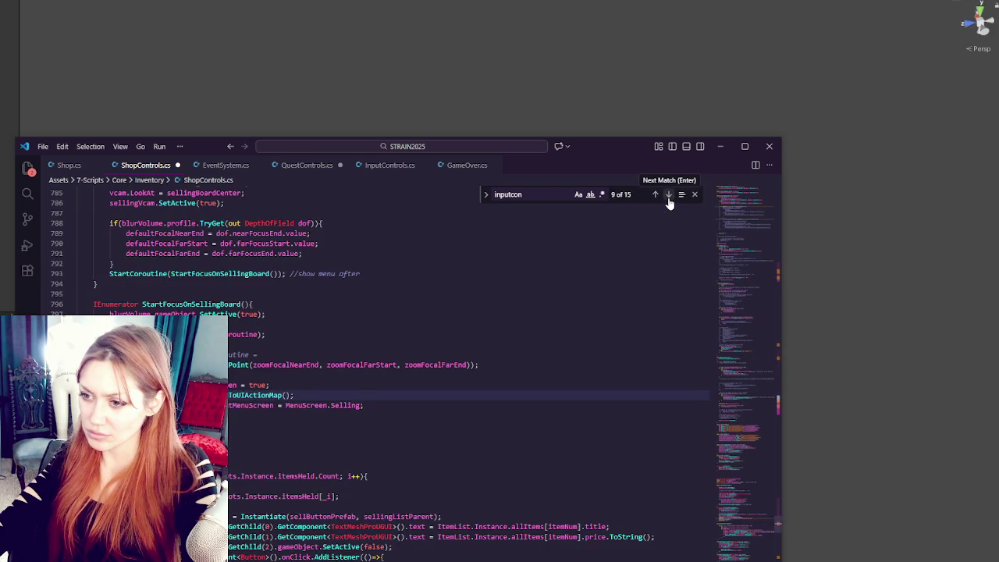
pyautogui.click(669, 197)
pyautogui.click(669, 197)
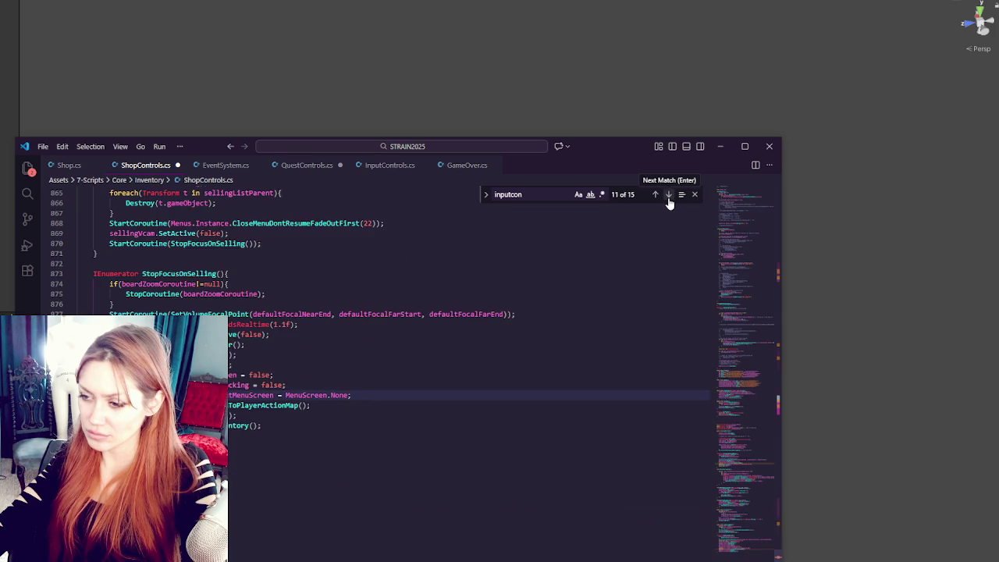
pyautogui.click(668, 196)
pyautogui.click(669, 196)
pyautogui.click(669, 197)
pyautogui.click(668, 197)
pyautogui.click(668, 196)
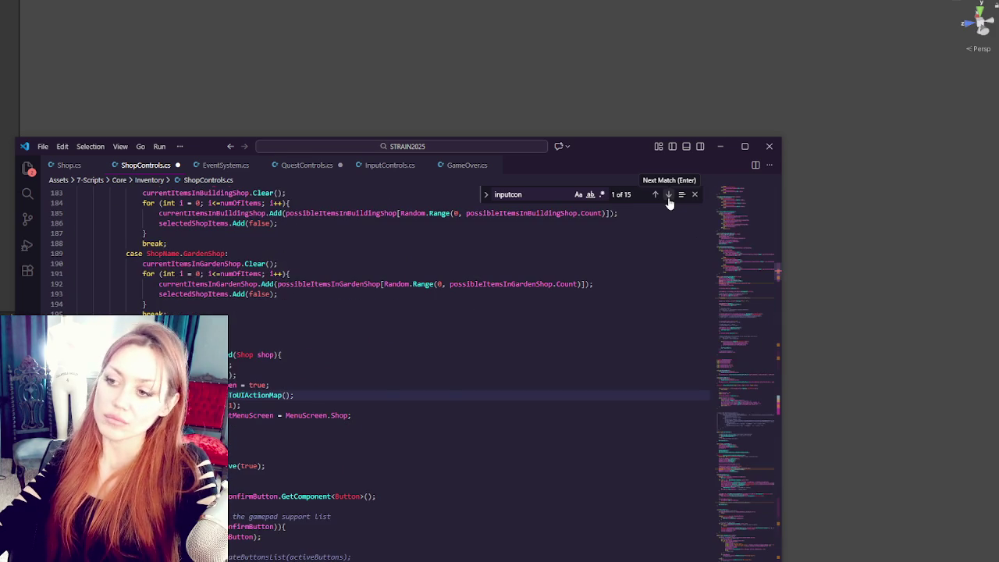
pyautogui.click(382, 398)
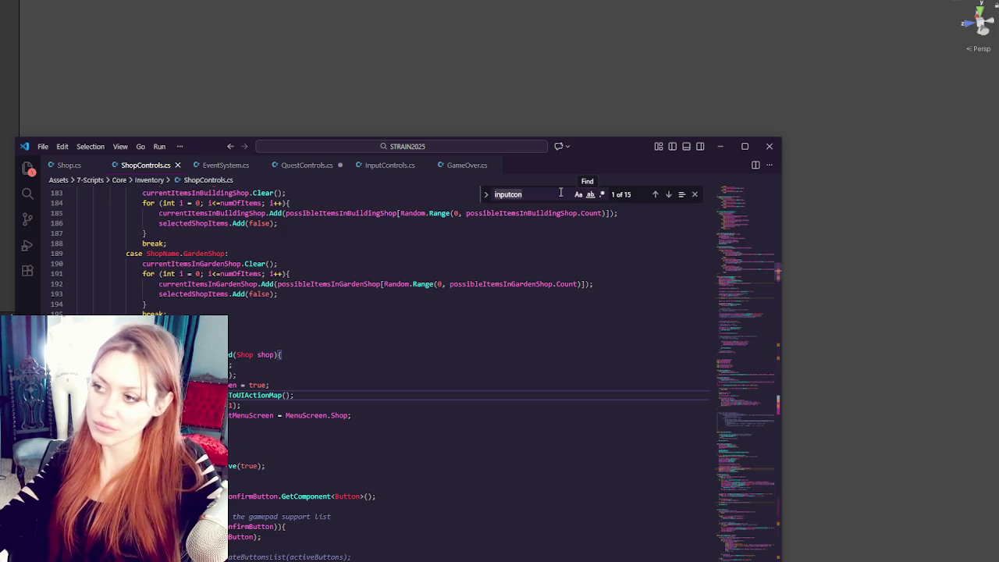
pyautogui.hotkey('alt', 'Tab')
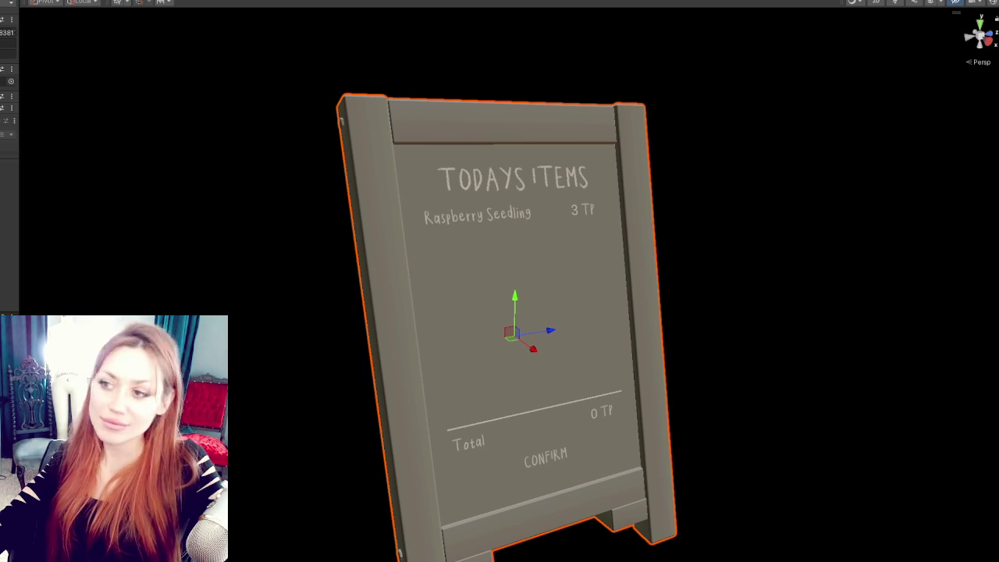
# Step: Select the chalkboard's CONFIRM text, which still lists Raspberry Seedling at 3 TP and 0 TP total
pyautogui.click(546, 457)
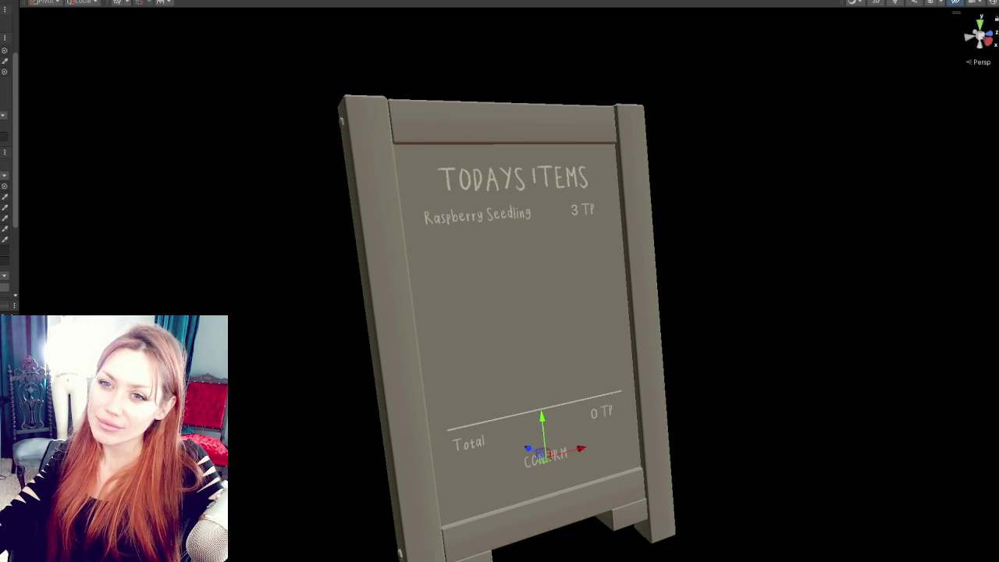
pyautogui.scroll(-3, 8, 156)
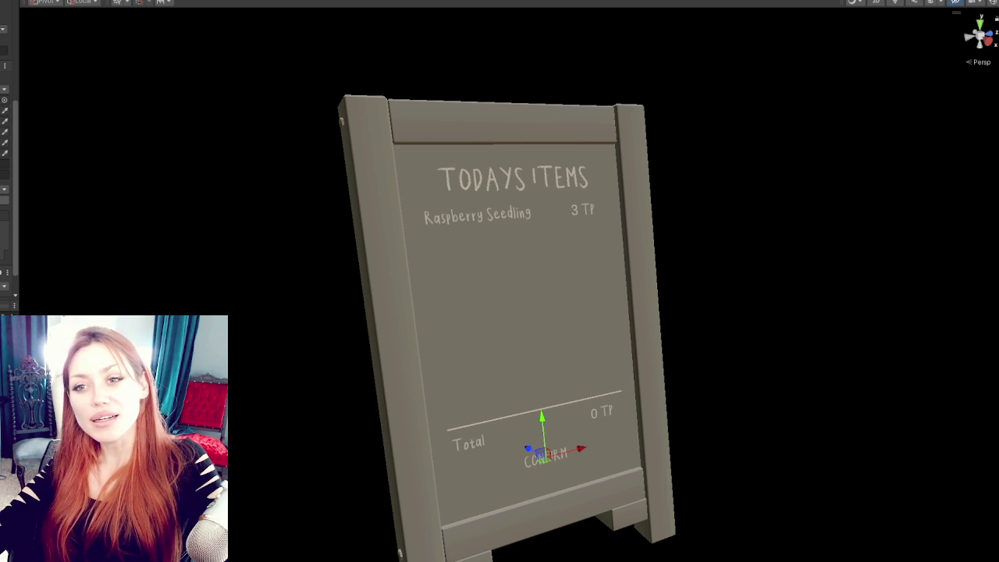
pyautogui.scroll(-3, 7, 156)
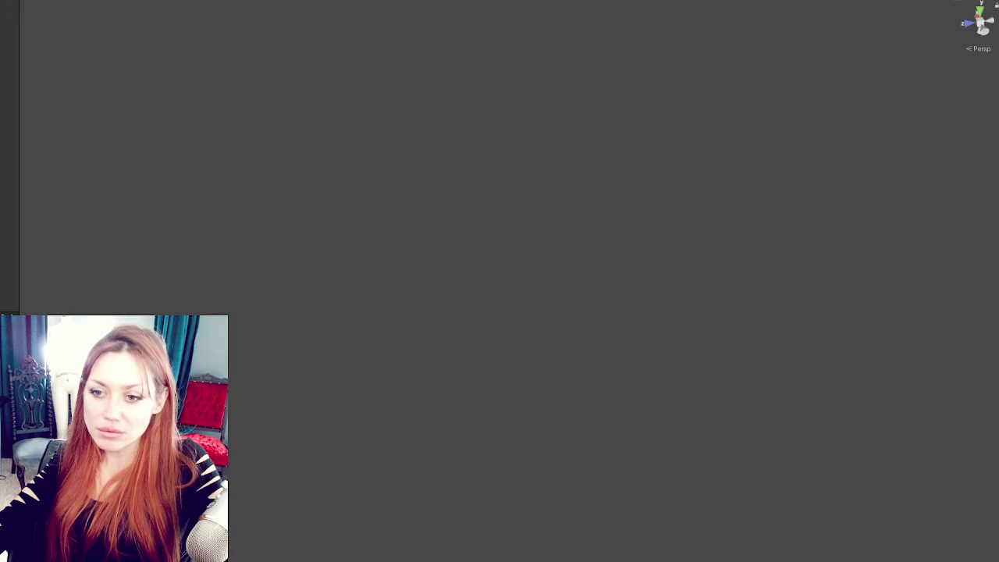
# Step: Re-enable the CreateButtonsList(activeButtons) call, check its other uses with Find, and save the script
pyautogui.hotkey('alt', 'Tab')
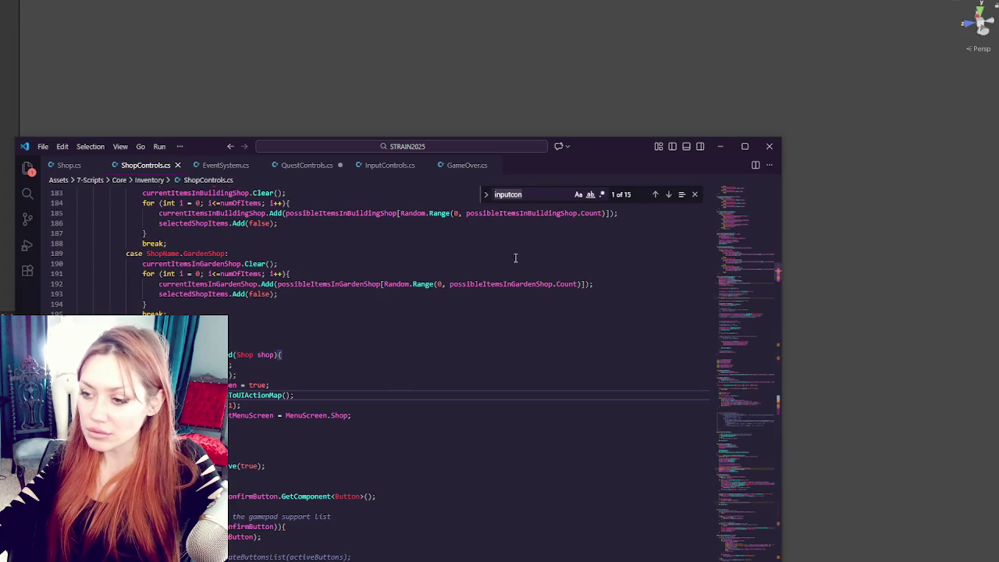
pyautogui.click(366, 556)
pyautogui.press('BackSpace')
pyautogui.press('BackSpace')
pyautogui.press('BackSpace')
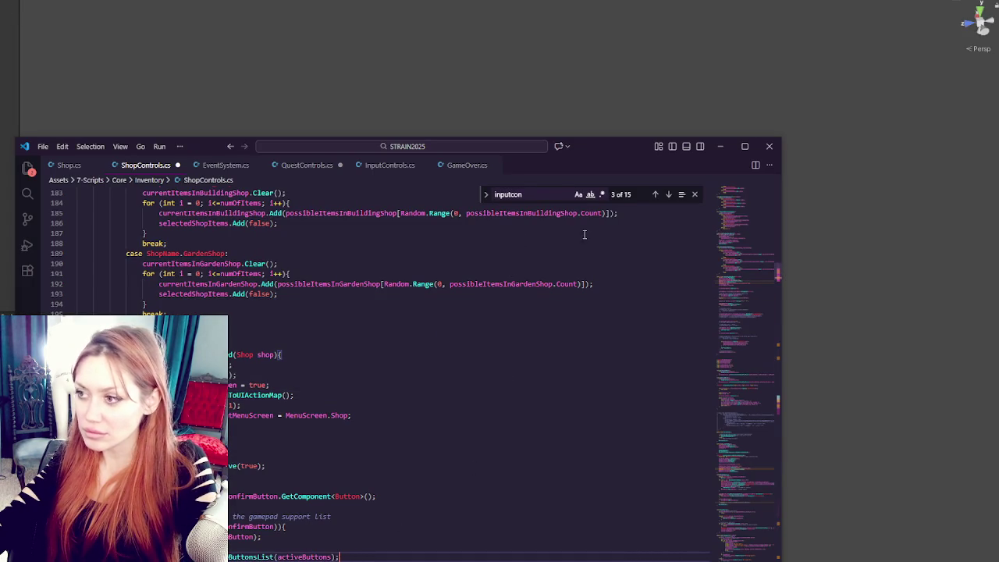
pyautogui.doubleClick(248, 556)
pyautogui.hotkey('ctrl', 'f')
pyautogui.click(668, 194)
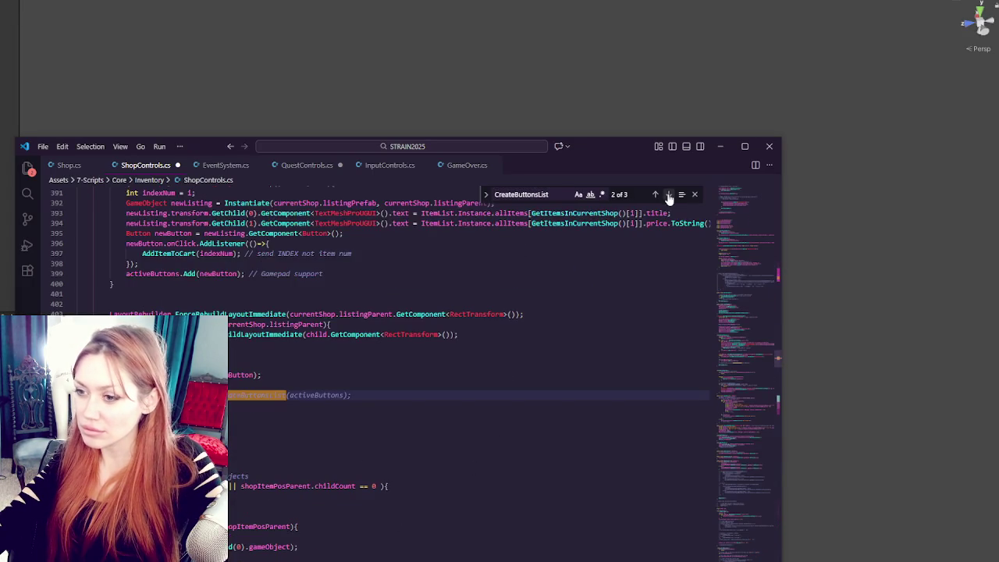
pyautogui.click(668, 194)
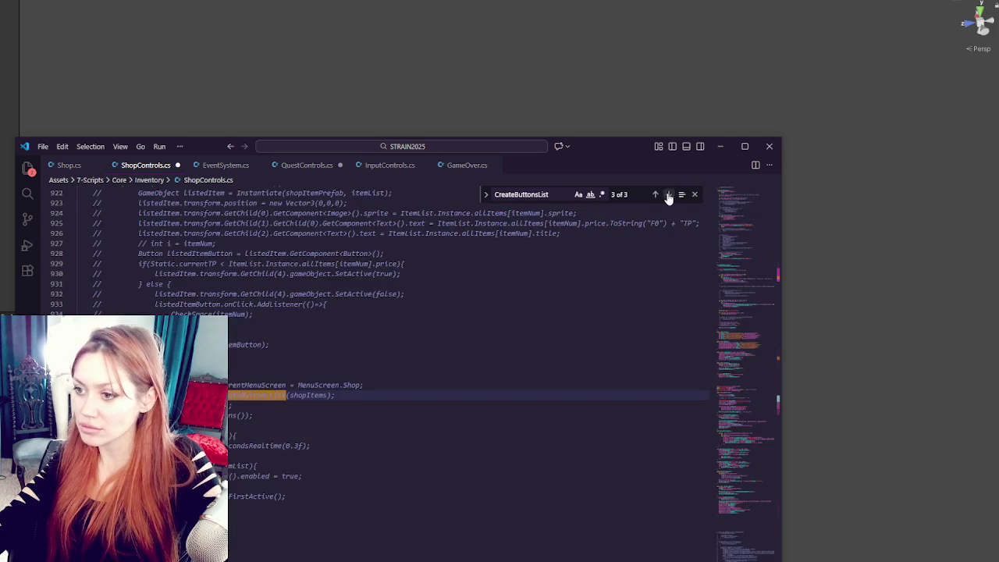
pyautogui.click(668, 194)
pyautogui.hotkey('ctrl', 's')
pyautogui.click(314, 3)
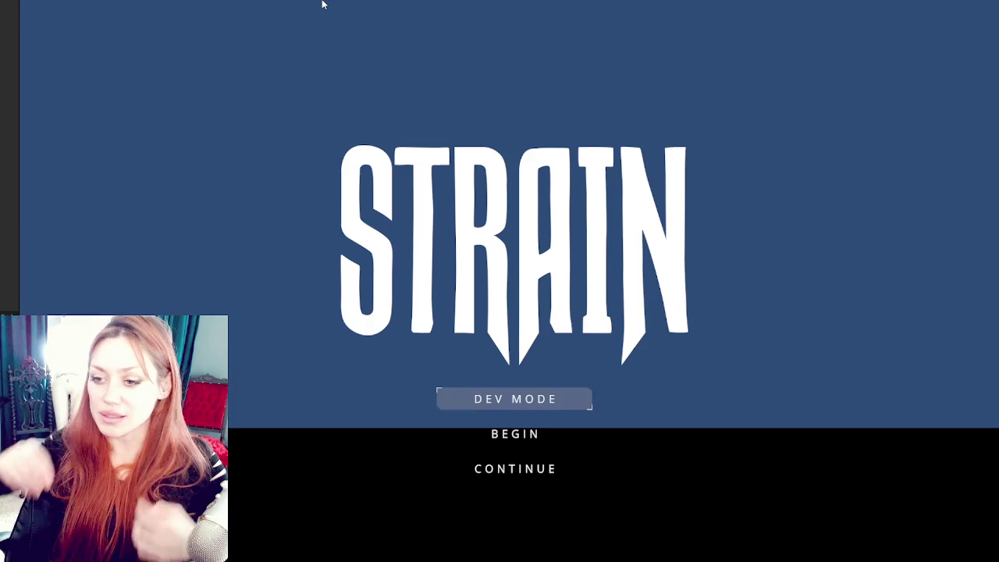
# Step: Continue the saved game and open the TODAYS ITEMS board: Empty Jar at 1, four saplings at 3
pyautogui.press('Down')
pyautogui.press('Down')
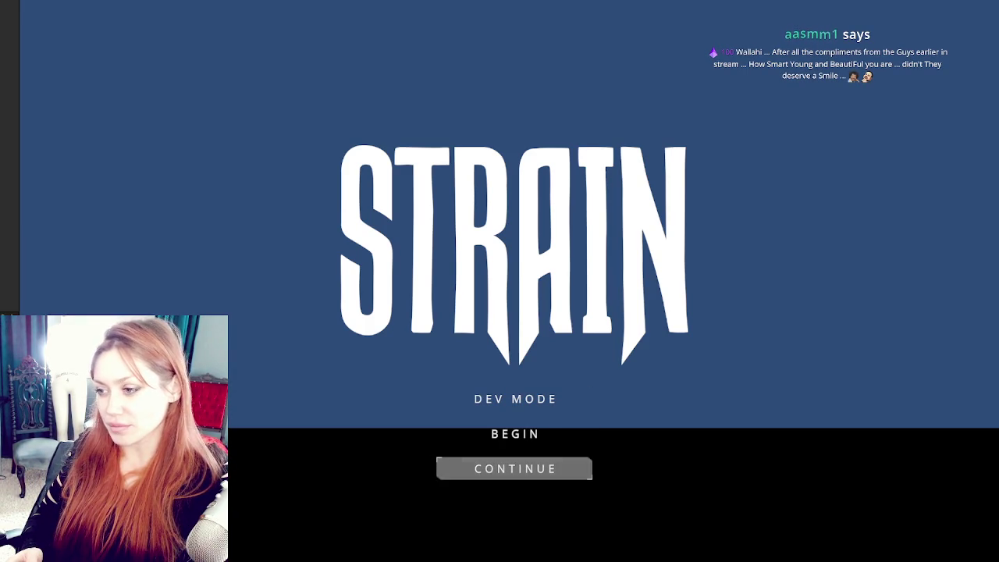
pyautogui.press('Return')
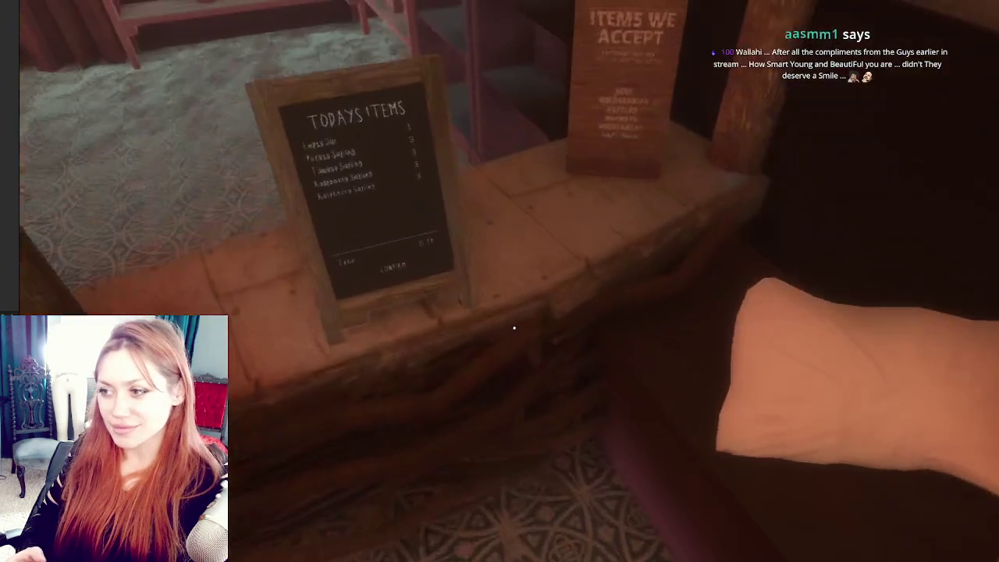
pyautogui.press('Tab')
pyautogui.press('Tab')
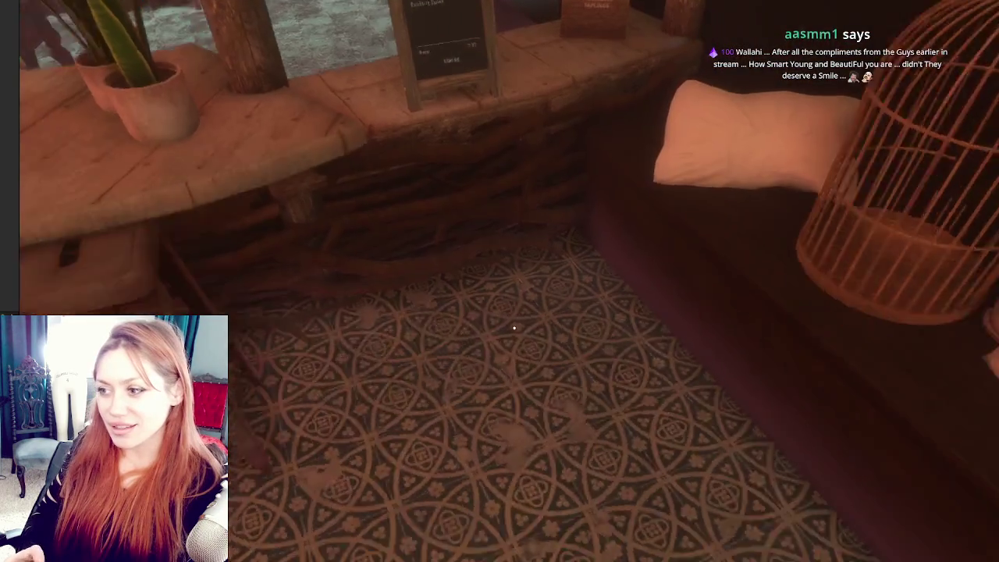
pyautogui.press('e')
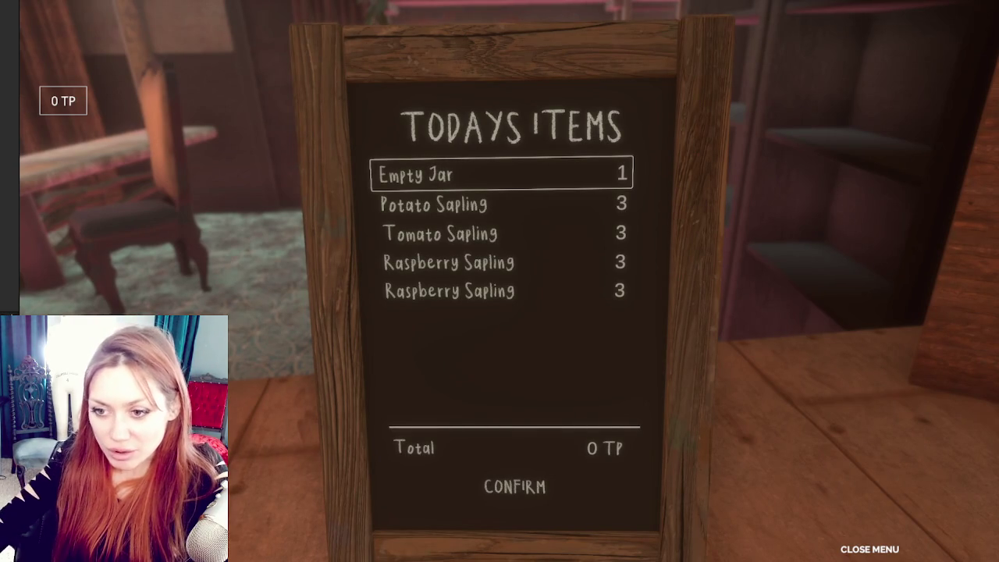
pyautogui.hotkey('alt', 'Tab')
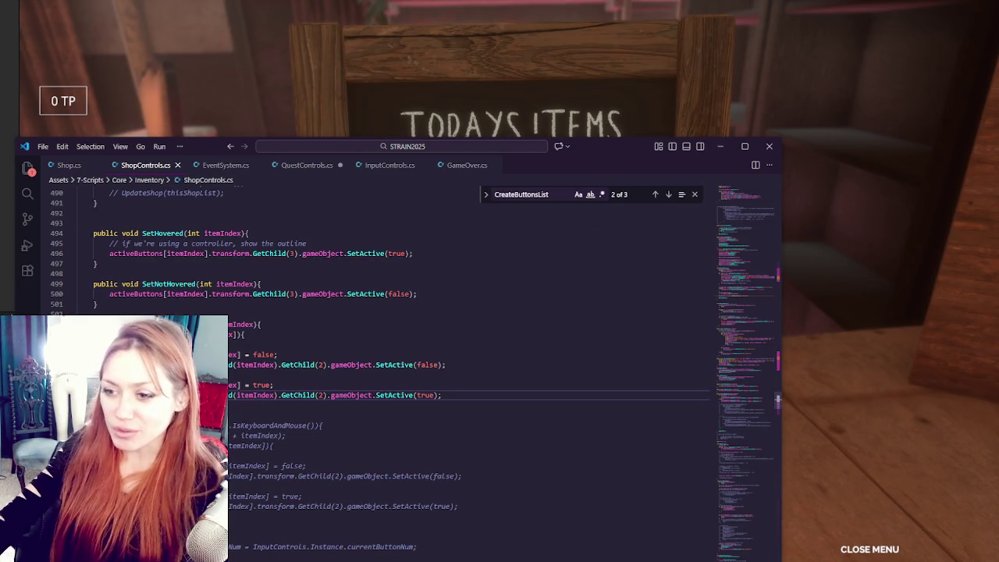
pyautogui.click(384, 445)
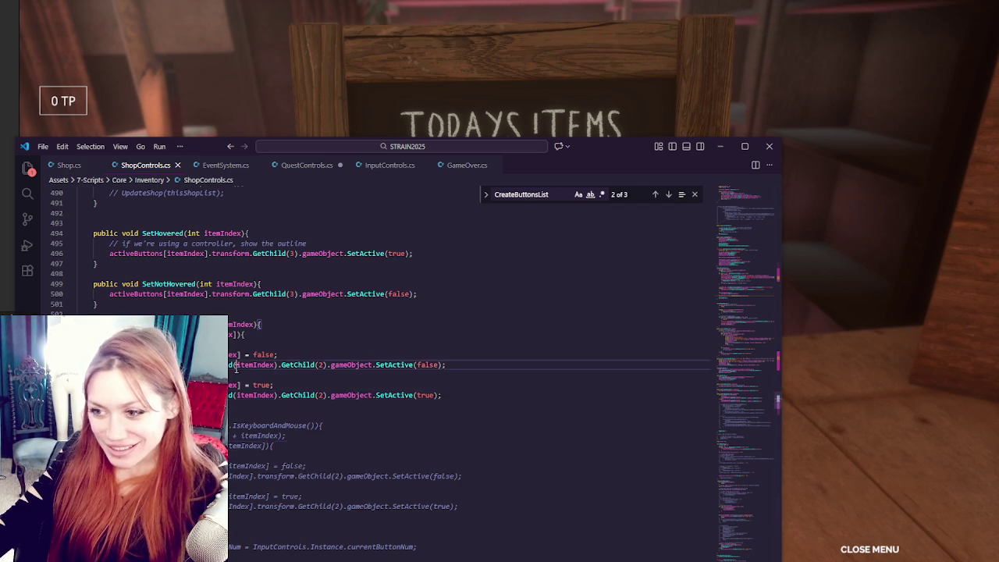
pyautogui.scroll(-3, 330, 351)
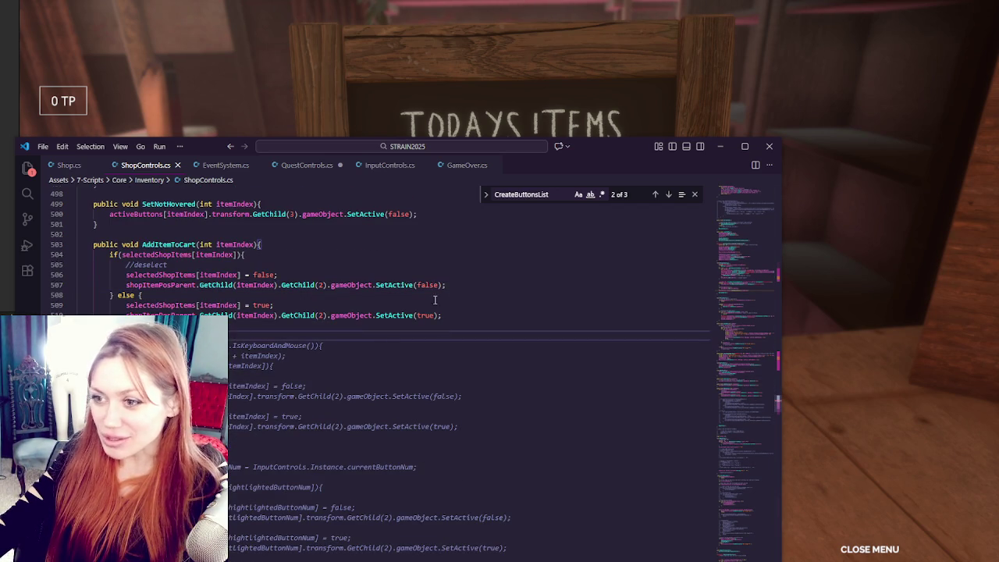
pyautogui.click(482, 317)
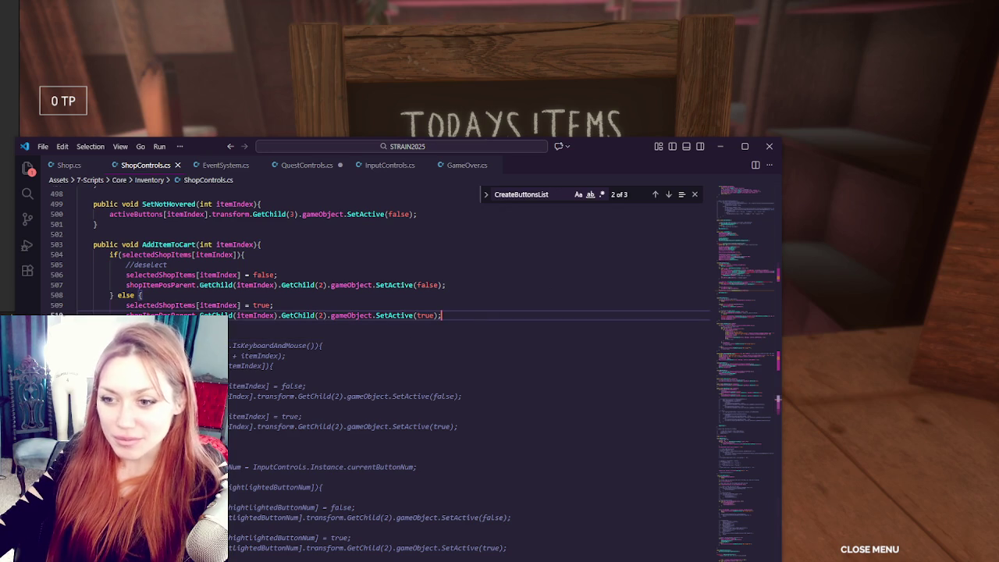
pyautogui.click(271, 306)
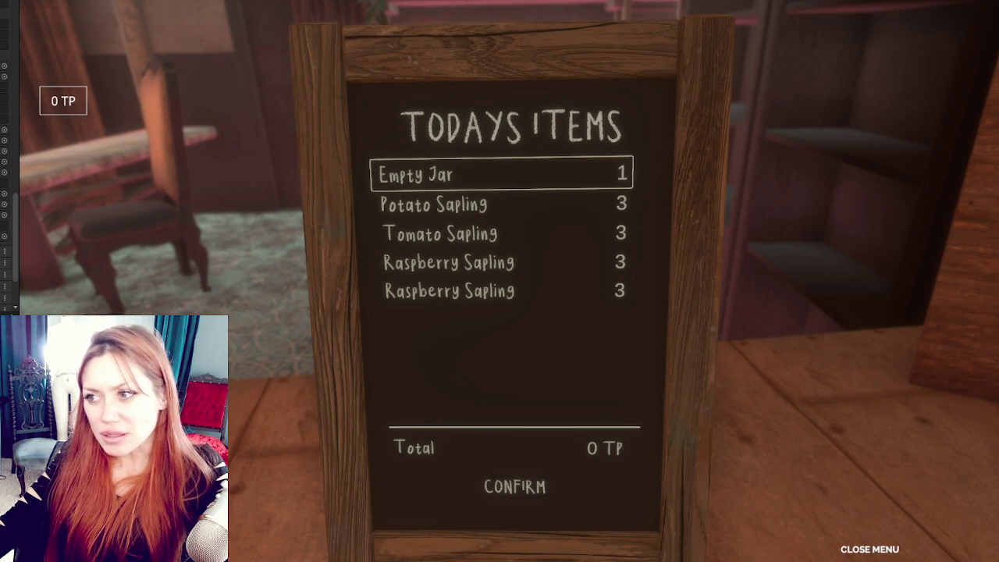
# Step: Reopen the Todays Items chalkboard menu in Play mode, then bring ShopControls.cs back to the front
pyautogui.press('Escape')
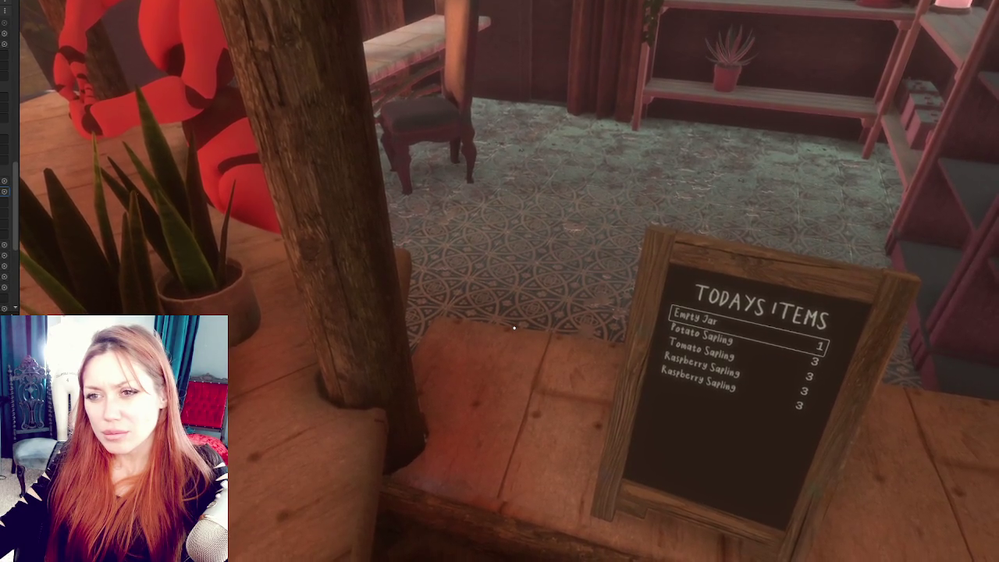
pyautogui.press('e')
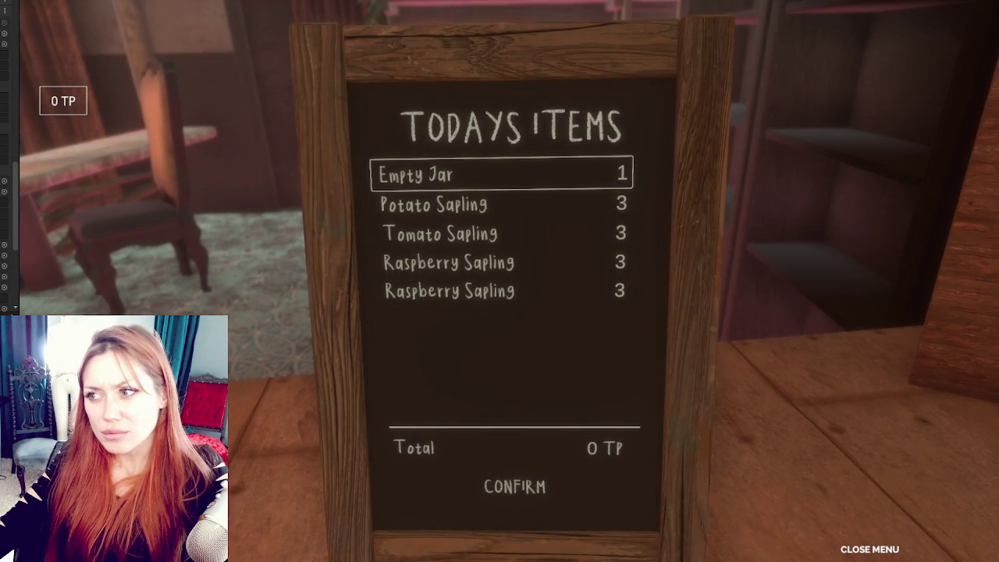
pyautogui.hotkey('alt', 'Tab')
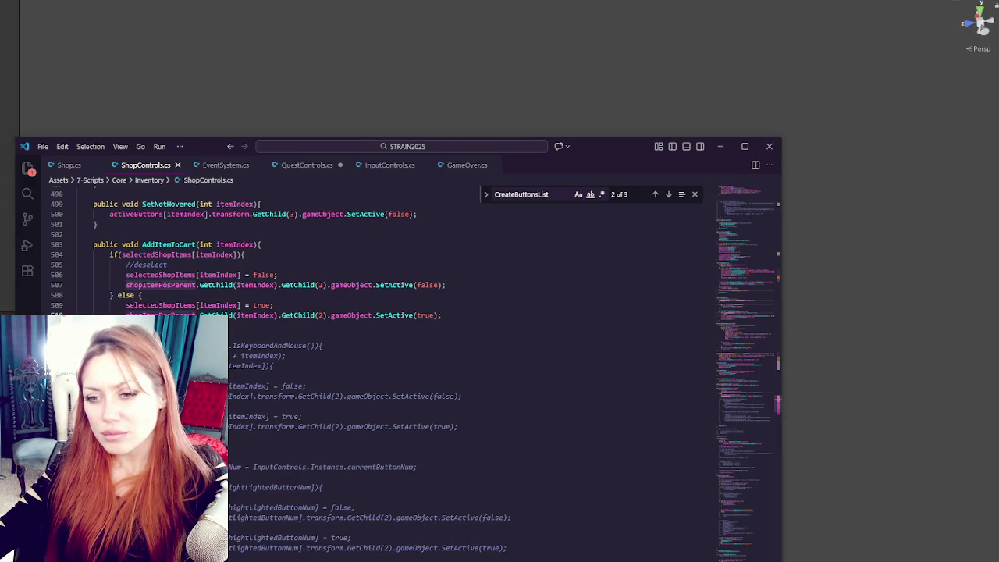
# Step: Search ShopControls.cs for shopItemPosParent and step back through its matches to itemPosParent
pyautogui.hotkey('ctrl', 'f')
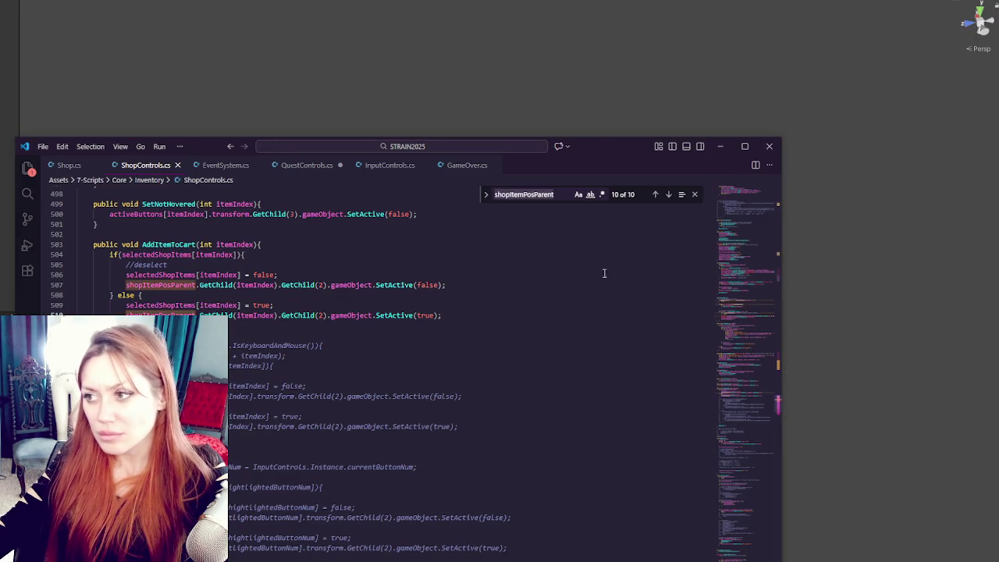
pyautogui.click(654, 195)
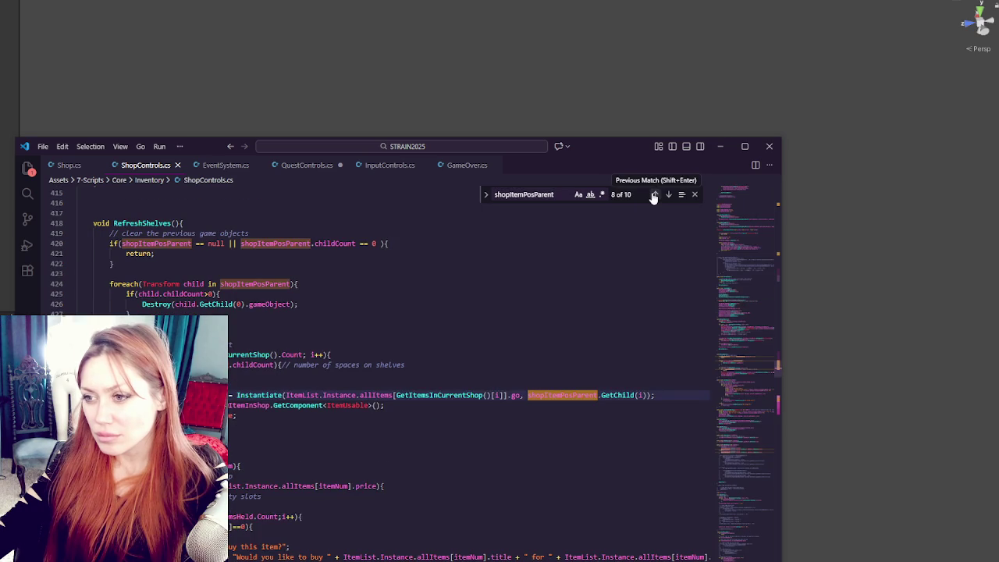
pyautogui.click(654, 196)
pyautogui.click(654, 195)
pyautogui.click(654, 195)
pyautogui.click(654, 195)
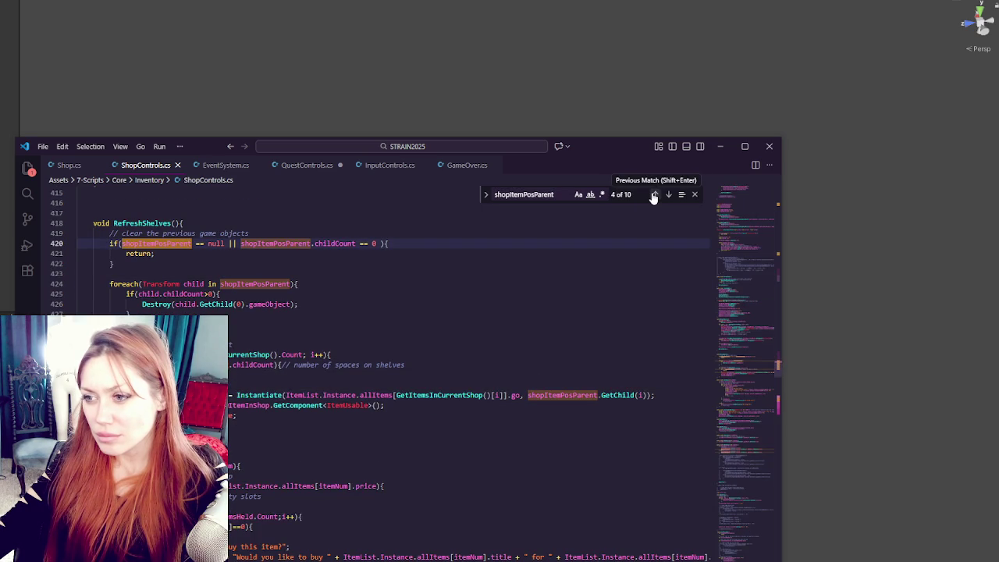
pyautogui.click(654, 195)
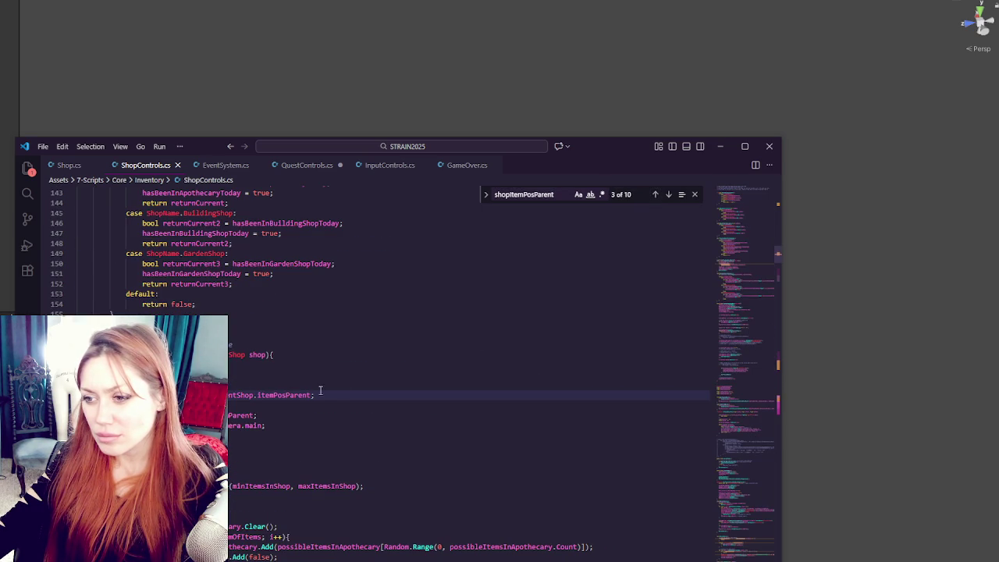
pyautogui.doubleClick(276, 395)
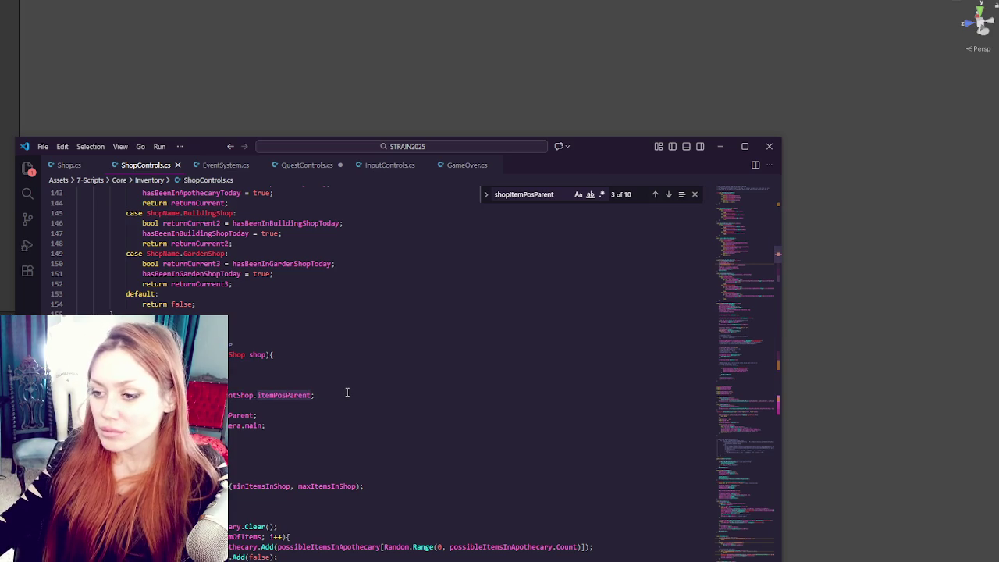
# Step: Add a blank line after the Shop shop){ line, save the script, and return to Unity
pyautogui.click(311, 357)
pyautogui.press('Return')
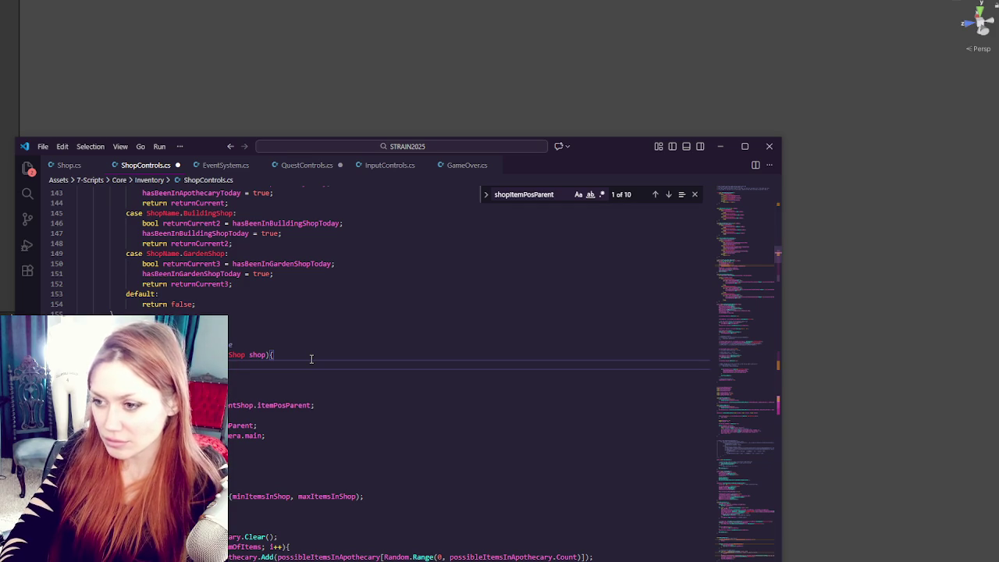
pyautogui.hotkey('ctrl', 's')
pyautogui.press('Down')
pyautogui.press('Down')
pyautogui.press('Down')
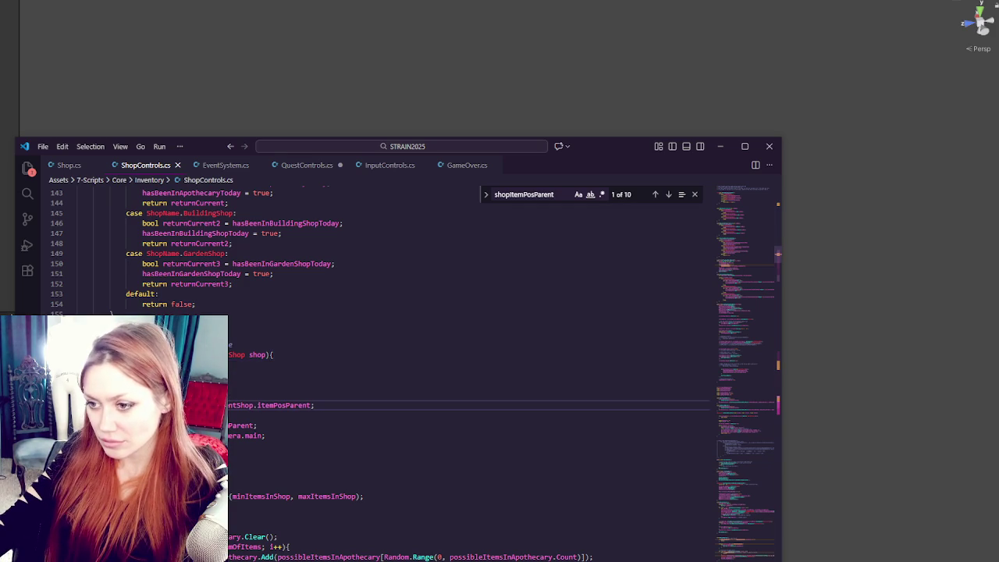
pyautogui.click(656, 199)
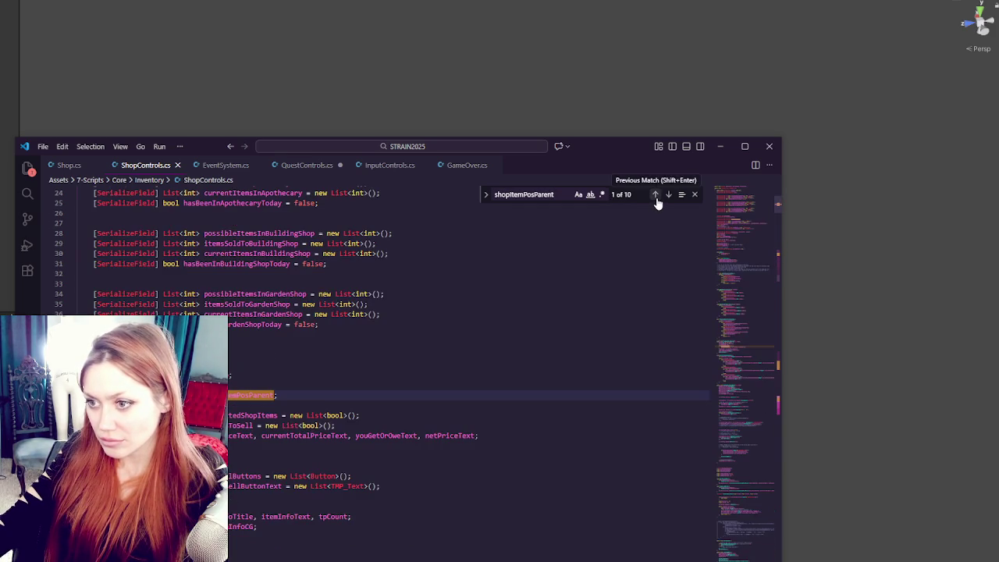
pyautogui.click(669, 195)
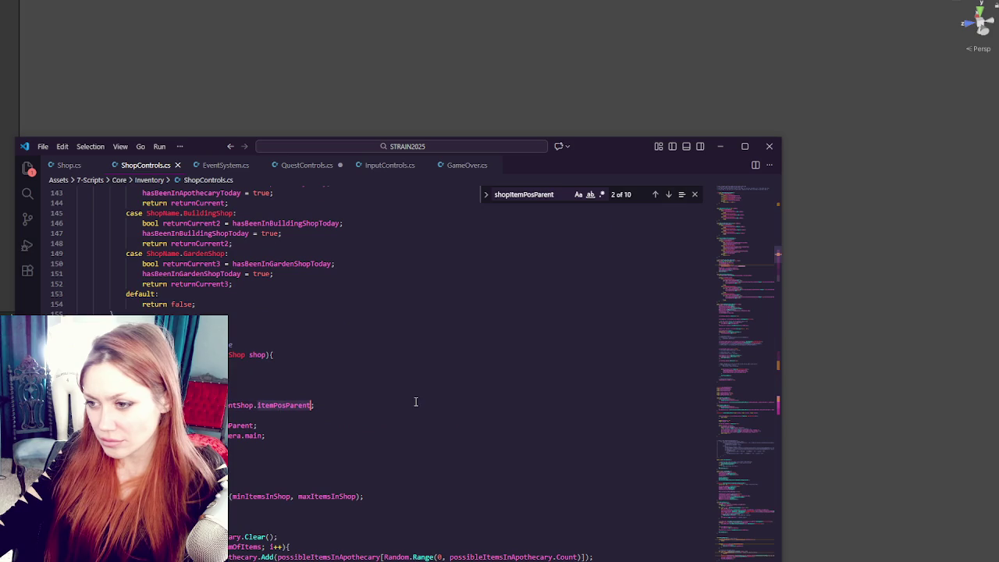
pyautogui.hotkey('alt', 'Tab')
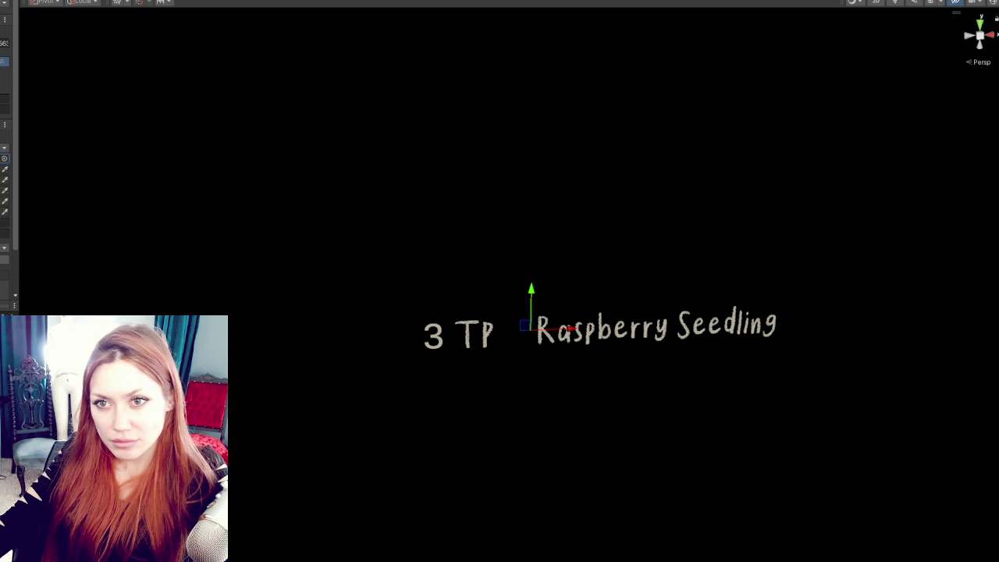
# Step: Select the item row's text objects, save the modified Title scene, and switch back to the script
pyautogui.click(514, 332)
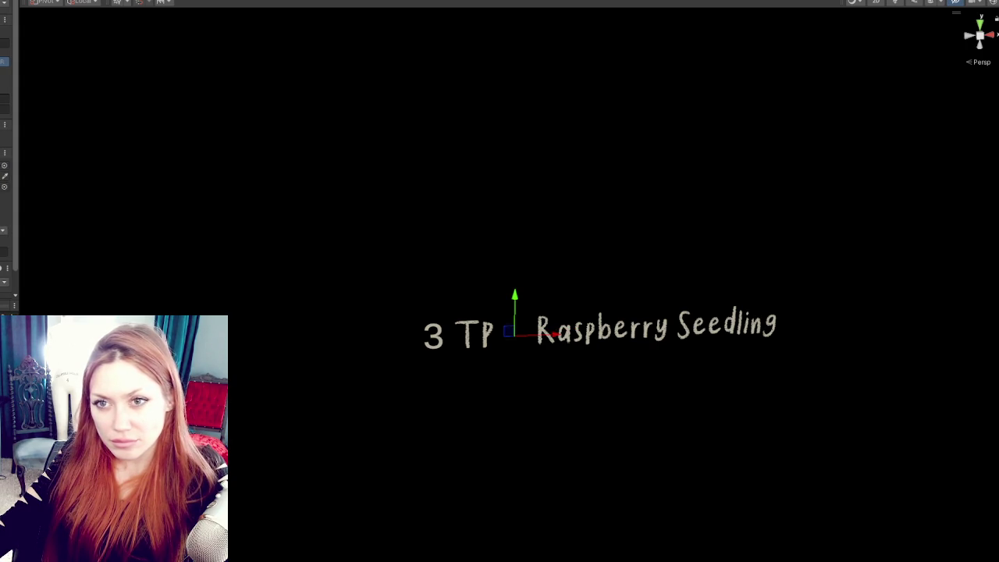
pyautogui.click(531, 326)
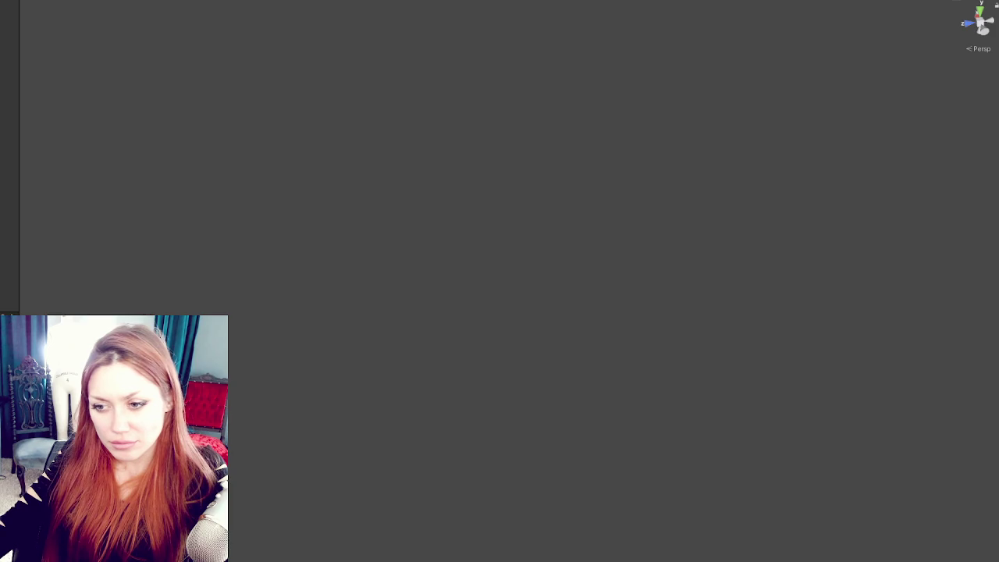
pyautogui.hotkey('ctrl', 'o')
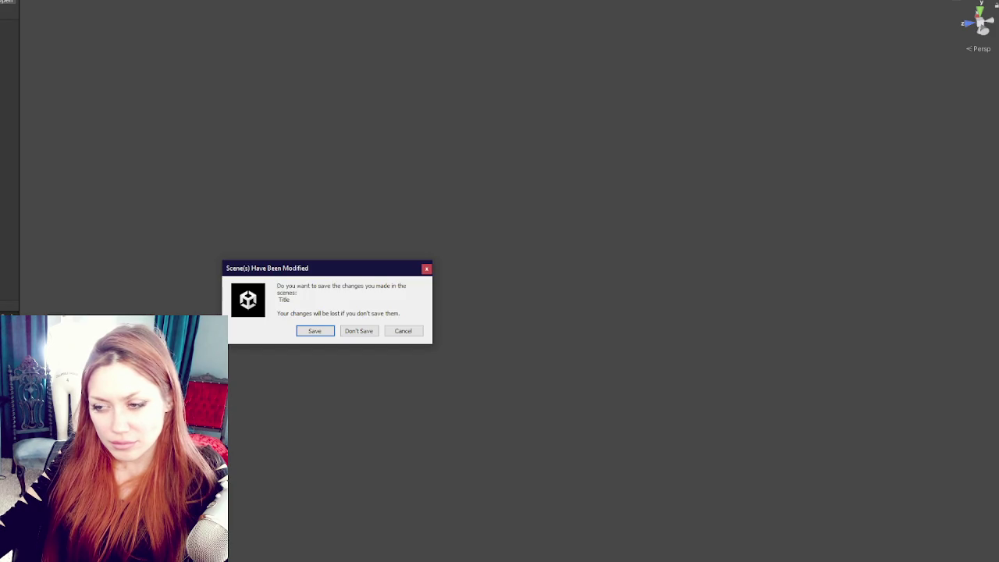
pyautogui.click(312, 330)
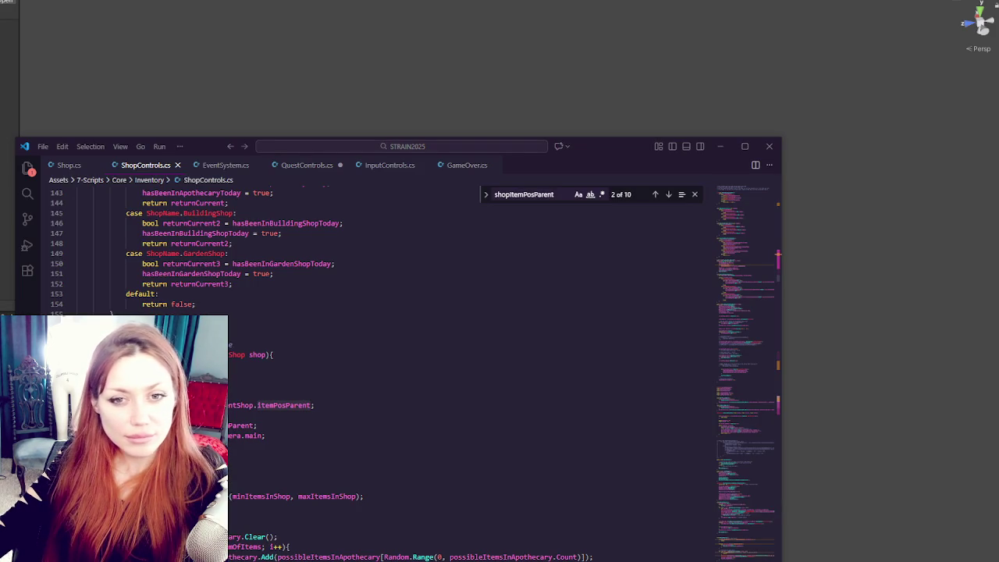
pyautogui.click(345, 382)
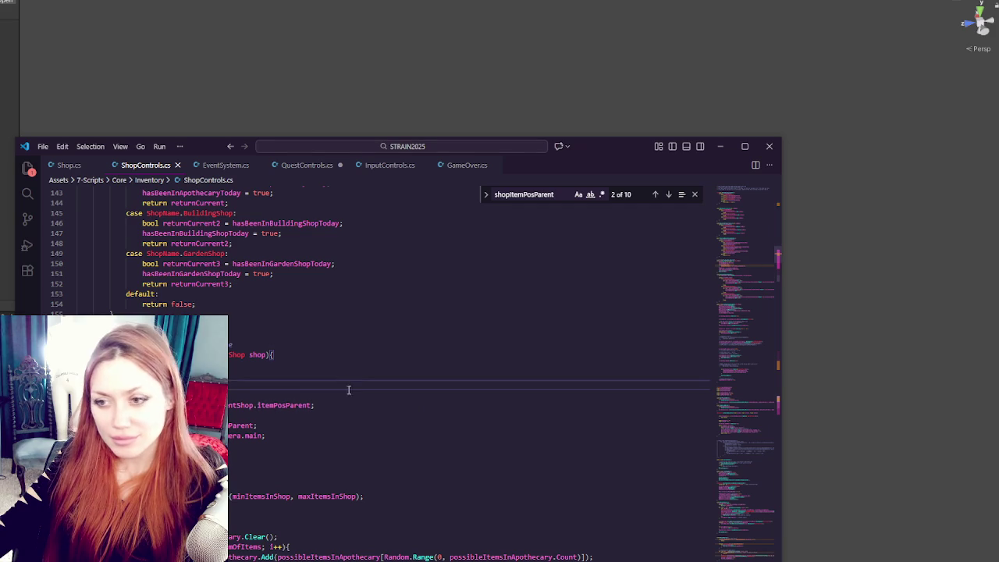
pyautogui.hotkey('alt', 'Tab')
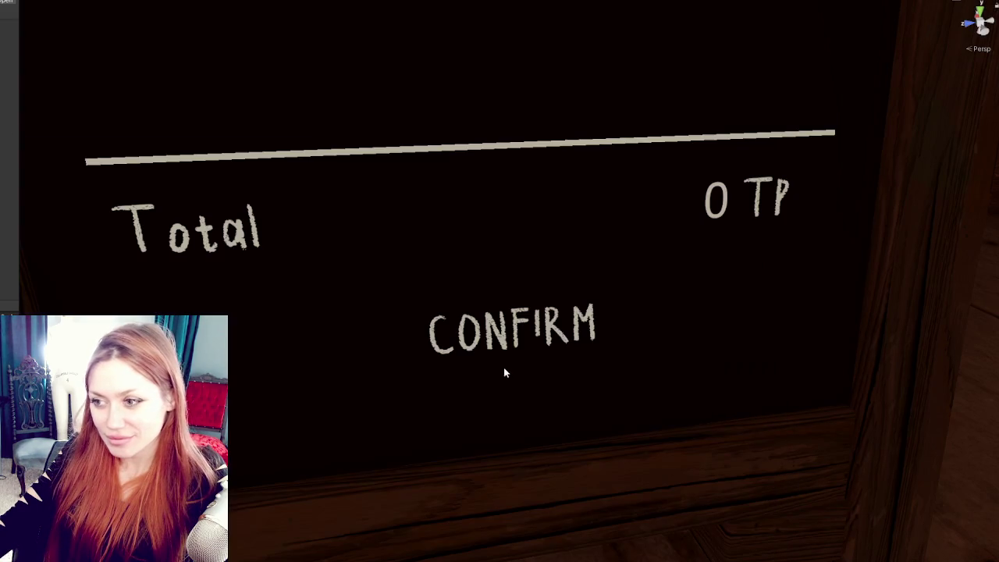
pyautogui.click(504, 368)
pyautogui.press('f')
pyautogui.scroll(-5, 481, 341)
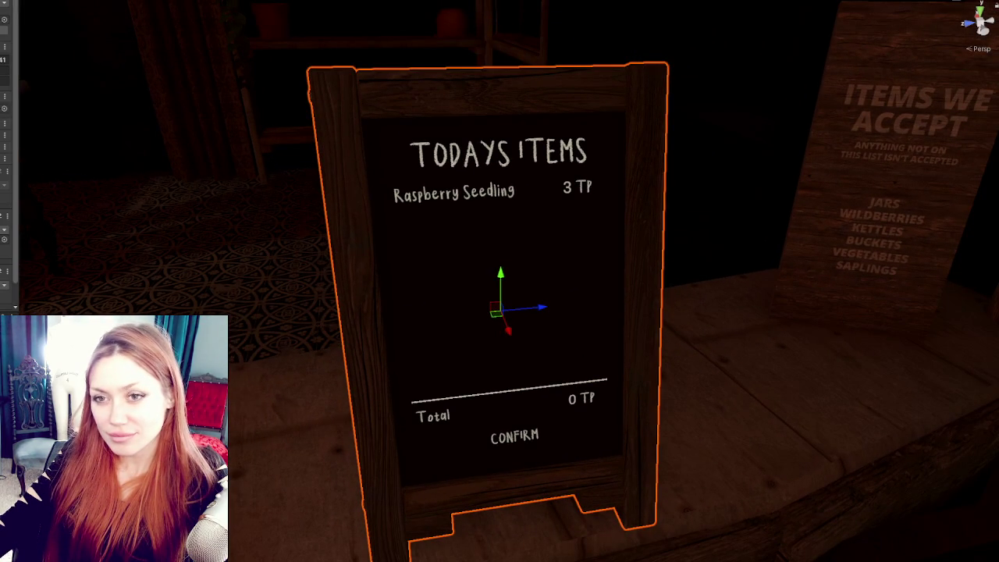
pyautogui.click(500, 189)
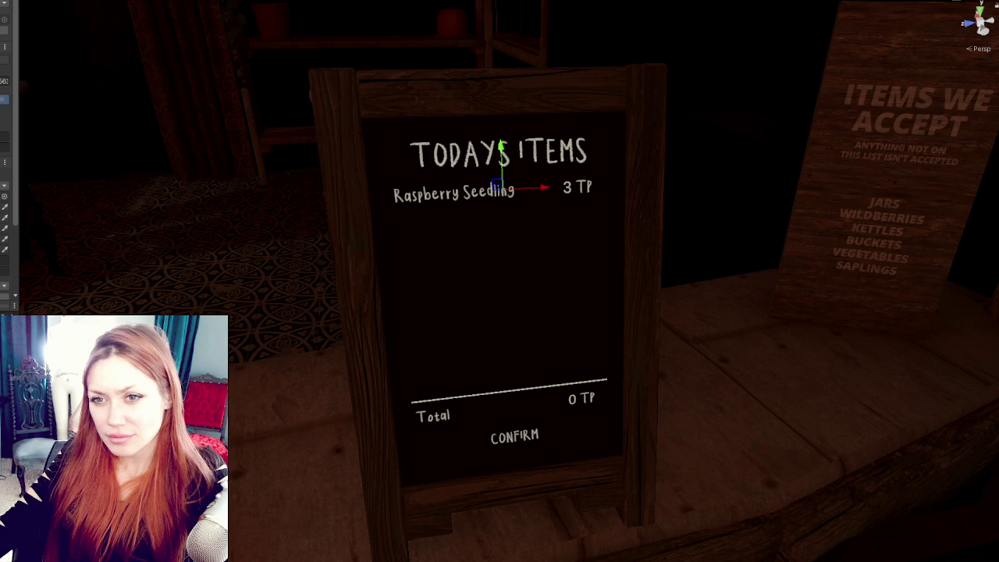
pyautogui.click(500, 312)
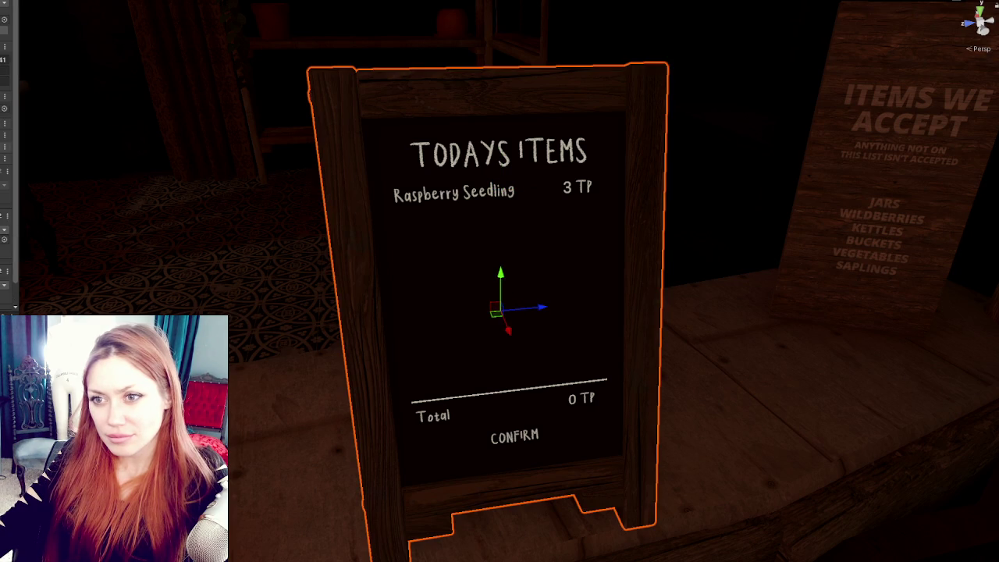
pyautogui.click(506, 310)
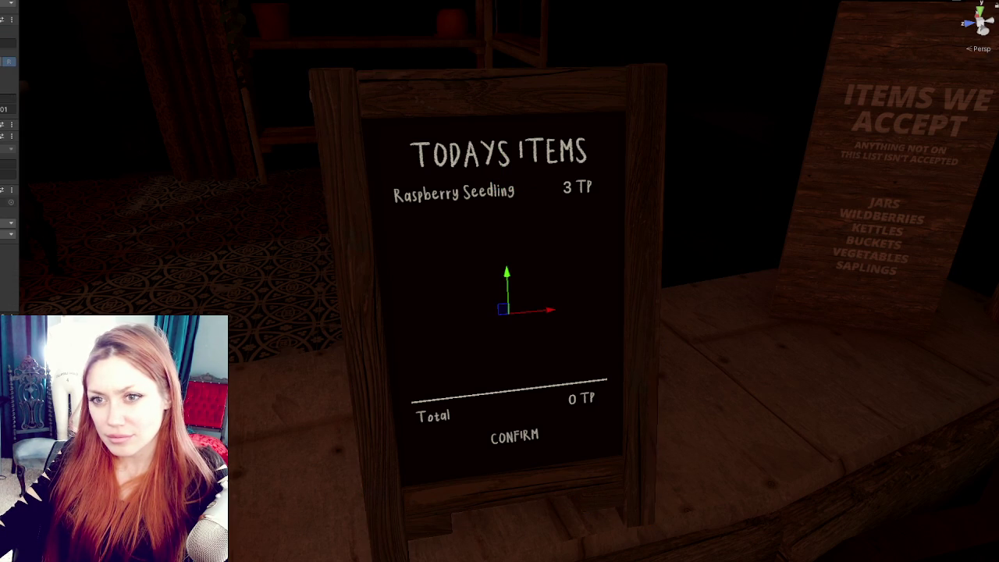